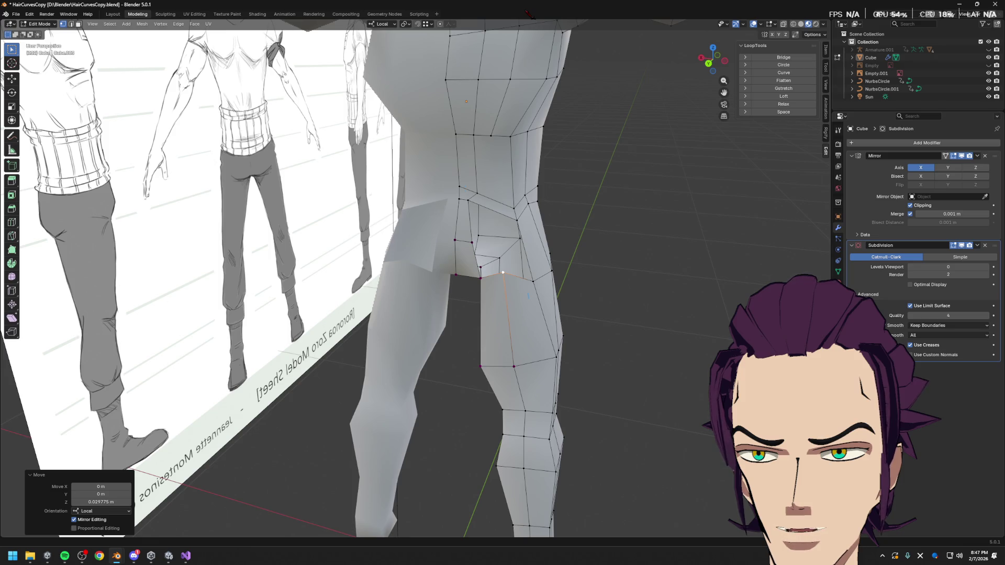
- Select the edge on the thigh's side and drag the avatar preview window over the viewport
left_click(559, 259)
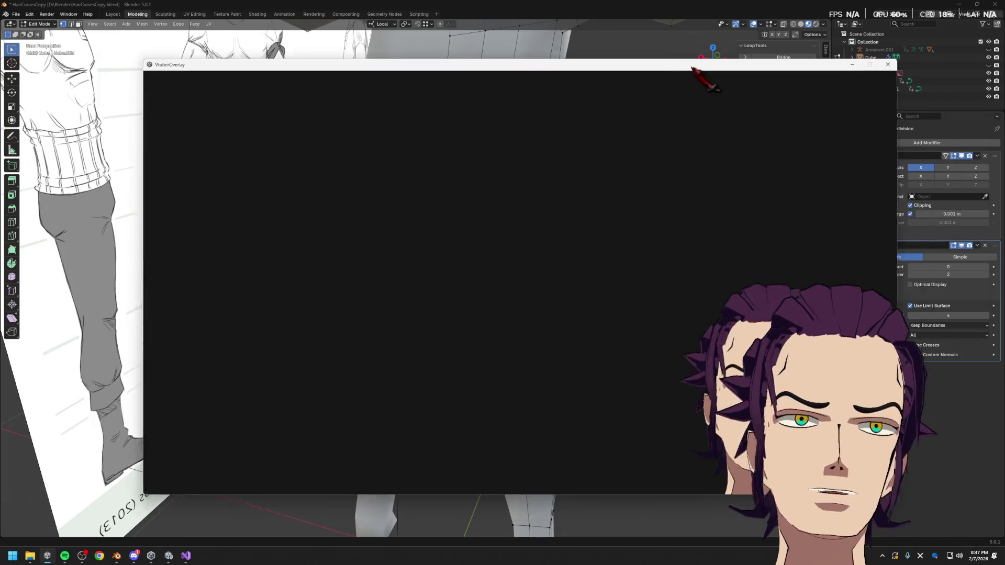
left_click_drag(702, 79, 494, 45)
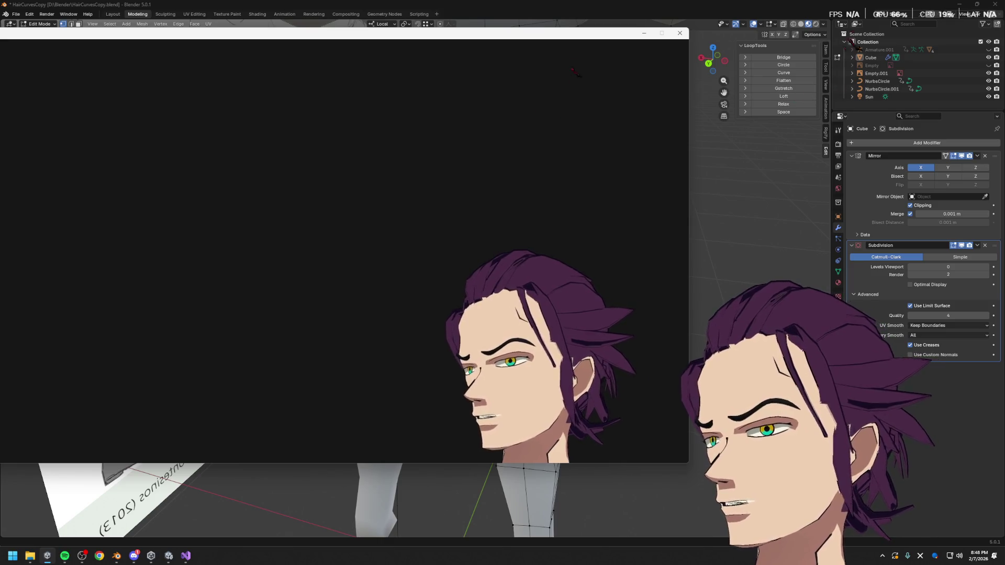
- Close the avatar preview window and clear the current edge selection
left_click(644, 33)
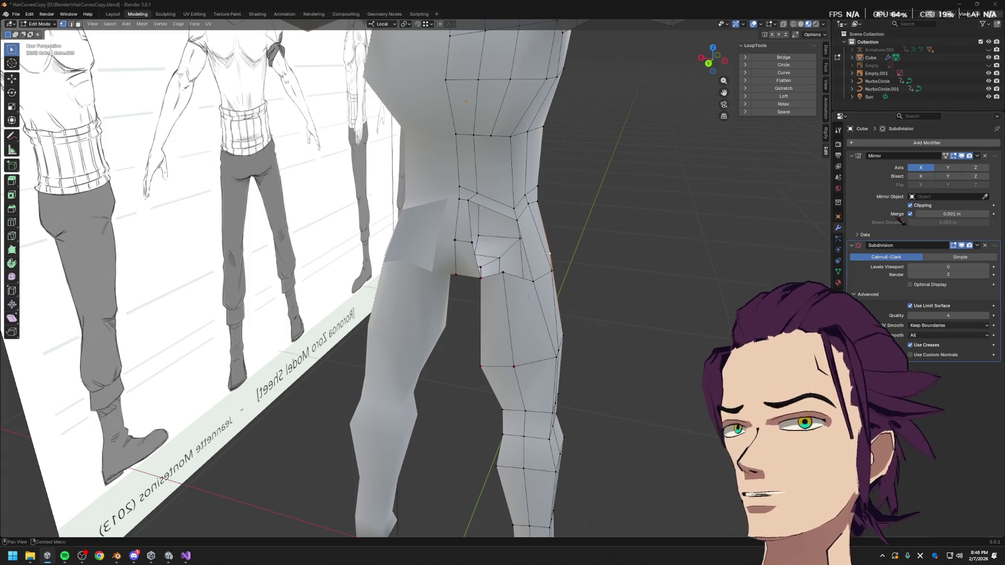
middle_click_drag(588, 323, 548, 290)
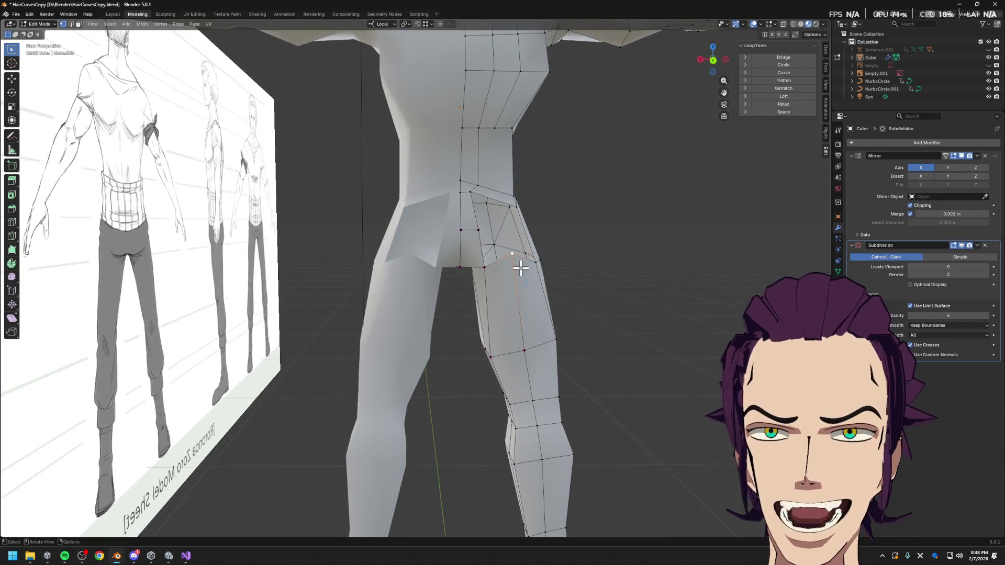
scroll(521, 267, "up", 2)
left_click(541, 261)
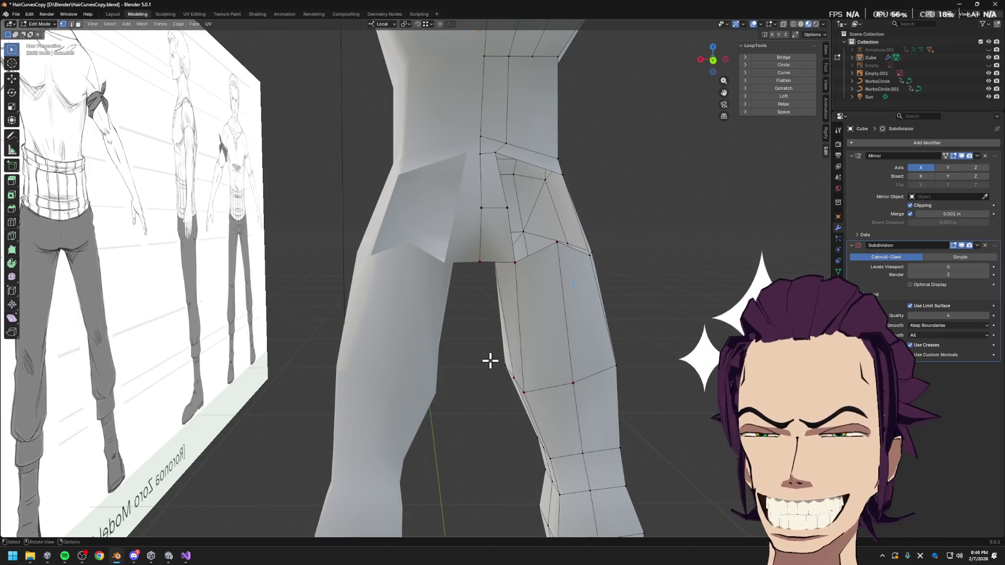
- Nudge two crotch vertices along their local Y axis to refine the buttock shape
mouse_move(545, 288)
middle_mouse_down()
mouse_move(550, 263)
mouse_move(570, 263)
mouse_move(521, 300)
mouse_move(534, 295)
mouse_move(428, 285)
middle_mouse_up()
key("g")
key("x")
key("x")
key("x")
key("y")
key("y")
left_click(551, 283)
key("g")
key("y")
left_click(527, 288)
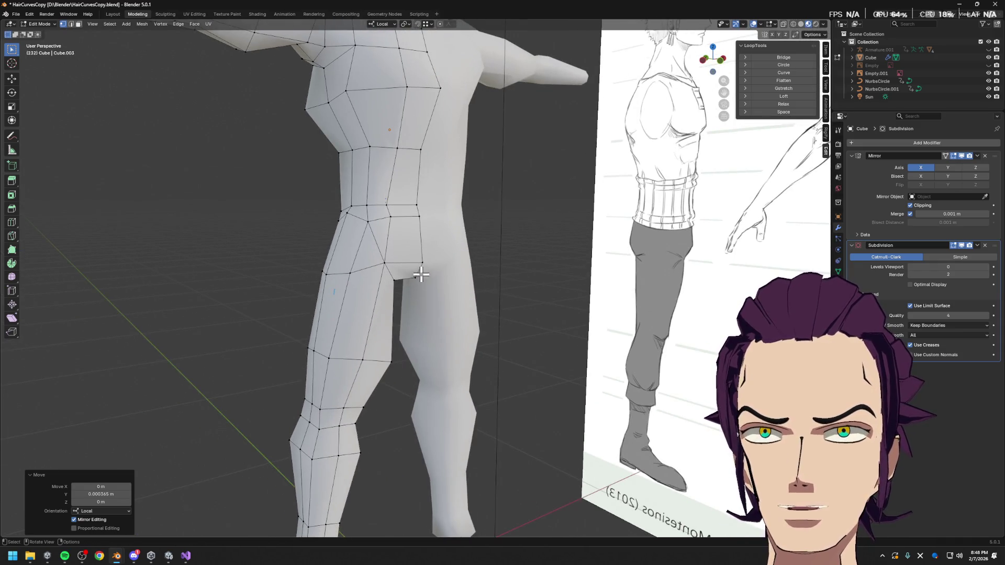
- Vertex-slide a hip vertex along its edge to tighten the buttock crease
left_click(390, 217)
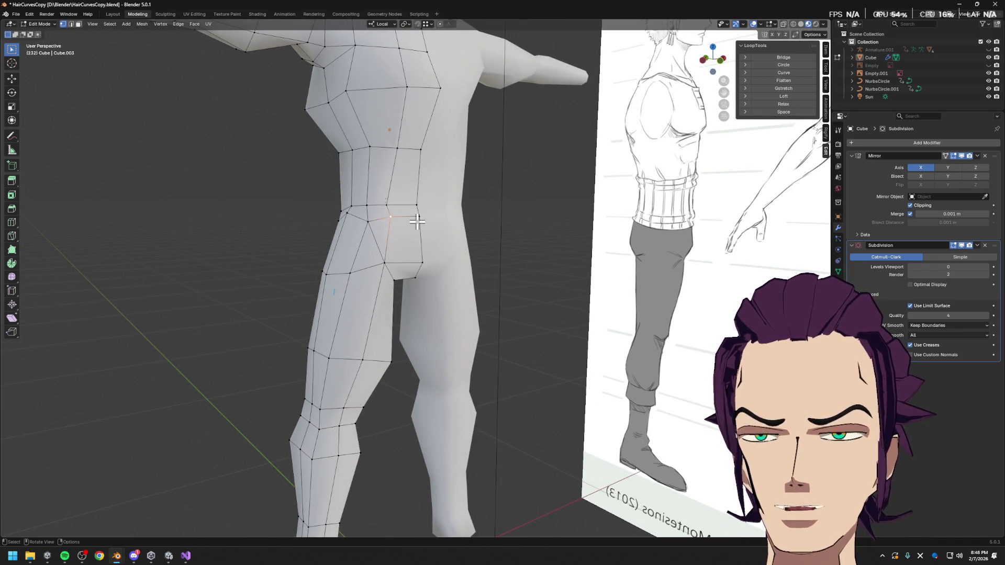
middle_click_drag(413, 223, 401, 230)
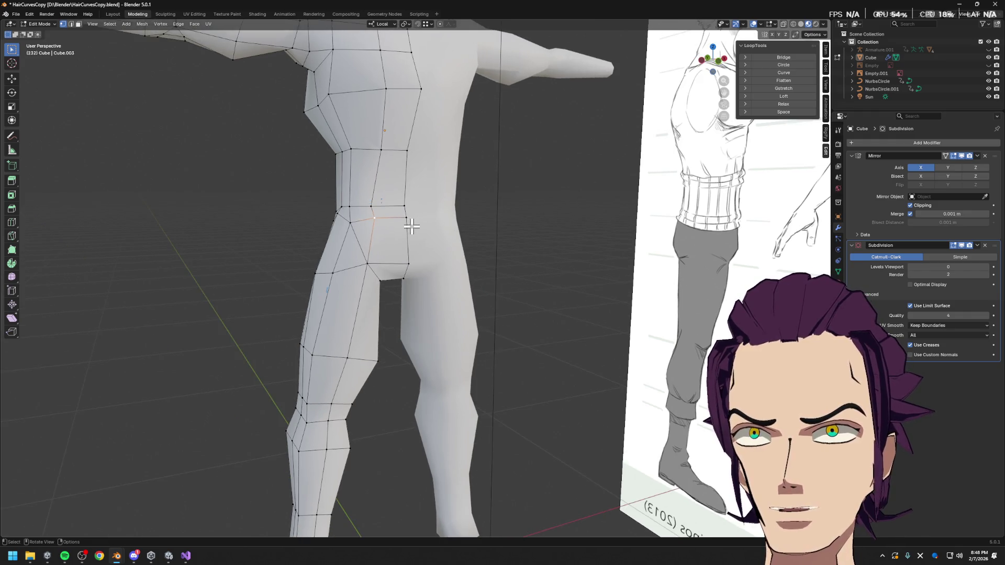
key("shift+v")
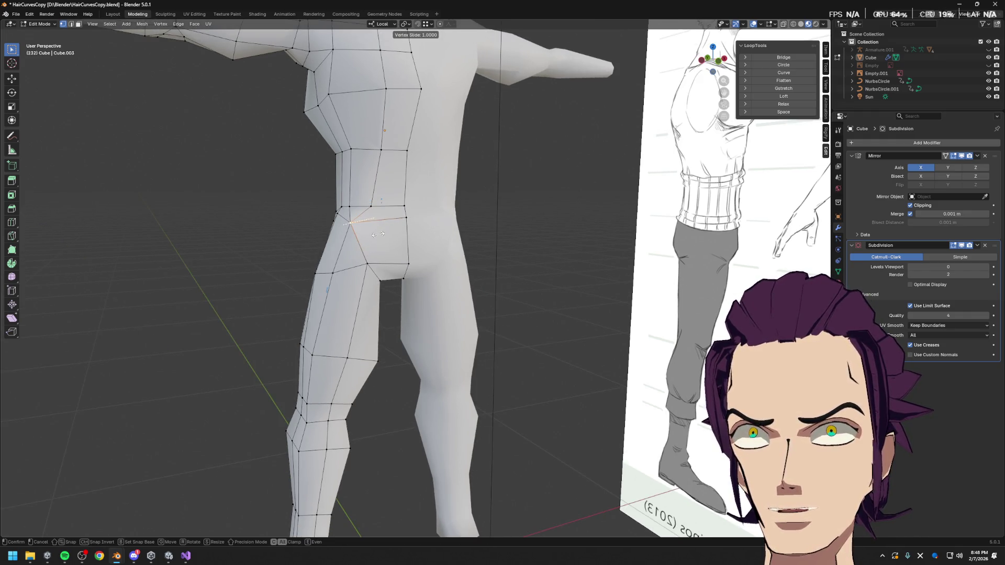
left_click(378, 235)
- Select the higher hip vertex, cancel a transform on it, and switch the viewport to wireframe
middle_click_drag(378, 235, 408, 239)
scroll(408, 240, "up", 2)
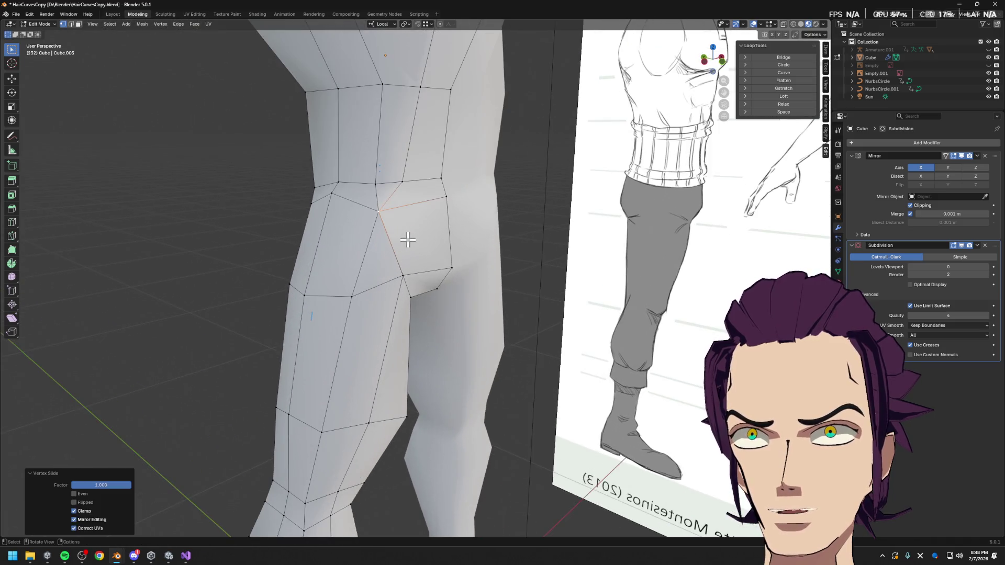
left_click(406, 184)
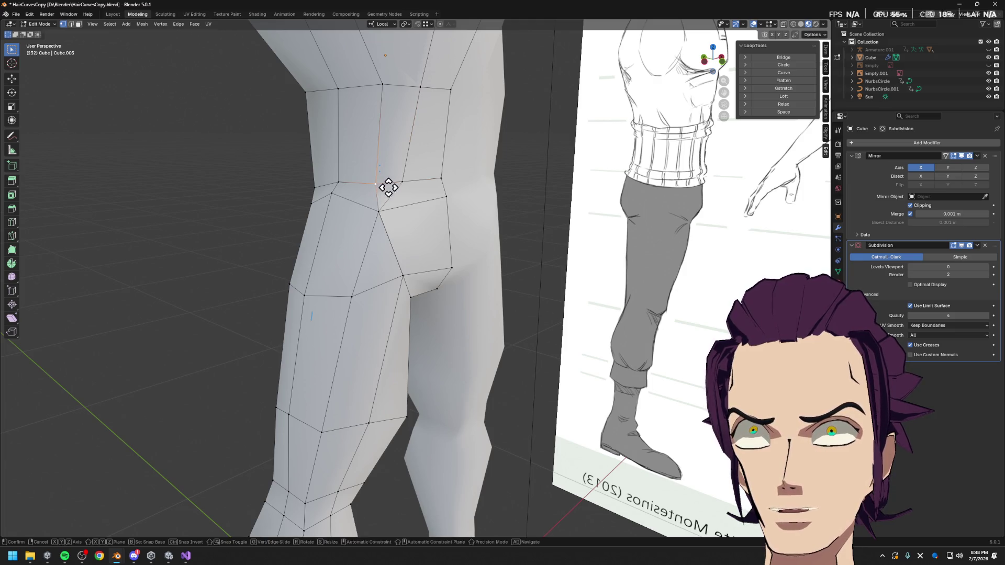
key("g")
key("g")
key("Escape")
scroll(392, 186, "down", 3)
mouse_move(448, 241)
middle_mouse_down()
mouse_move(413, 252)
mouse_move(513, 229)
mouse_move(429, 252)
middle_mouse_up()
scroll(444, 259, "up", 2)
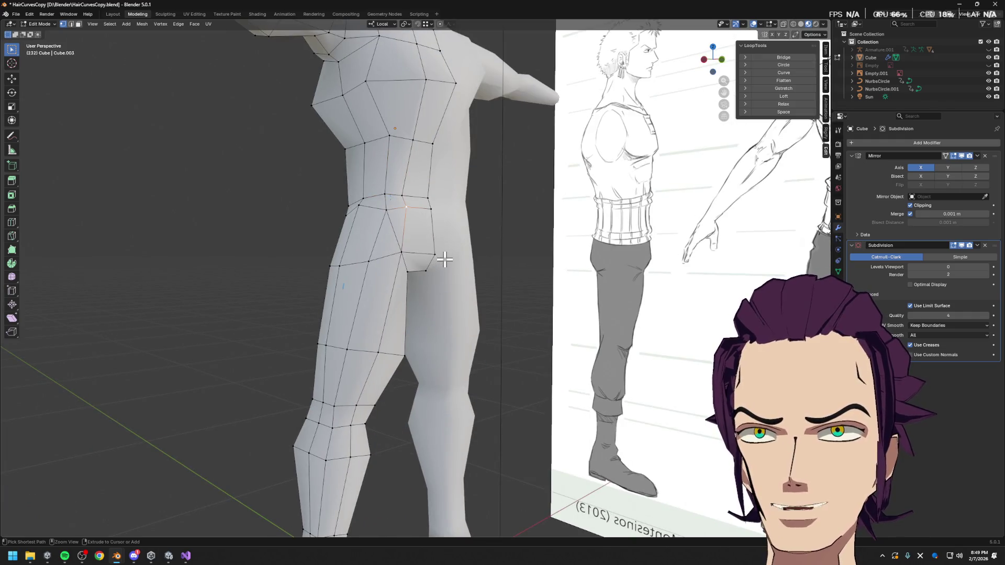
key("z")
left_click(452, 260)
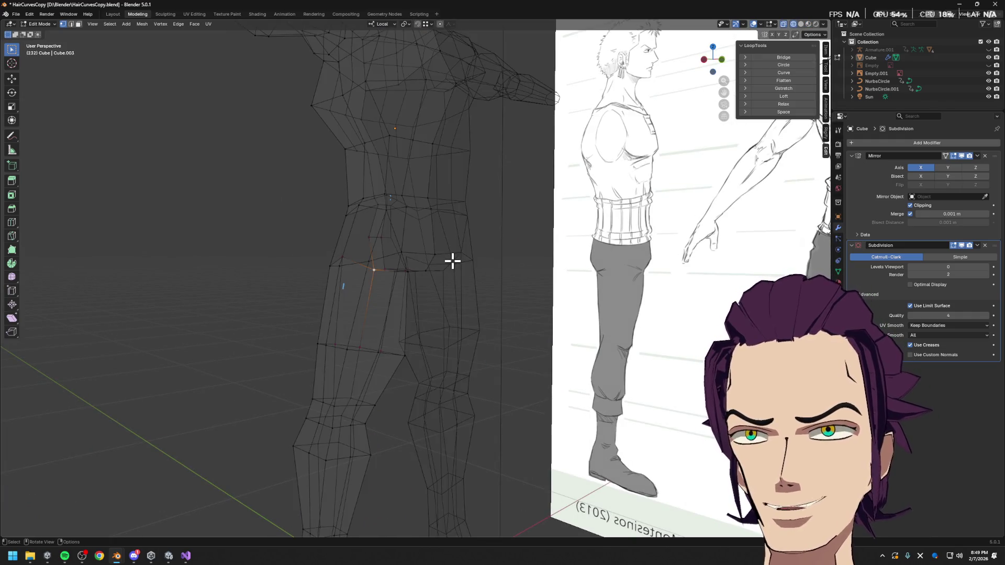
- Return to solid shading and select an edge on the hip
key("shift+z")
scroll(557, 193, "down", 3)
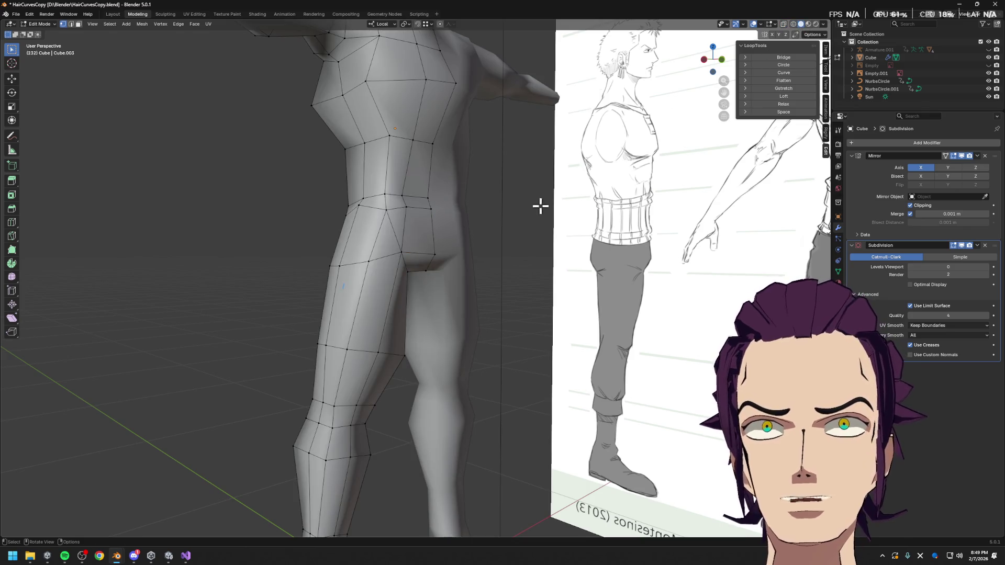
mouse_move(511, 213)
middle_mouse_down()
mouse_move(458, 265)
mouse_move(439, 229)
middle_mouse_up()
scroll(444, 235, "up", 2)
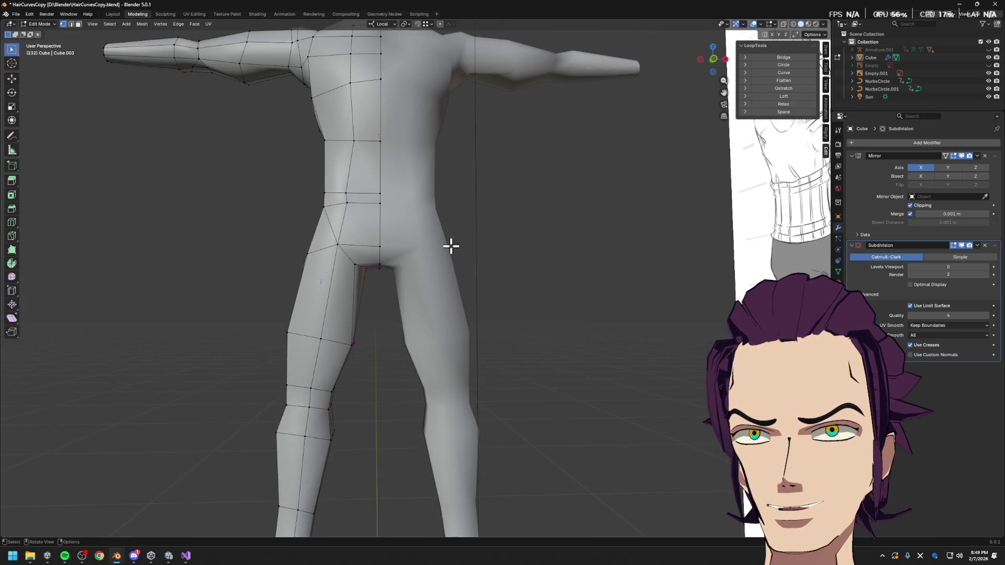
scroll(424, 255, "up", 2)
scroll(389, 272, "up", 2)
scroll(361, 259, "up", 2)
mouse_move(341, 214)
middle_mouse_down()
mouse_move(384, 238)
mouse_move(295, 207)
mouse_move(351, 219)
middle_mouse_up()
left_click(330, 215)
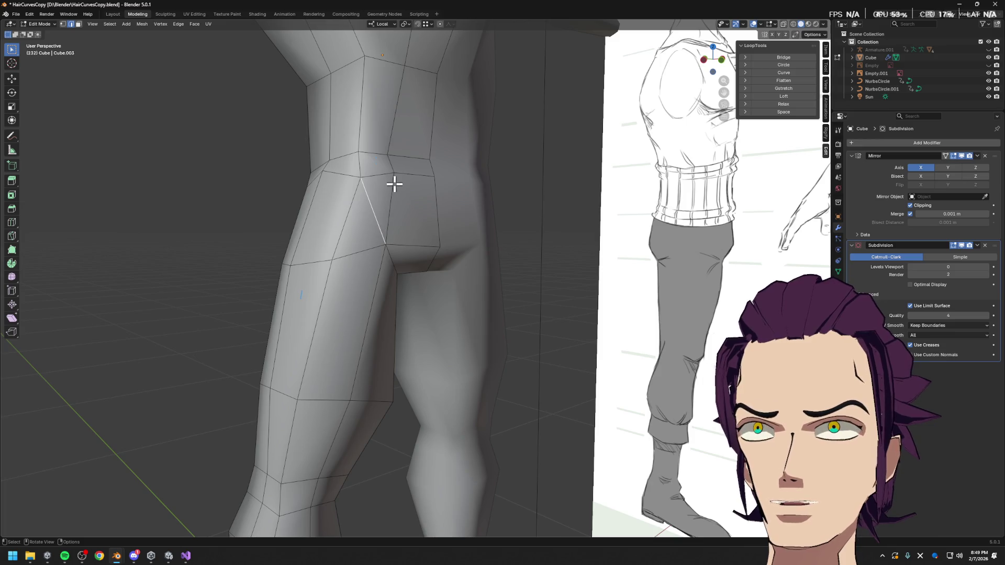
scroll(489, 299, "down", 3)
scroll(456, 292, "up", 1)
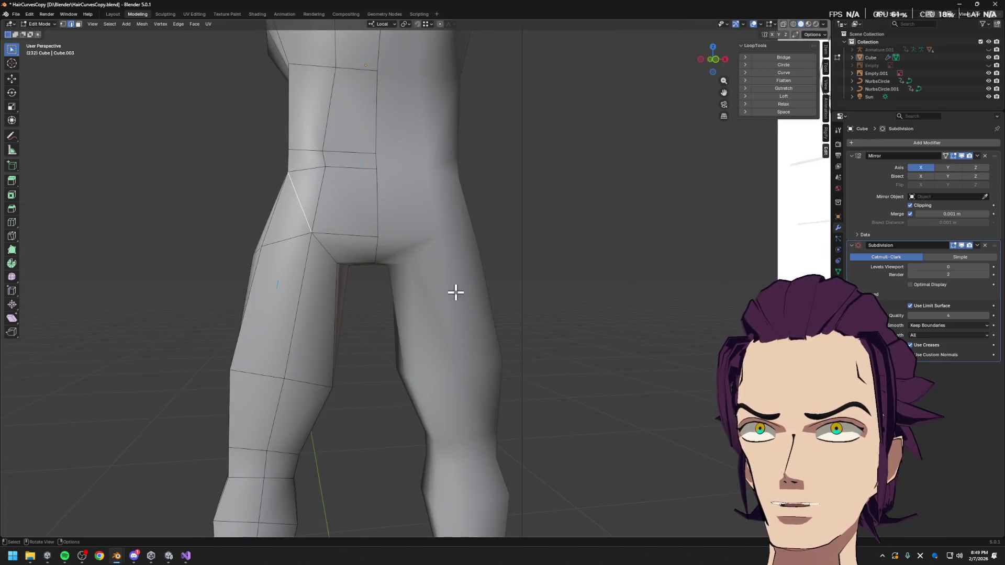
scroll(455, 292, "up", 2)
- Start a Ctrl+R edge loop around the upper thigh and preview it from several angles
mouse_move(386, 287)
middle_mouse_down()
mouse_move(412, 296)
mouse_move(388, 281)
mouse_move(505, 285)
mouse_move(518, 260)
mouse_move(694, 171)
middle_mouse_up()
scroll(389, 281, "down", 1)
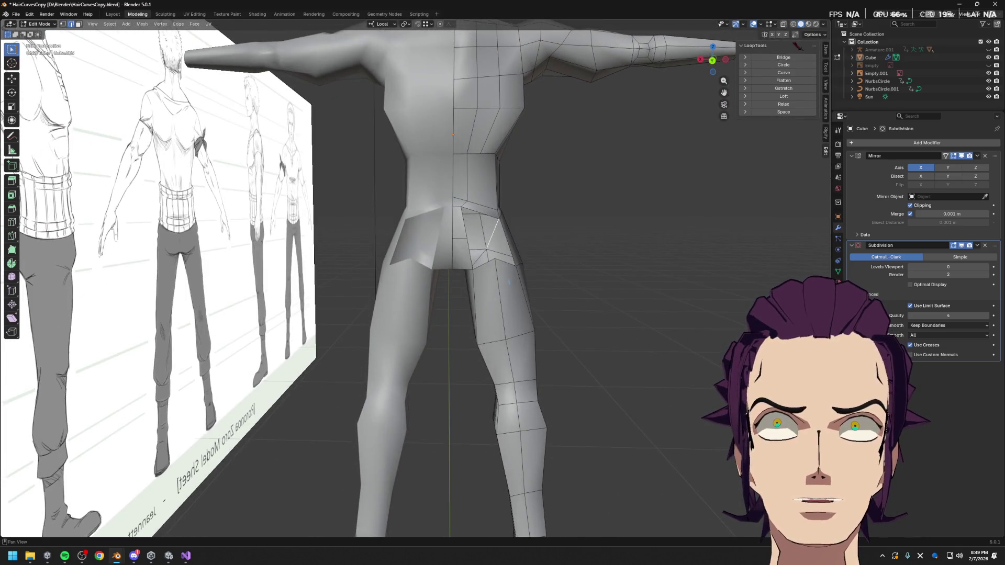
scroll(569, 298, "down", 2)
scroll(568, 299, "up", 2)
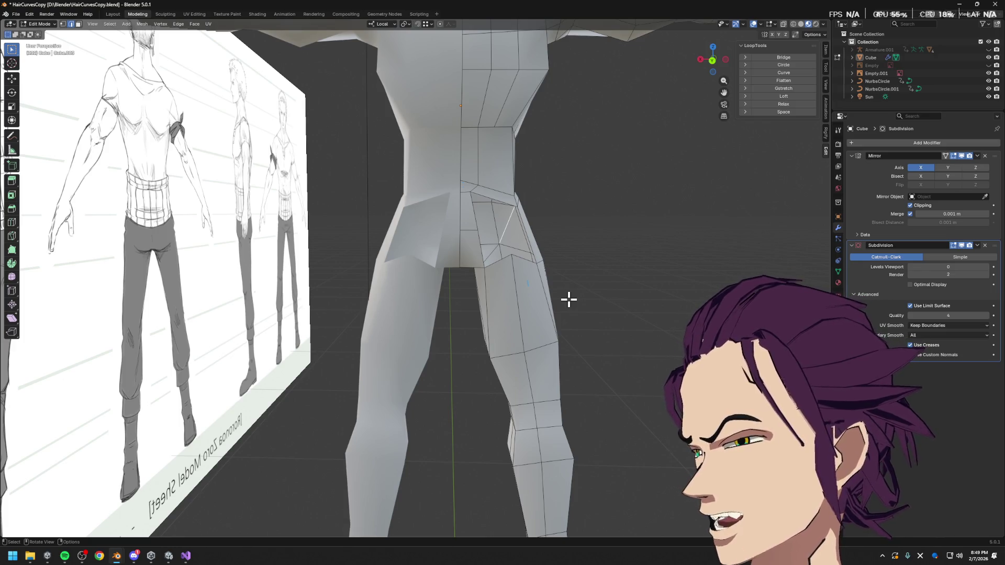
scroll(534, 291, "up", 1)
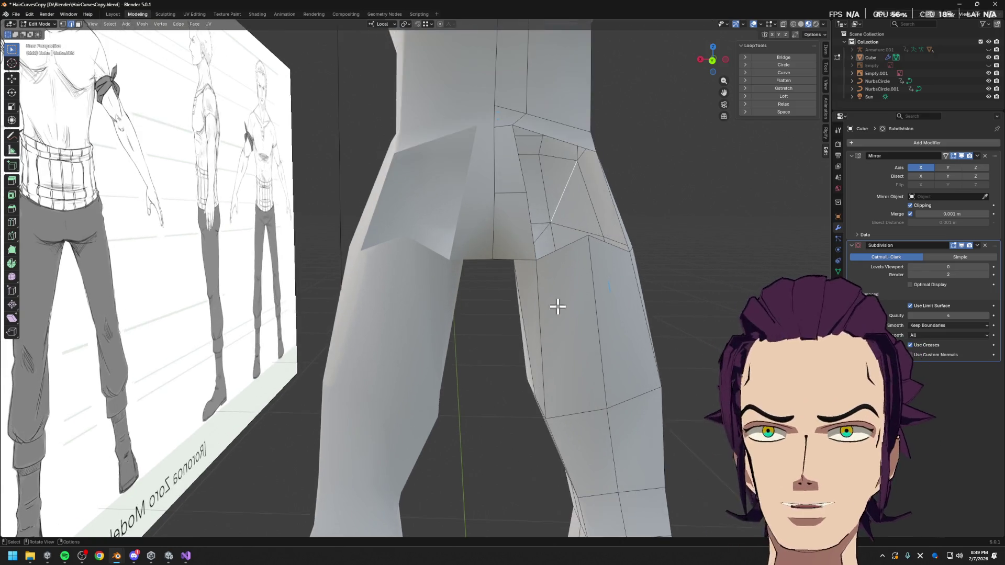
scroll(549, 301, "up", 1)
mouse_move(542, 294)
middle_mouse_down()
mouse_move(570, 291)
mouse_move(574, 267)
mouse_move(547, 254)
mouse_move(399, 237)
mouse_move(378, 270)
middle_mouse_up()
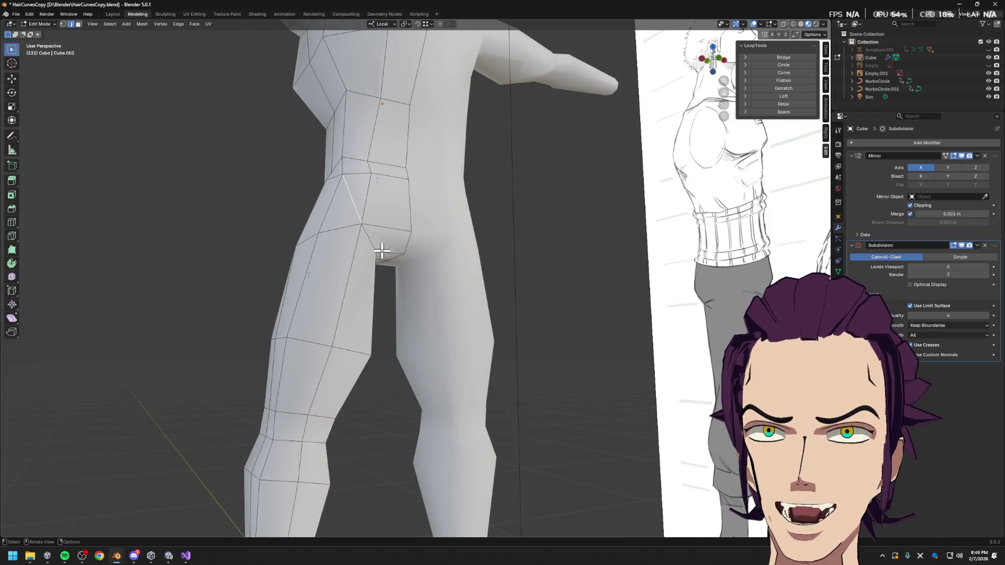
key("ctrl+r")
middle_click_drag(382, 240, 333, 265)
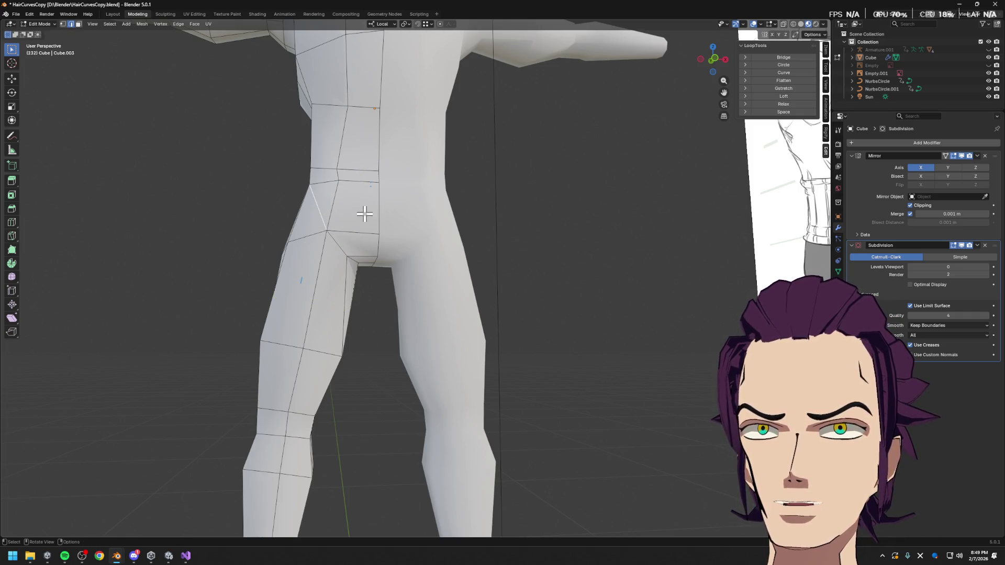
- Place and confirm the new edge loop on the thigh
left_click(343, 201)
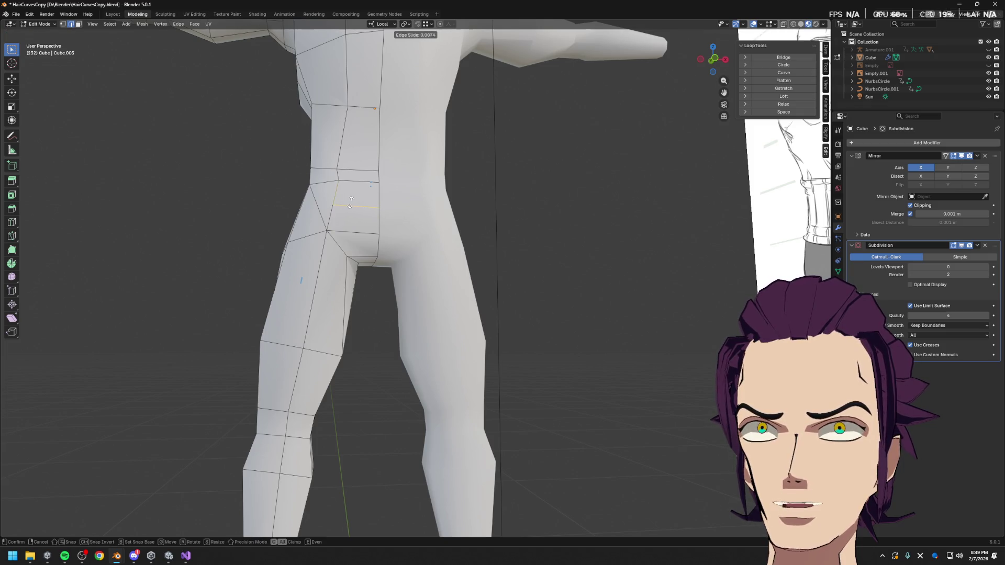
left_click(350, 204)
middle_click_drag(349, 204, 367, 210)
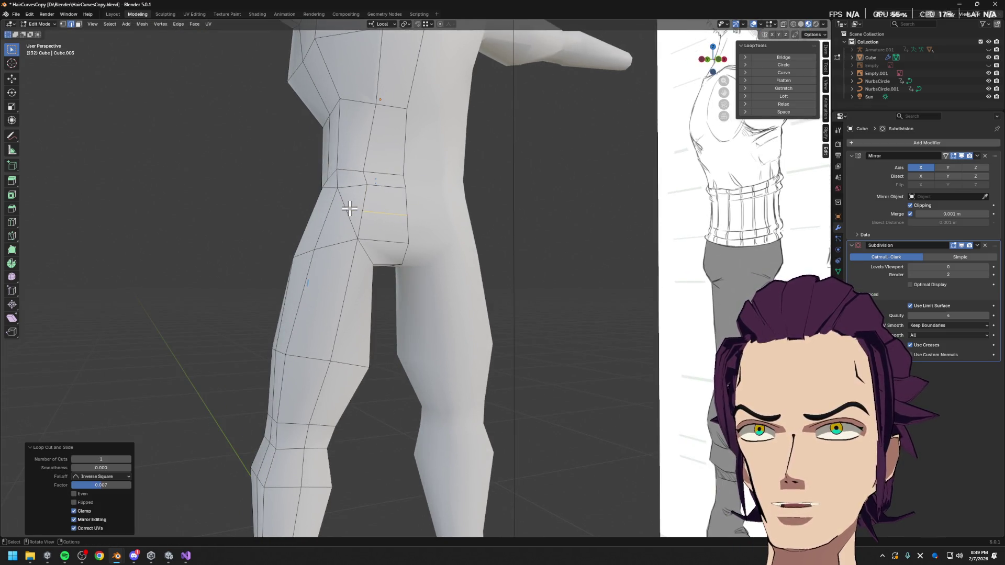
- Dissolve the extra edge near the hip so the topology simplifies without a hole
left_click(350, 227)
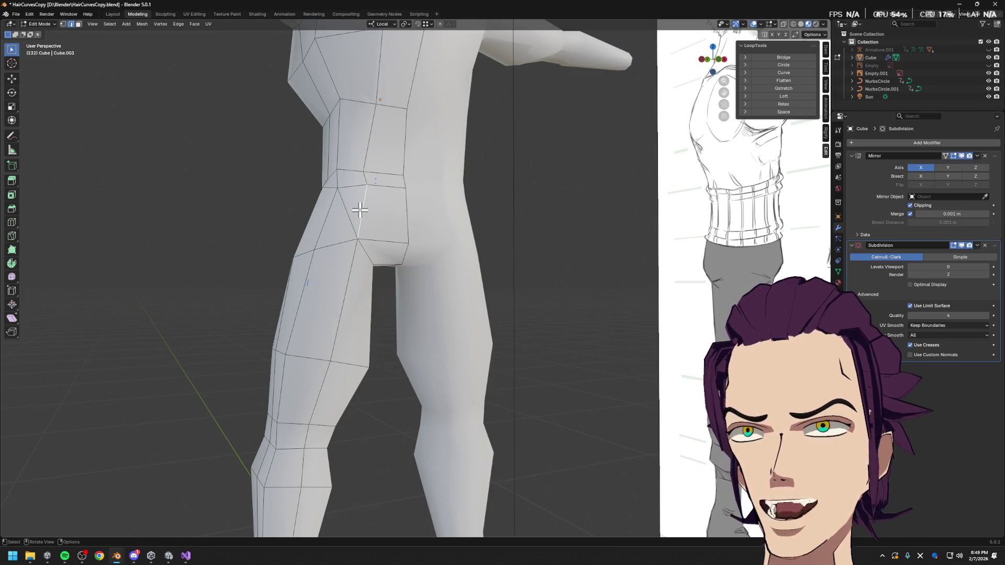
key("x")
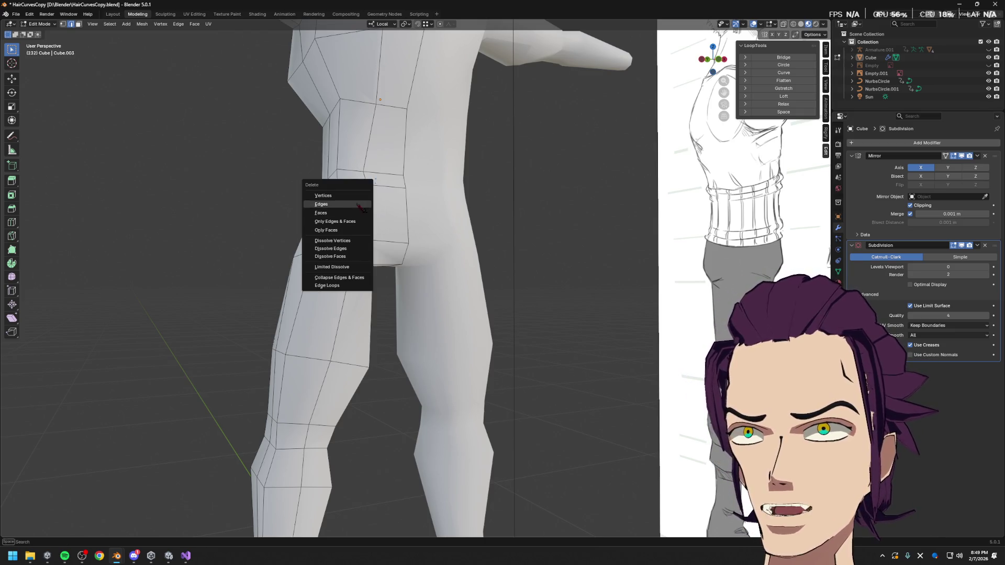
left_click(357, 248)
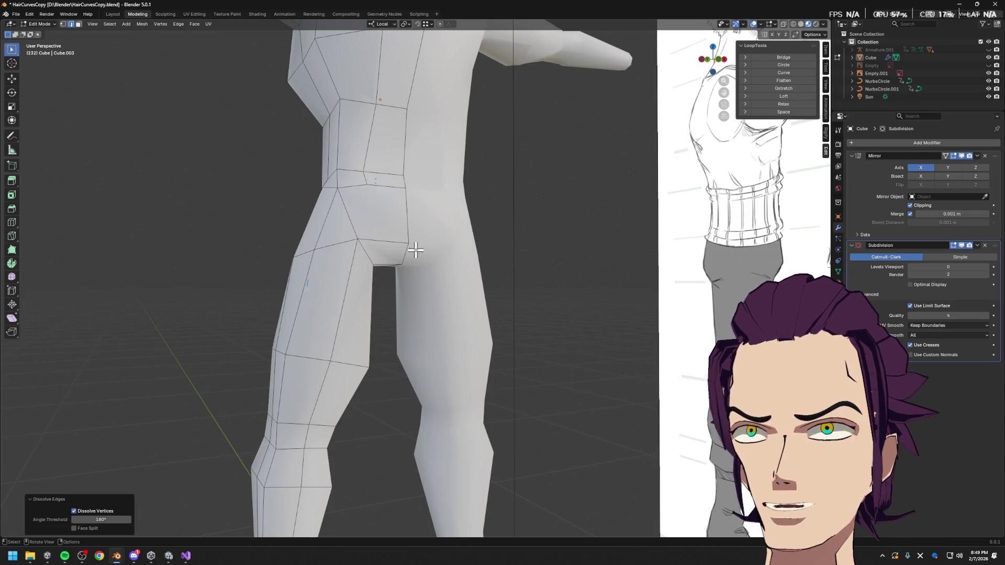
mouse_move(376, 250)
middle_mouse_down()
mouse_move(384, 196)
mouse_move(373, 162)
mouse_move(366, 209)
middle_mouse_up()
middle_click_drag(315, 260, 339, 251)
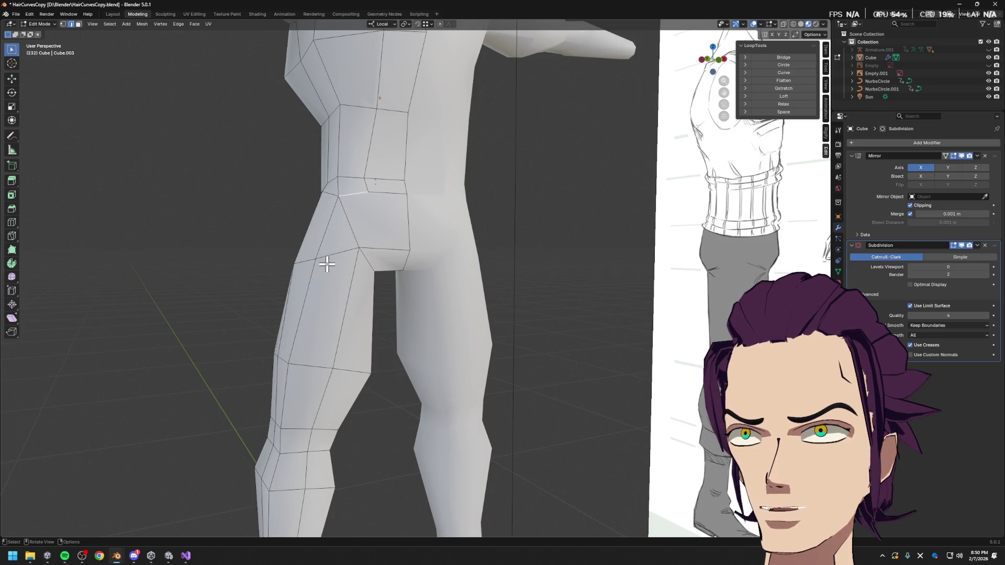
- Add a loop cut around the upper leg, compare it to the reference, then dissolve it again
middle_click_drag(327, 265, 326, 265)
key("ctrl+r")
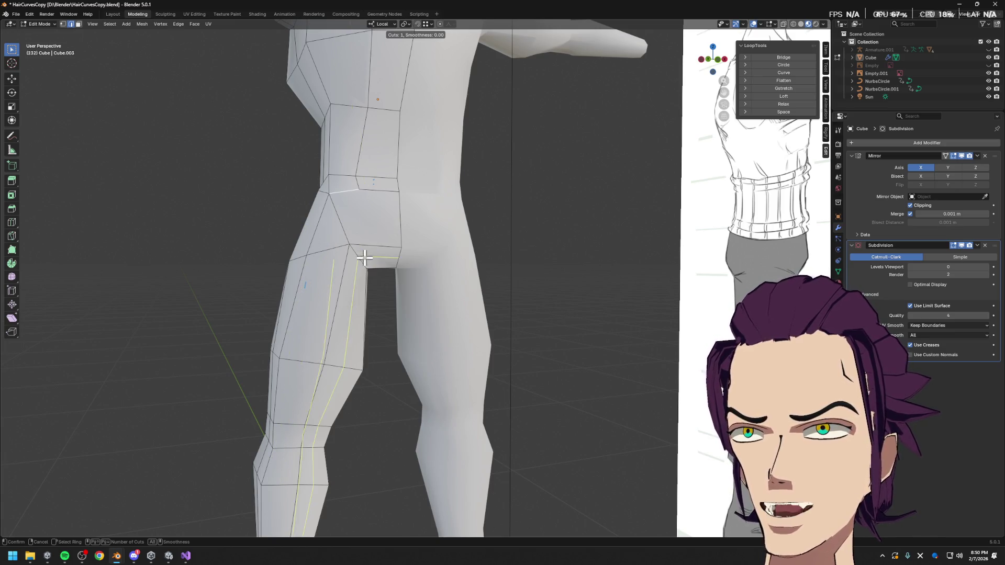
left_click(352, 284)
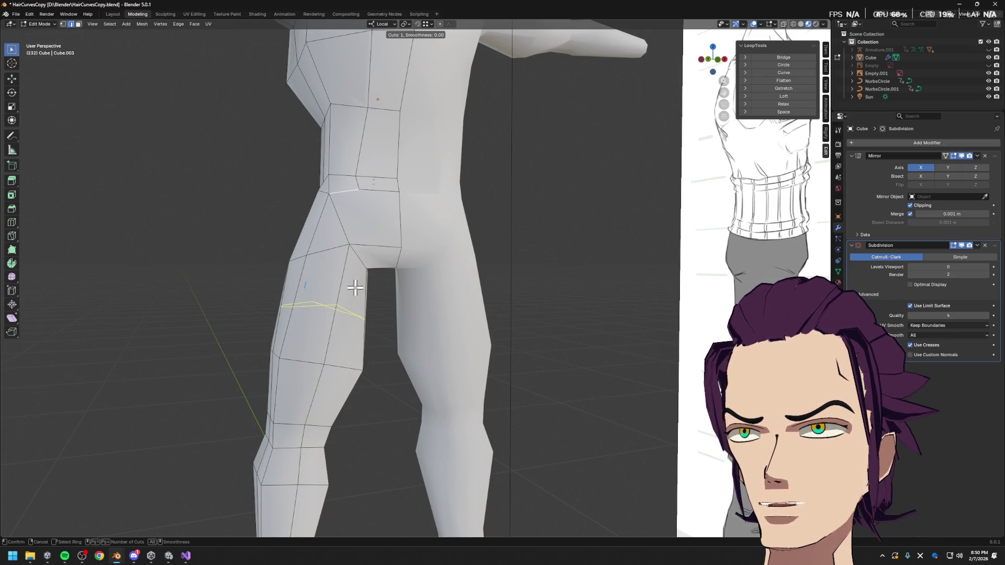
left_click(353, 259)
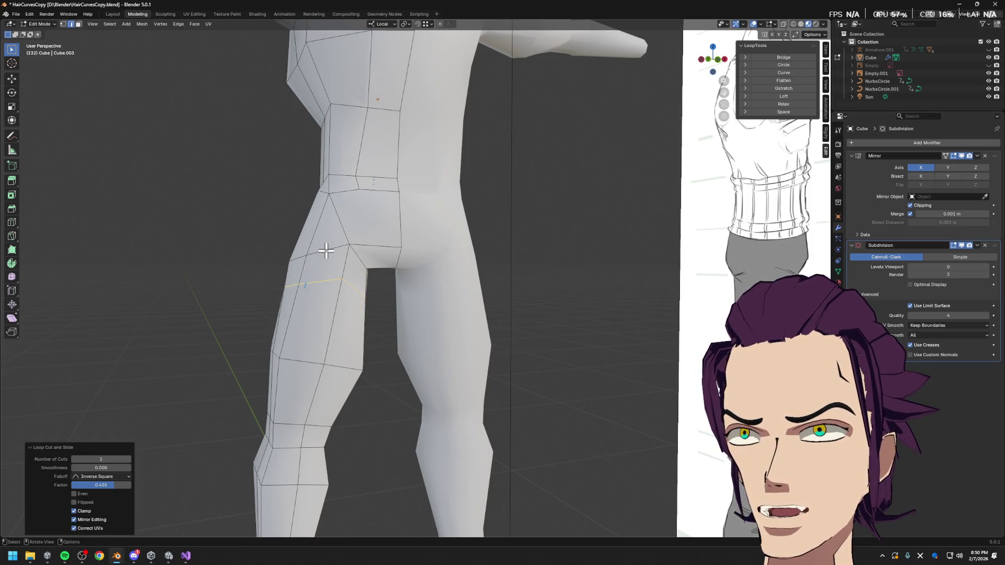
middle_click_drag(330, 248, 389, 272)
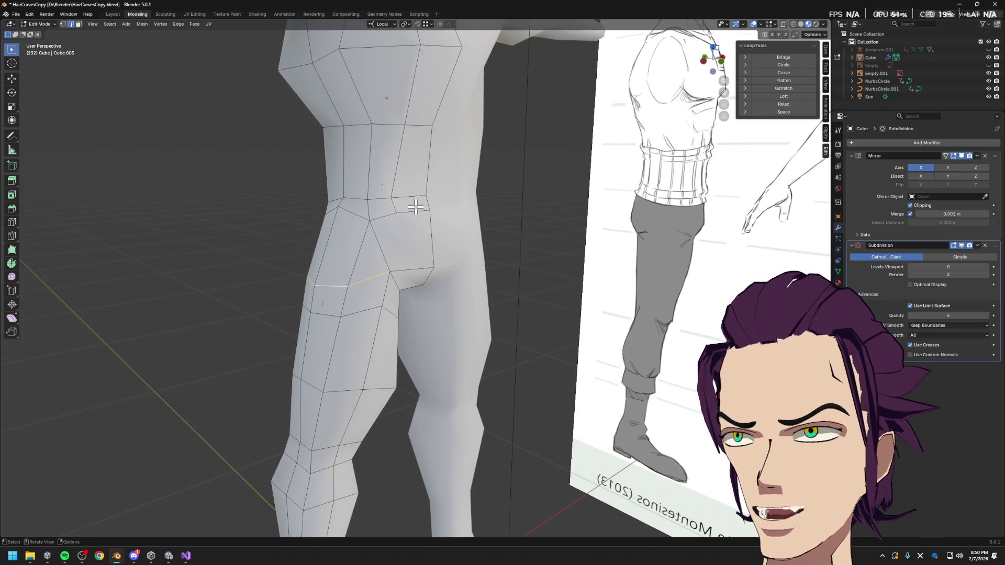
key("x")
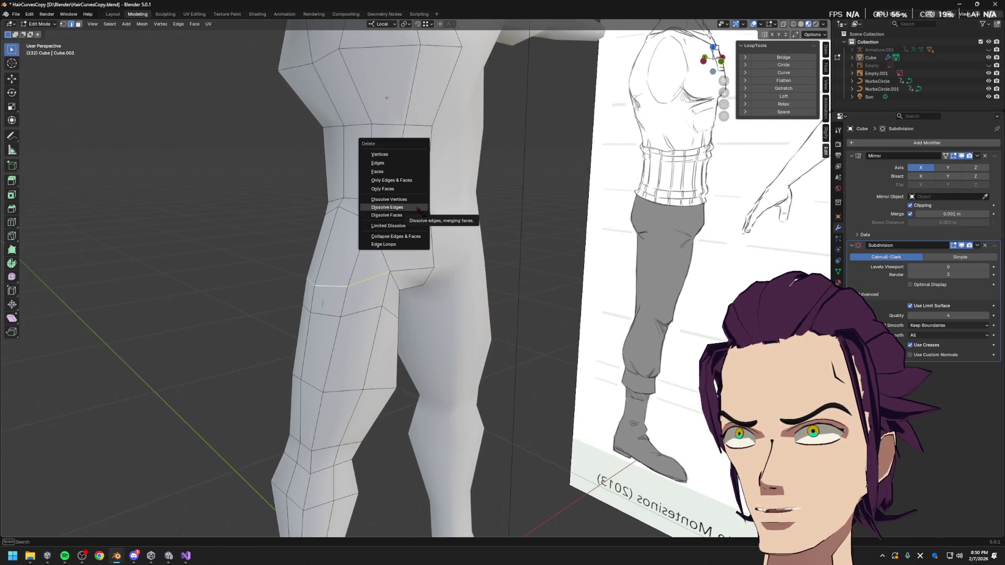
left_click(421, 210)
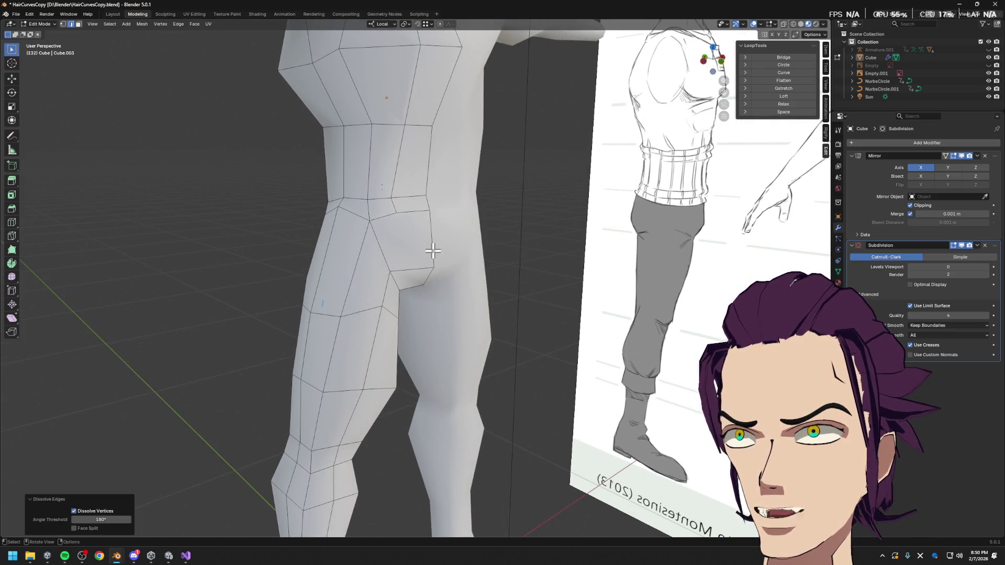
- Knife-cut a new edge down the front crotch face toward the inner thigh
middle_click_drag(433, 251, 379, 245)
key("ctrl+r")
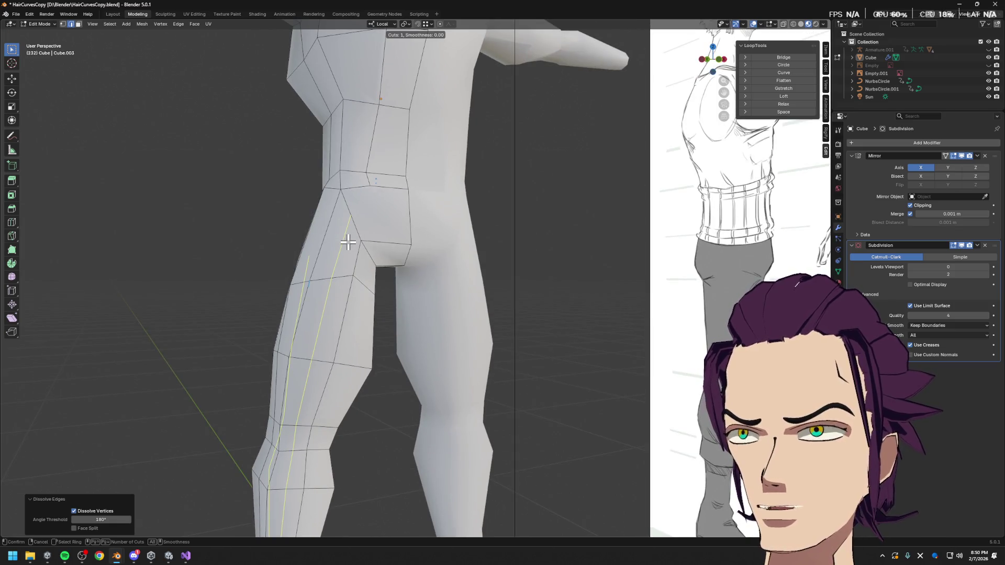
key("Escape")
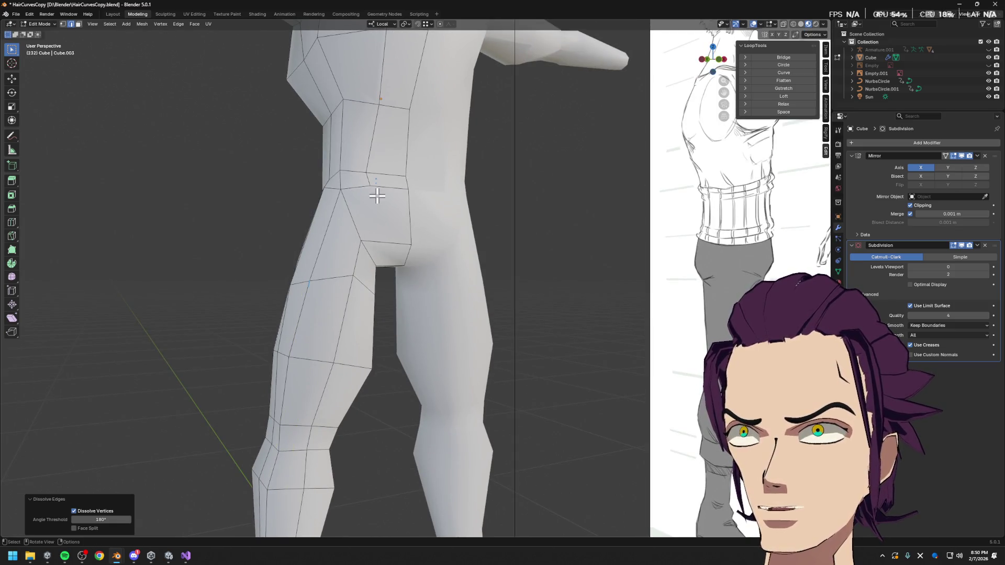
left_click(376, 195)
middle_click_drag(377, 195, 363, 191)
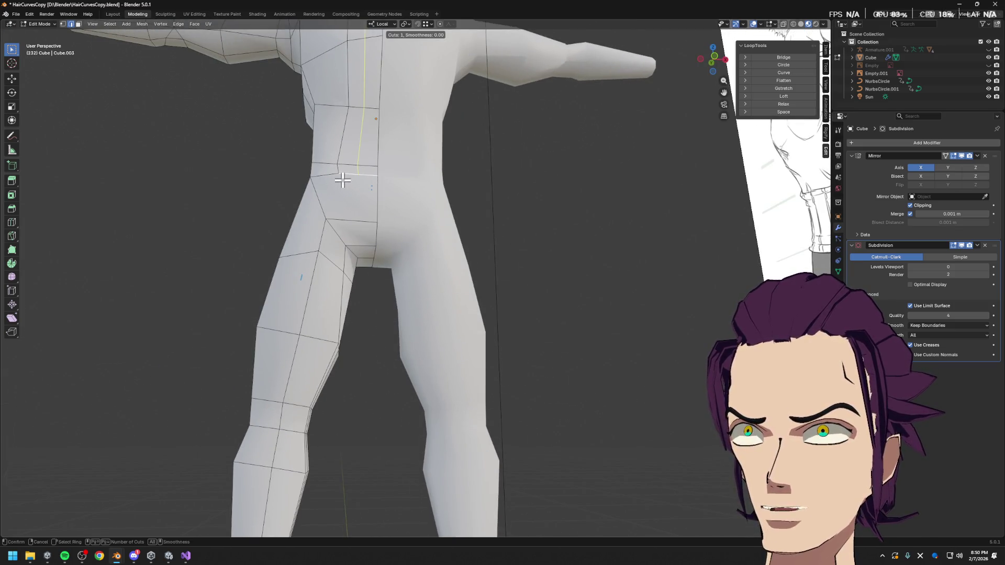
key("k")
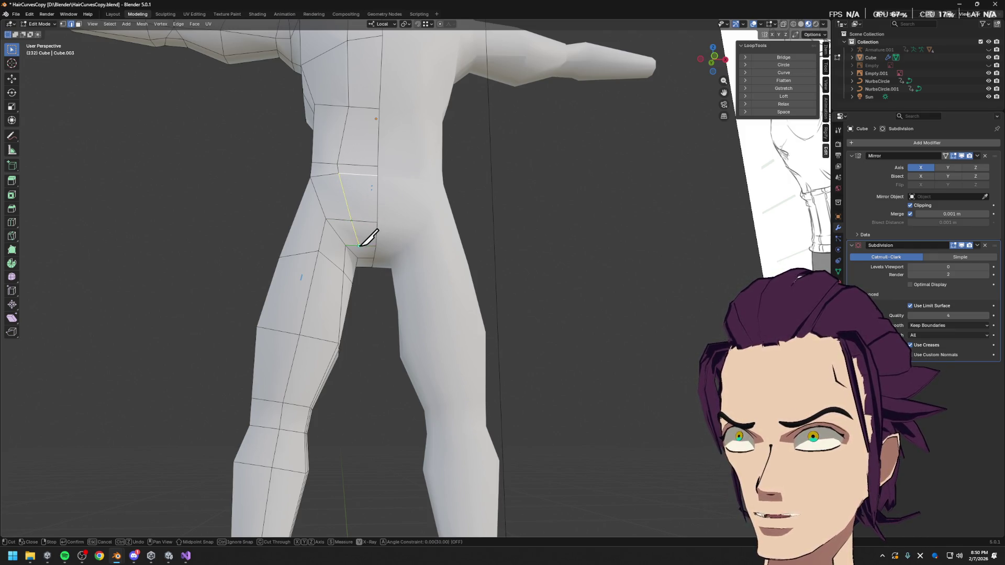
key("Escape")
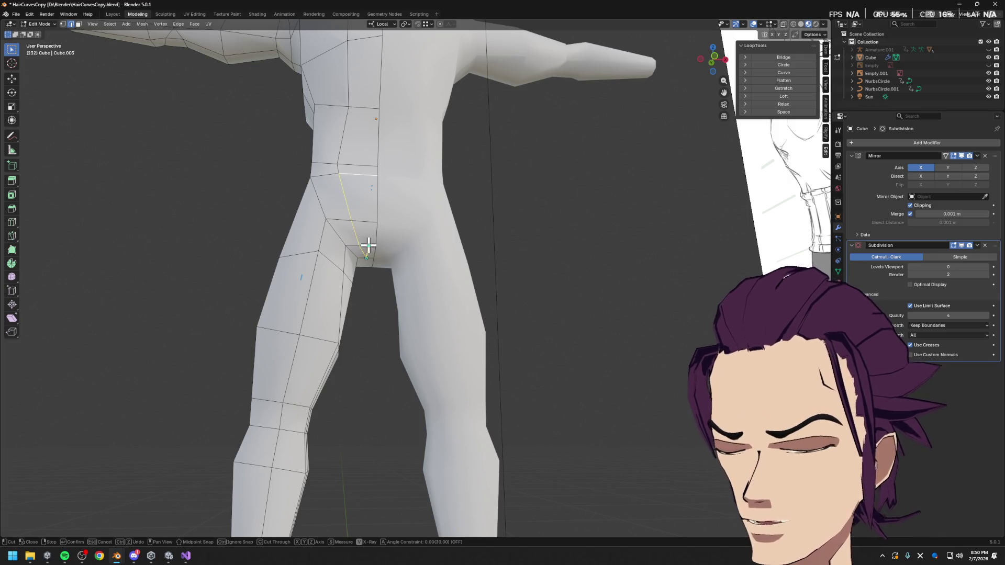
key("ctrl+r")
key("Escape")
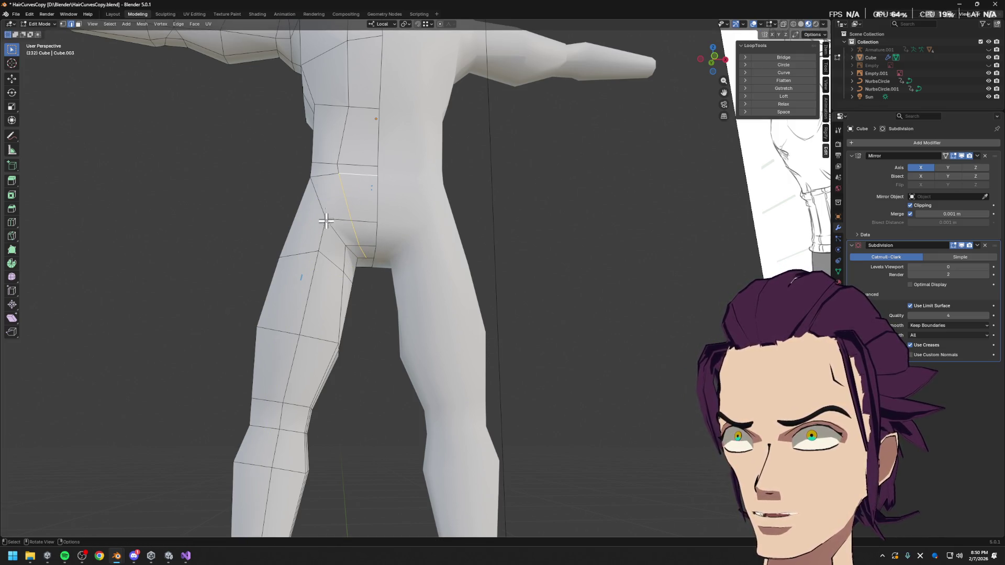
middle_click_drag(382, 262, 404, 275)
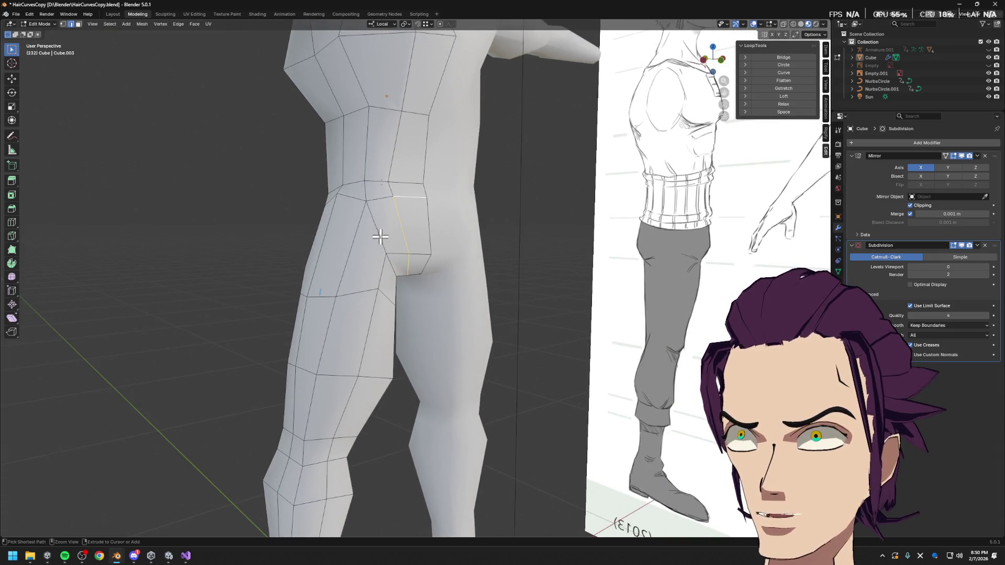
mouse_move(386, 236)
middle_mouse_down()
mouse_move(331, 208)
mouse_move(371, 241)
middle_mouse_up()
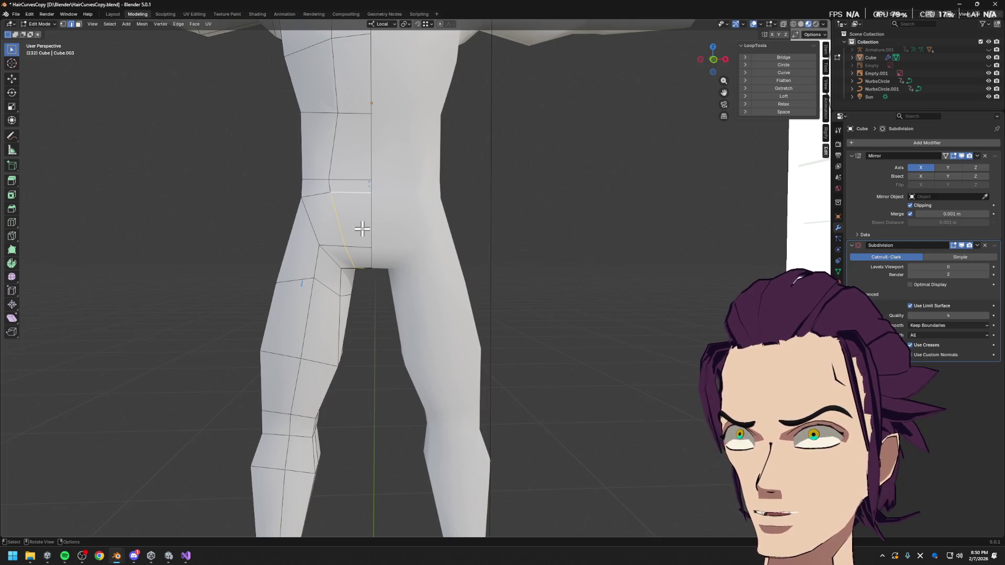
- Slide the selected edge along the mesh, then try a sideways move on a crotch vertex and undo it
key("g")
key("g")
left_click(389, 225)
key("g")
key("x")
key("Escape")
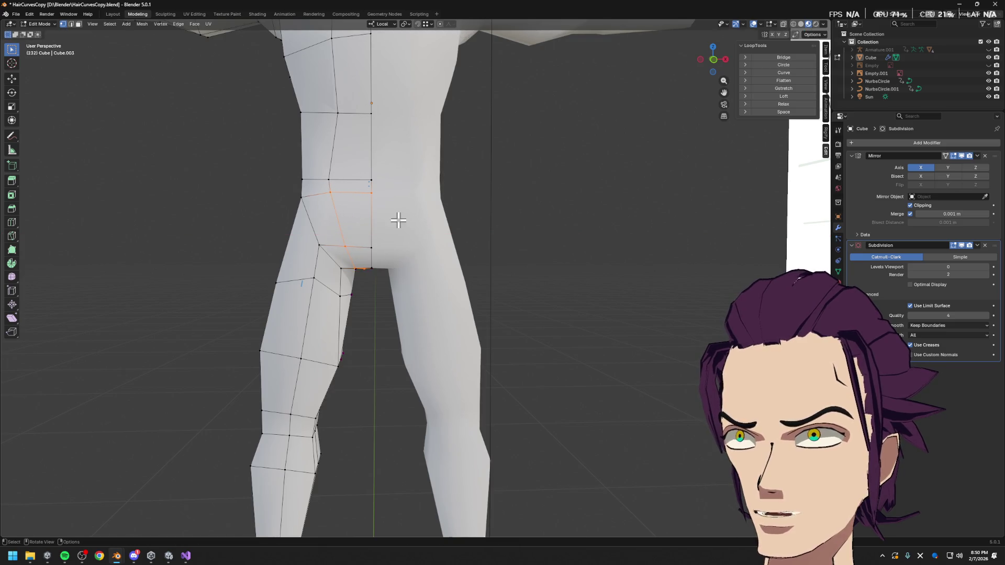
middle_click_drag(398, 220, 374, 261)
left_click(373, 256)
key("g")
key("x")
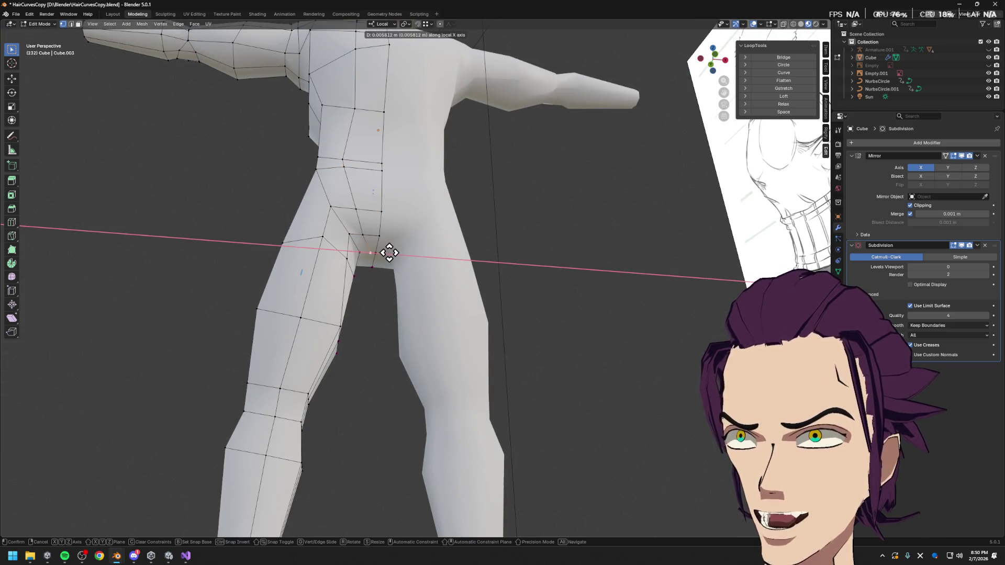
left_click(388, 252)
key("ctrl+z")
- Nudge another crotch vertex sideways along X several times, then slide it along its edge
left_click(365, 236)
key("g")
key("x")
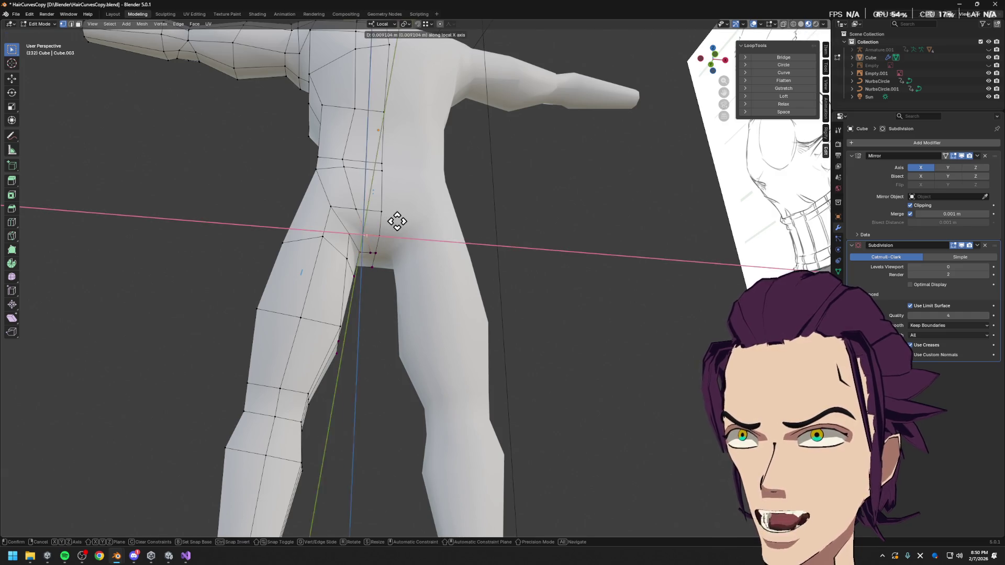
left_click(343, 201)
key("g")
key("x")
left_click(360, 206)
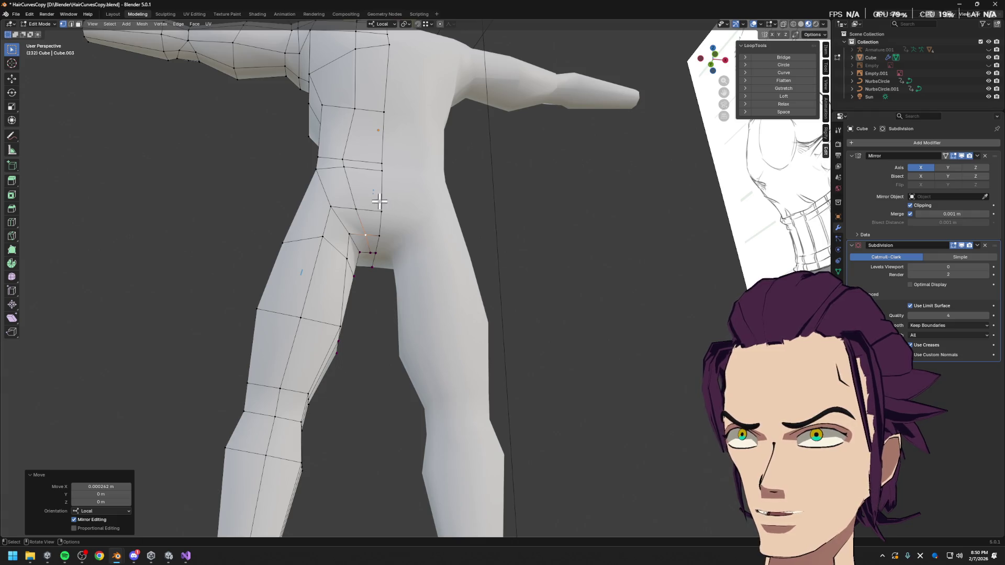
key("g")
key("x")
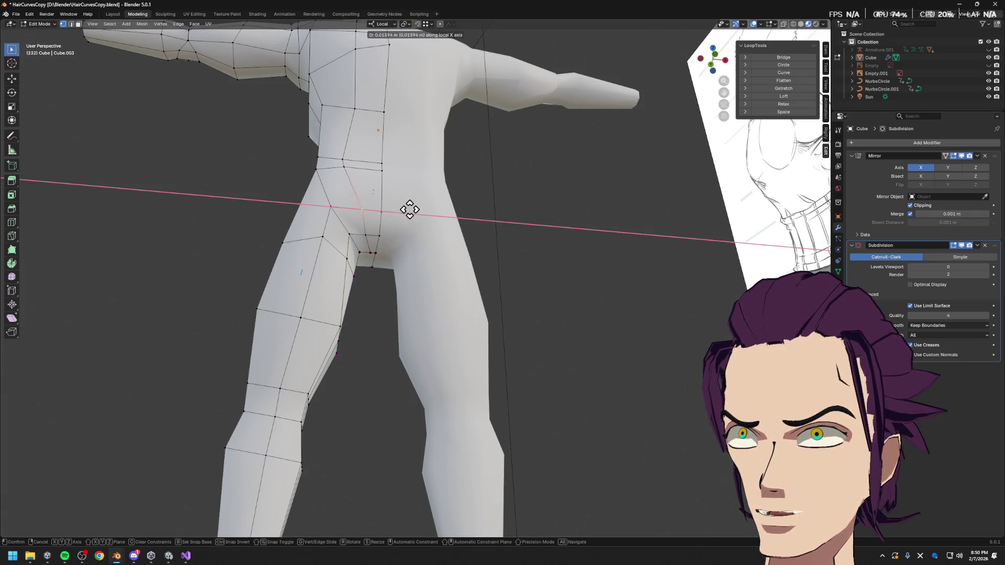
left_click(410, 210)
key("g")
key("x")
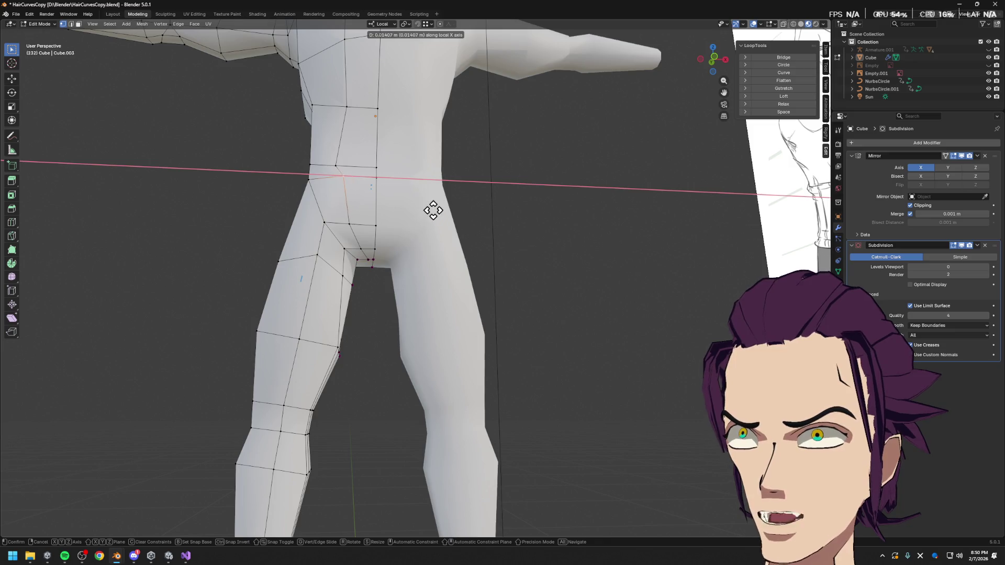
left_click(434, 210)
key("g")
key("g")
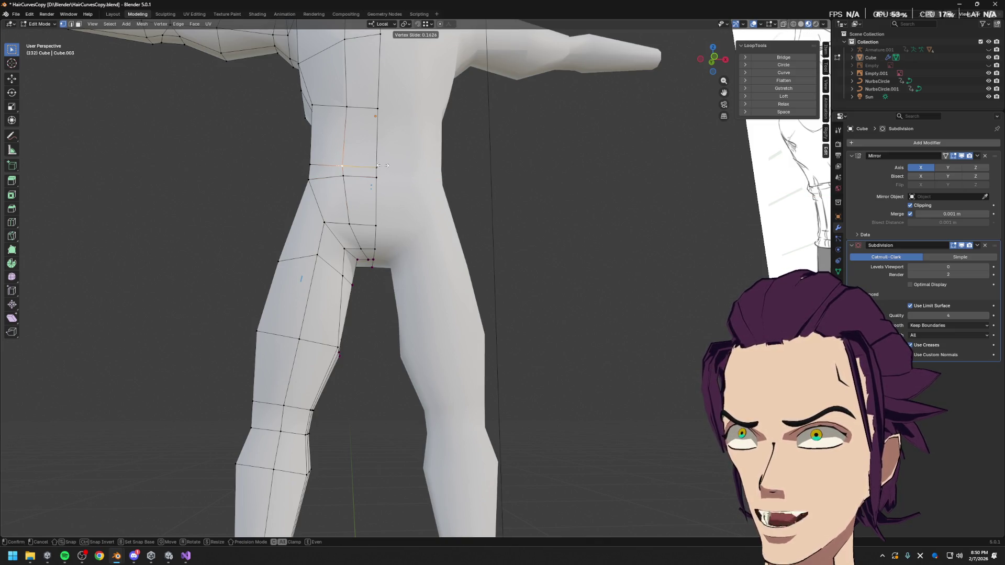
left_click(383, 166)
scroll(383, 166, "down", 3)
- Vertex-slide an inner-thigh vertex along its edge in two passes
middle_click_drag(471, 215, 453, 222)
scroll(454, 222, "up", 3)
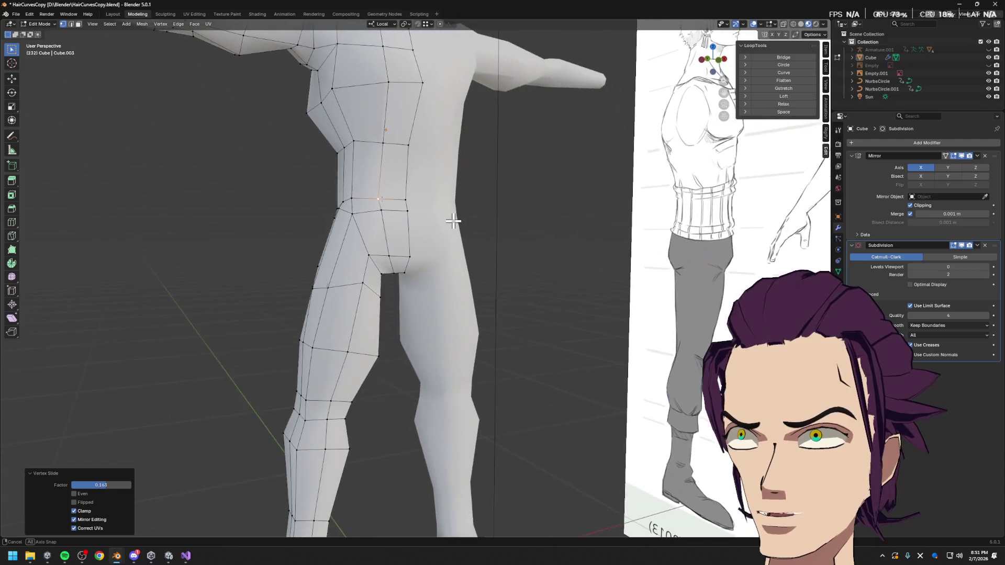
scroll(453, 222, "up", 2)
mouse_move(416, 259)
middle_mouse_down()
mouse_move(353, 270)
mouse_move(336, 305)
middle_mouse_up()
left_click(324, 376)
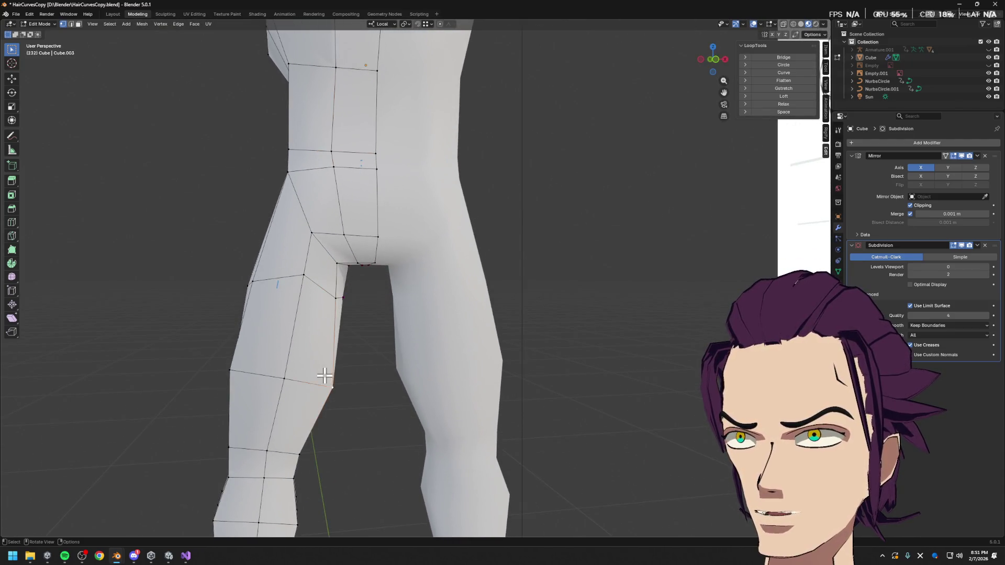
key("g")
key("x")
key("g")
left_click(349, 396)
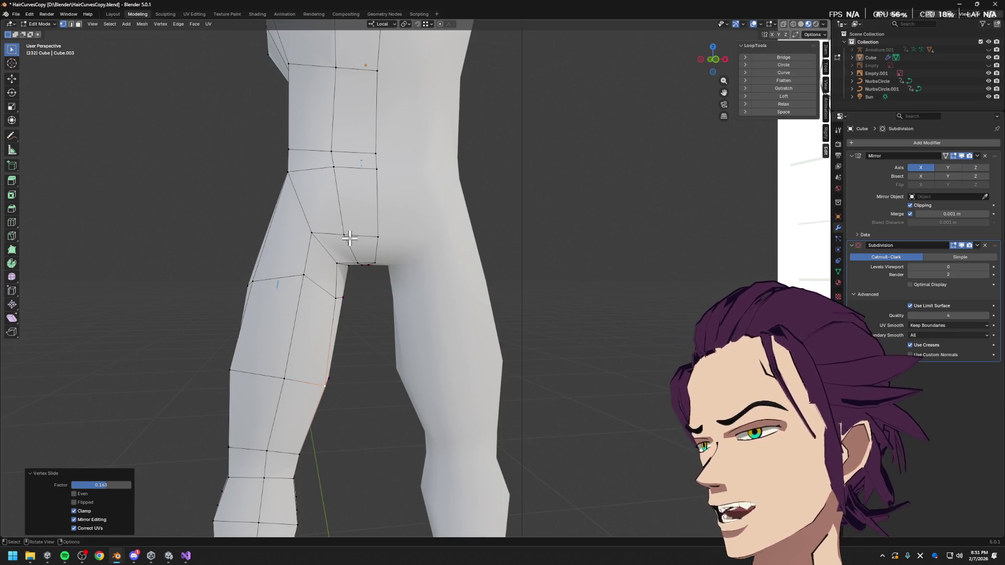
mouse_move(379, 299)
middle_mouse_down()
mouse_move(348, 287)
mouse_move(383, 268)
middle_mouse_up()
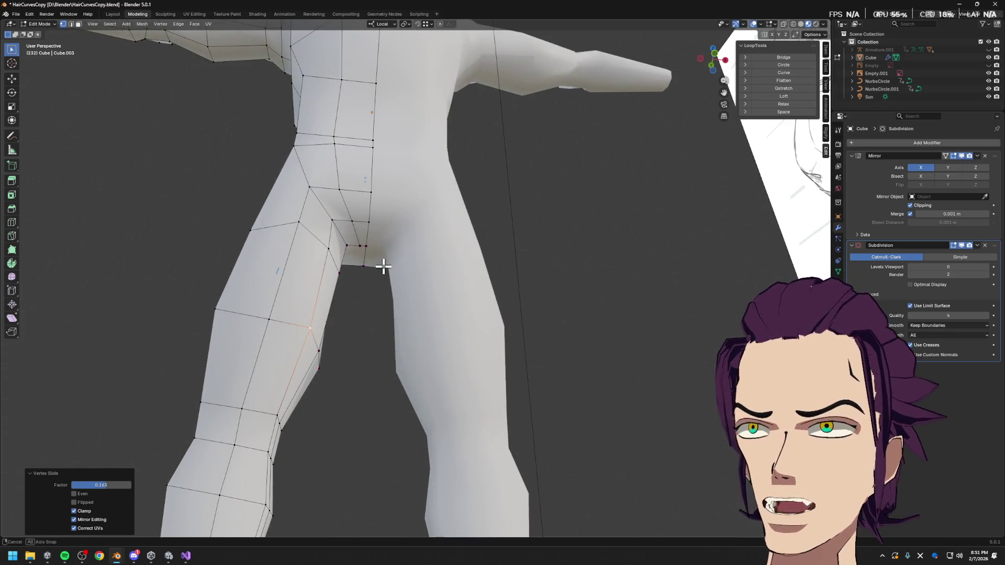
key("g")
key("g")
left_click(394, 239)
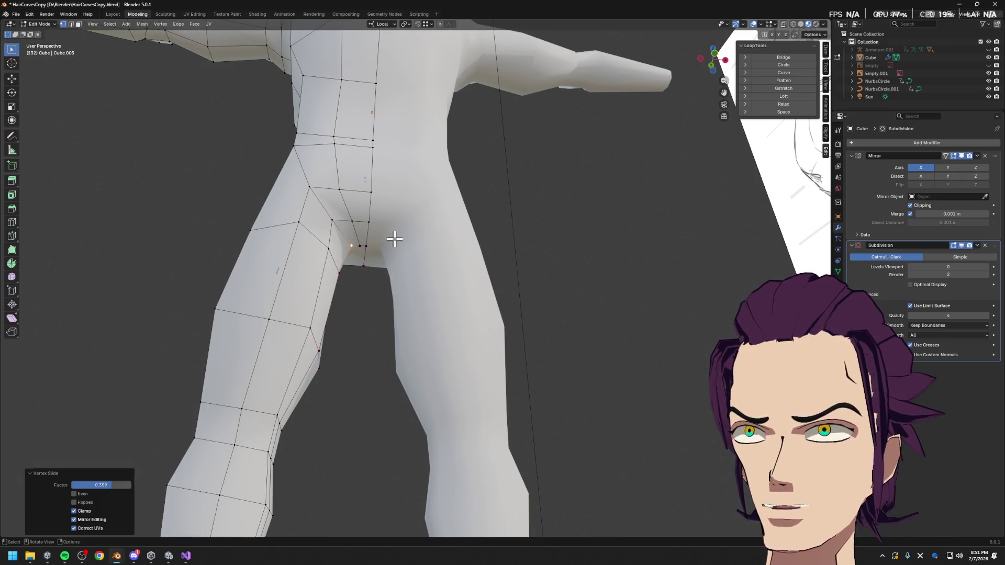
- Slide four more crotch and hip vertices along their edges to even out the groin junction
left_click(337, 217)
key("g")
key("g")
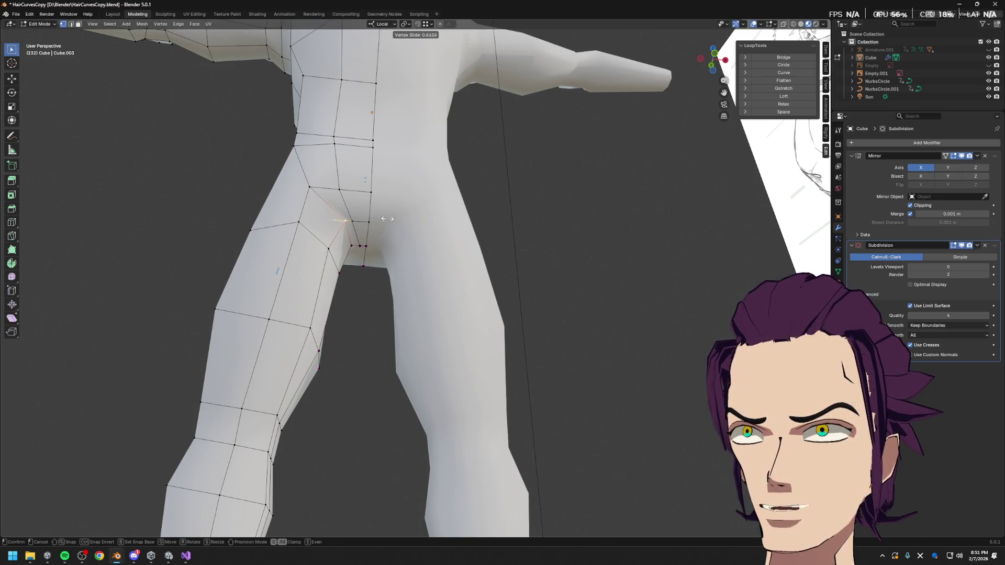
left_click(388, 219)
mouse_move(389, 206)
middle_mouse_down()
mouse_move(404, 202)
mouse_move(434, 233)
mouse_move(386, 225)
middle_mouse_up()
left_click(328, 185)
key("g")
key("g")
left_click(368, 193)
left_click(366, 241)
key("g")
key("g")
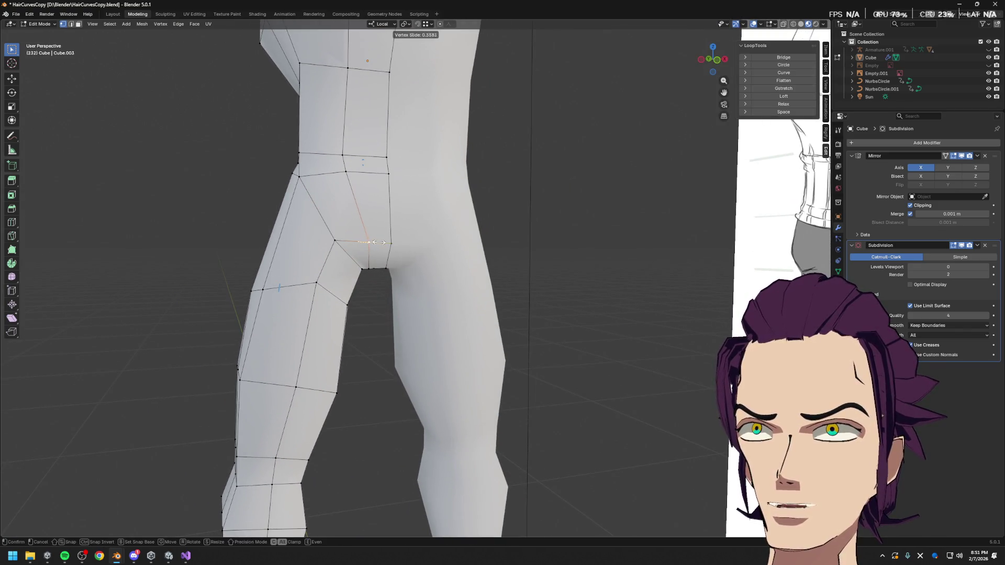
left_click(376, 241)
left_click(359, 175)
key("g")
key("g")
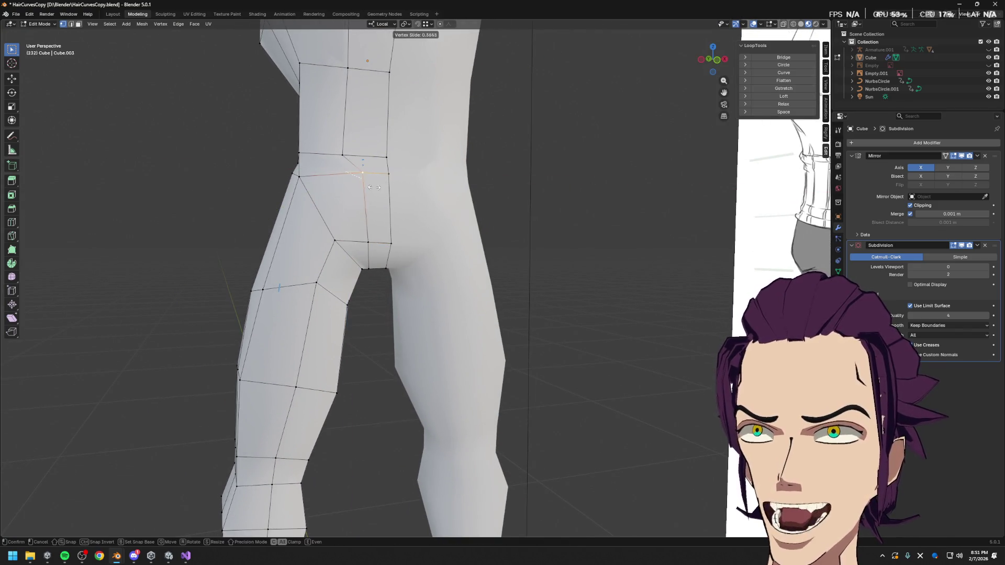
left_click(350, 271)
mouse_move(375, 281)
middle_mouse_down()
mouse_move(359, 225)
mouse_move(348, 258)
mouse_move(385, 258)
middle_mouse_up()
- Move a crotch vertex along X, then Z, then local X to match the reference leg shape
left_click(370, 244)
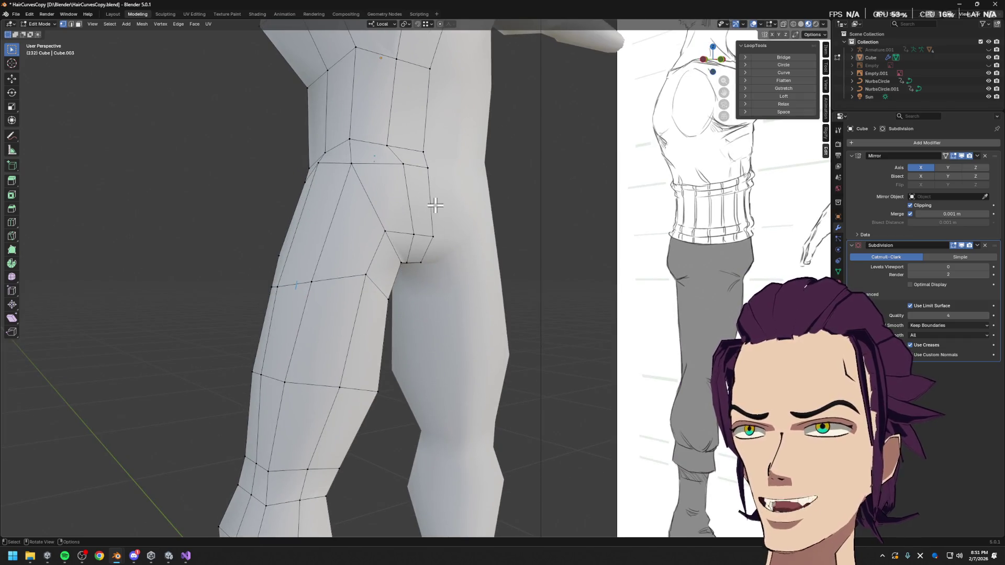
middle_click_drag(409, 212, 348, 225)
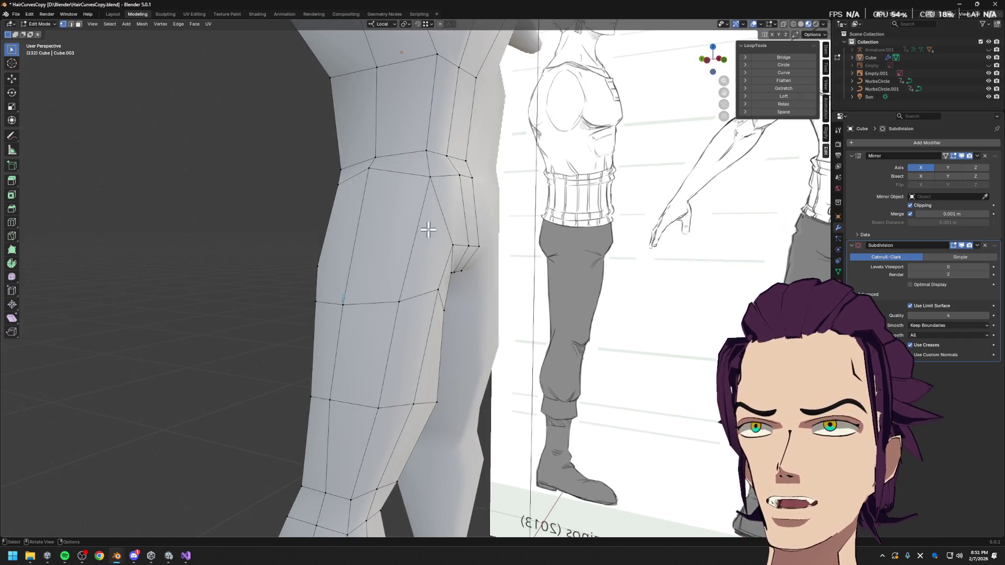
mouse_move(462, 211)
middle_mouse_down()
mouse_move(419, 237)
mouse_move(362, 228)
middle_mouse_up()
mouse_move(296, 200)
middle_mouse_down()
mouse_move(405, 186)
mouse_move(484, 202)
mouse_move(461, 182)
mouse_move(602, 187)
middle_mouse_up()
key("g")
key("x")
left_click(396, 196)
key("g")
key("z")
key("z")
left_click(394, 191)
key("g")
key("x")
left_click(493, 182)
- Reposition an inner-thigh edge freely and select a vertex on the hip
left_click(459, 184)
key("g")
left_click(456, 156)
mouse_move(503, 182)
middle_mouse_down()
mouse_move(526, 205)
mouse_move(408, 184)
mouse_move(418, 165)
middle_mouse_up()
left_click(287, 168)
- Add a vertical edge loop down the front of the thigh and inspect it against the reference sheet
key("ctrl+r")
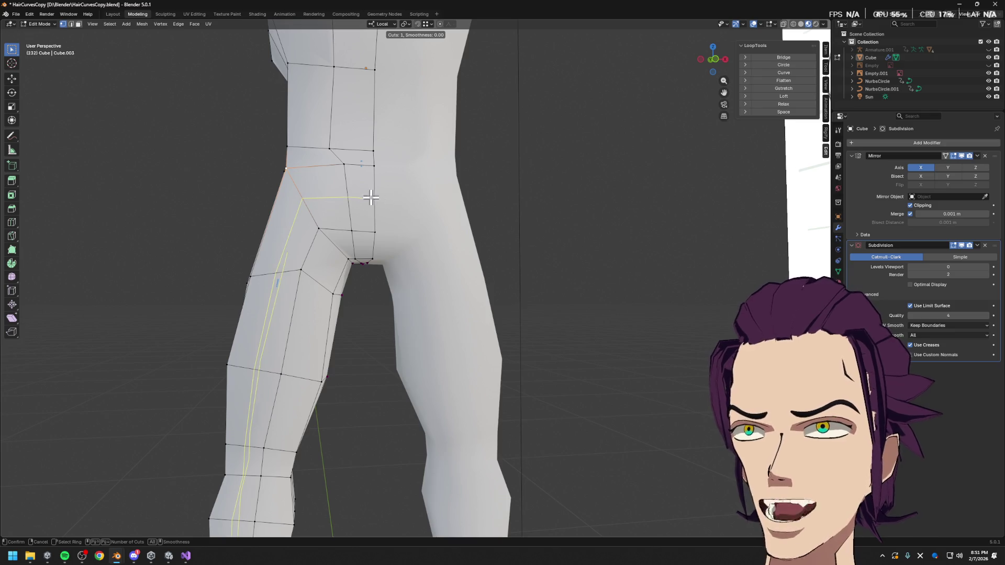
left_click(308, 208)
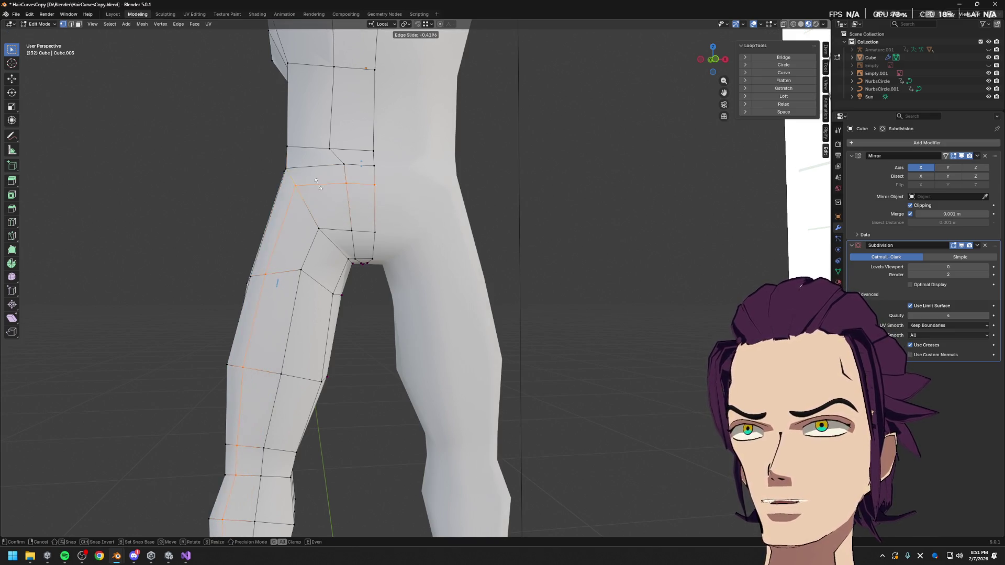
left_click(320, 197)
middle_click_drag(320, 196, 390, 227)
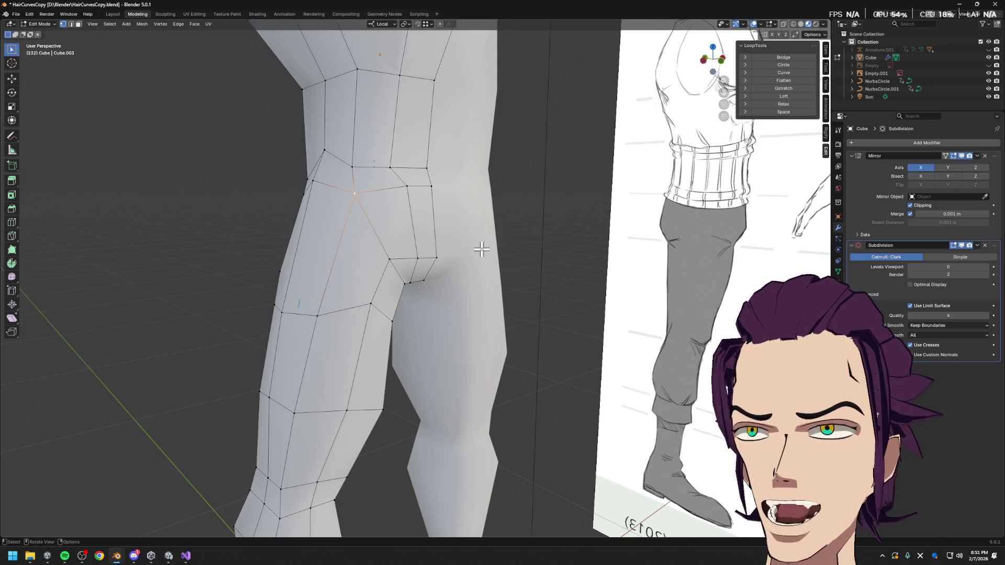
middle_click_drag(486, 251, 628, 247)
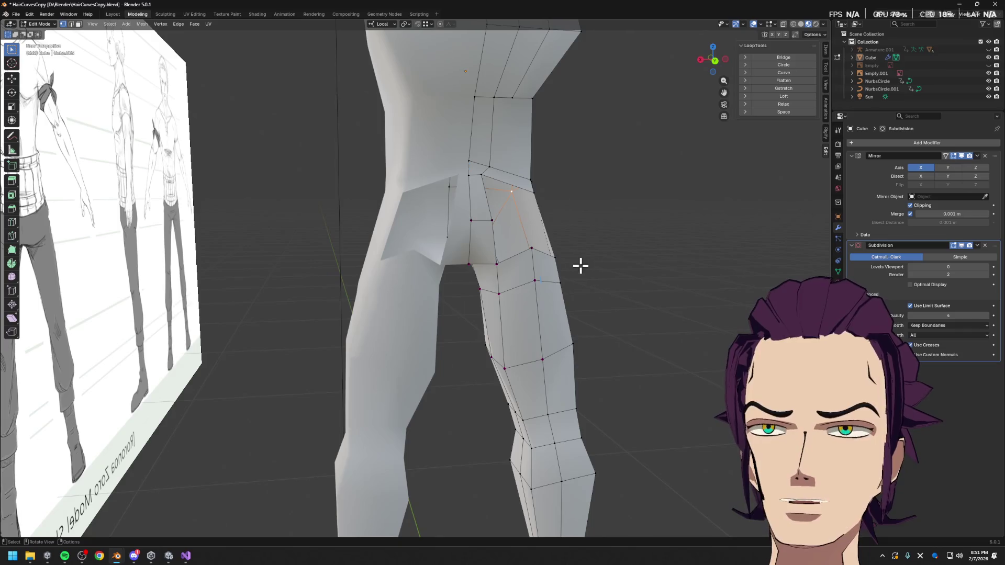
middle_click_drag(509, 266, 667, 248)
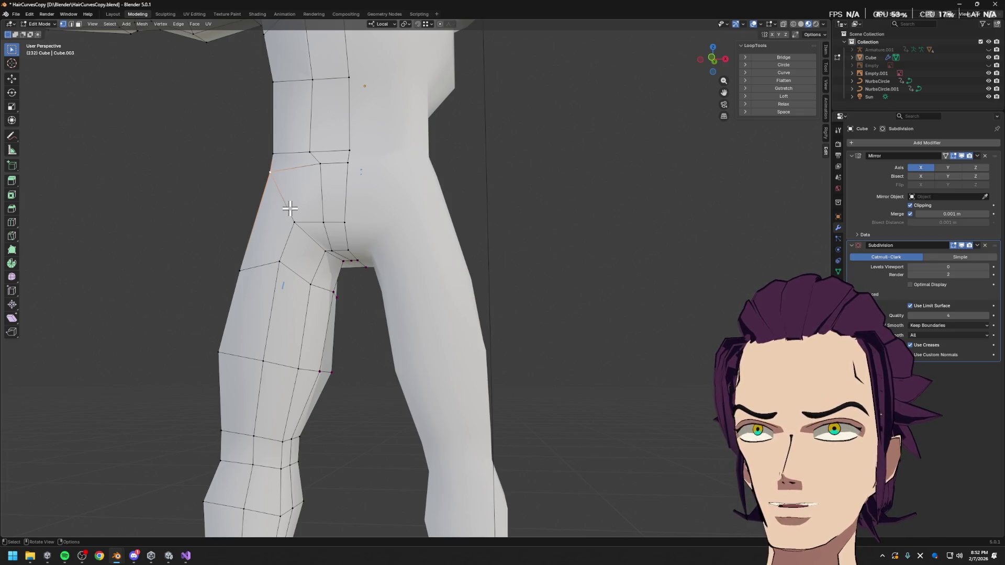
mouse_move(306, 206)
middle_mouse_down()
mouse_move(469, 233)
mouse_move(564, 223)
mouse_move(559, 236)
mouse_move(425, 264)
mouse_move(556, 268)
mouse_move(589, 229)
middle_mouse_up()
- Move the selected vertex vertically along Z into place on the buttock
key("g")
key("z")
left_click(615, 211)
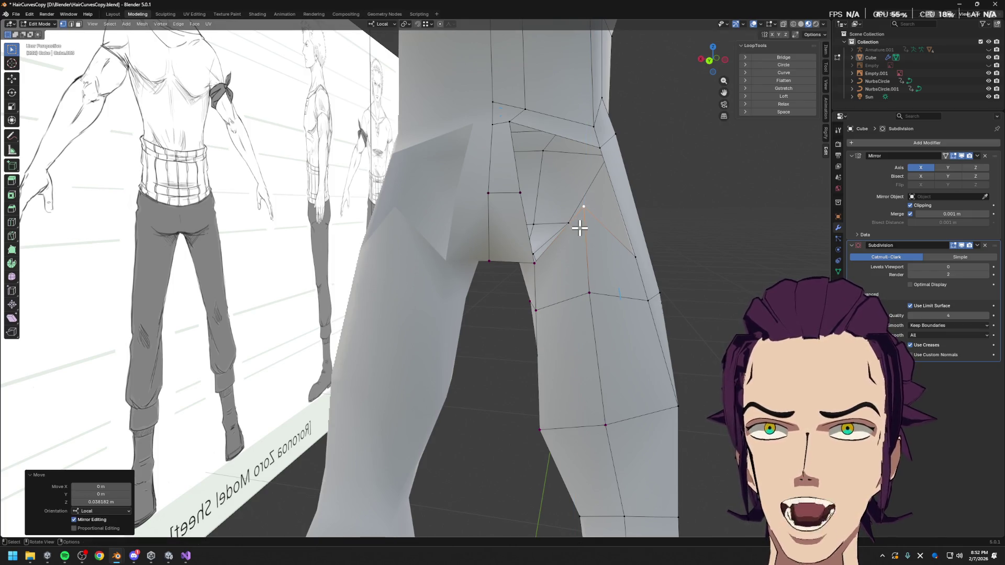
left_click(525, 259)
middle_click_drag(524, 258, 545, 202)
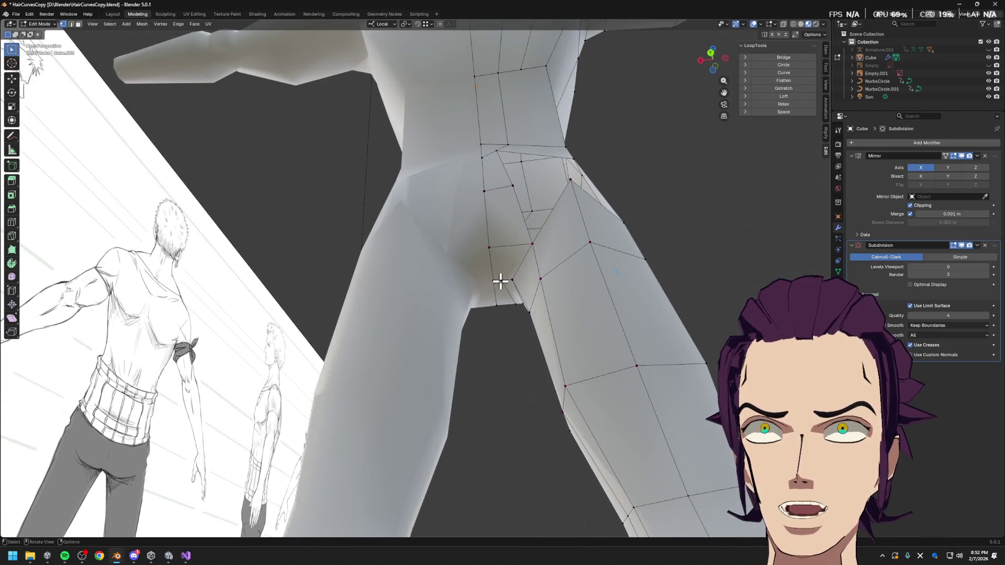
middle_click_drag(526, 256, 529, 253)
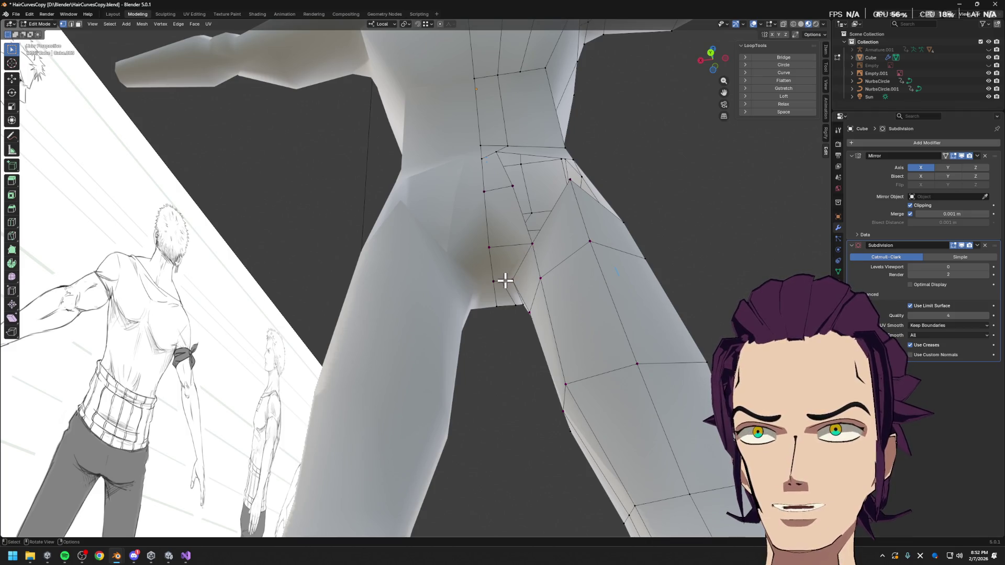
- Knife-cut a new edge from the buttock vertex up to the top vertex
key("k")
left_click(501, 280)
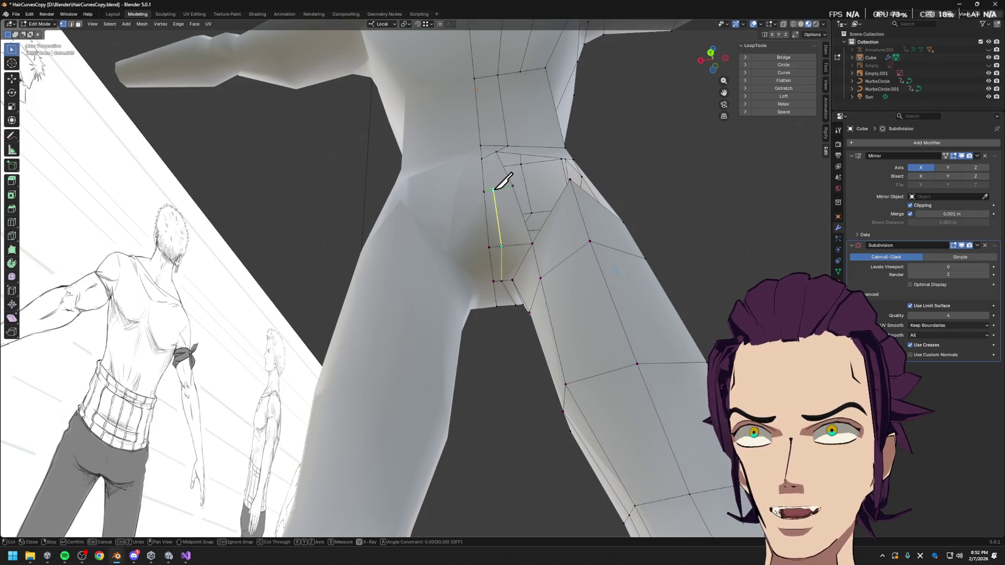
middle_click_drag(514, 184, 516, 128)
left_click(515, 125)
key("Return")
- Merge the two stacked buttock faces into one by dissolving them
key("3")
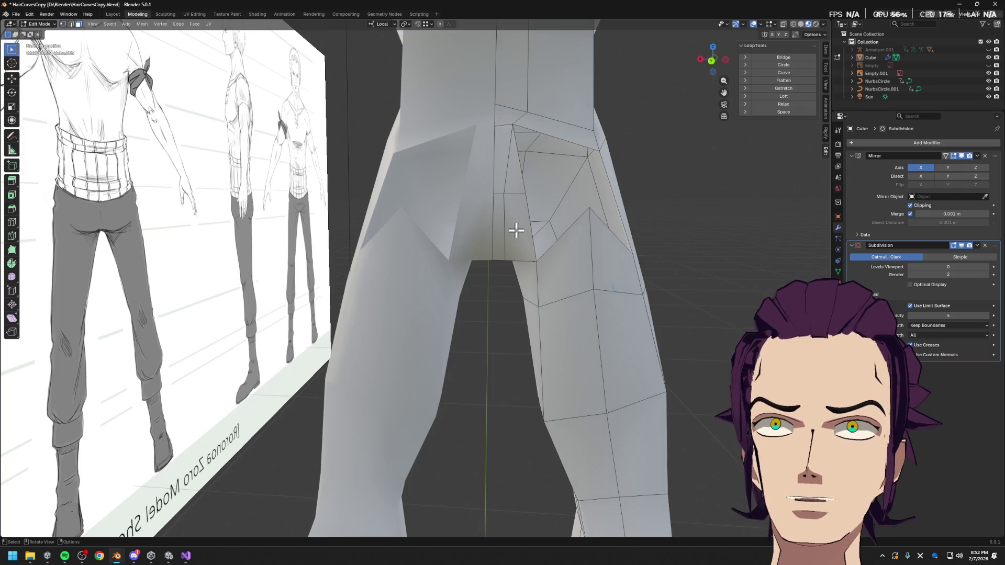
left_click(529, 225)
middle_click_drag(523, 225, 557, 189)
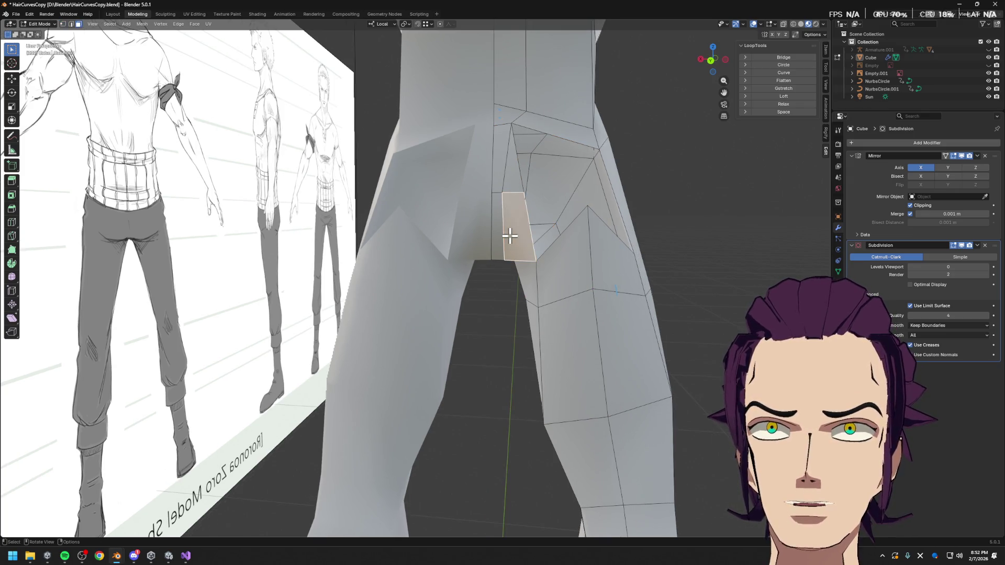
left_click(515, 174, "shift")
key("x")
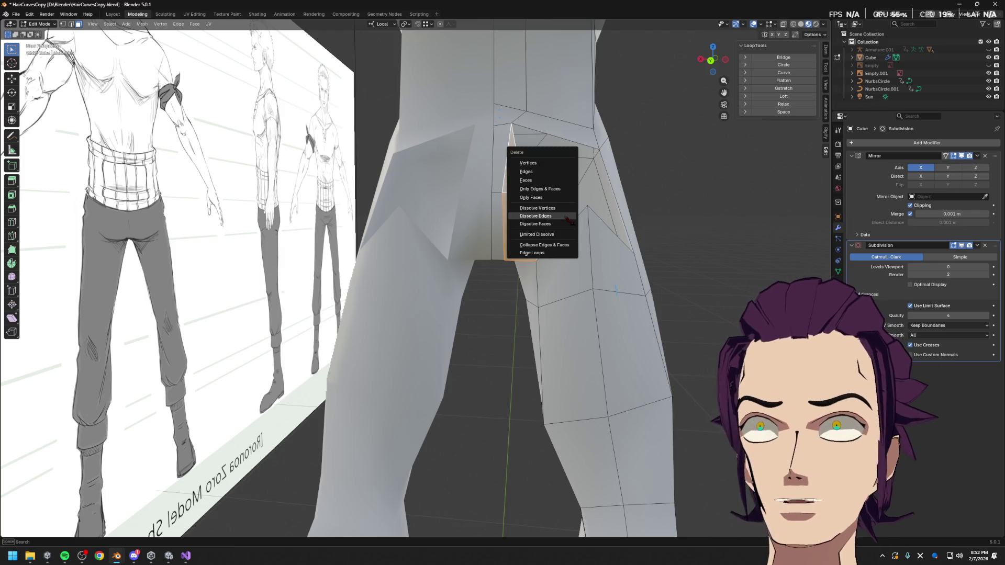
left_click(567, 216)
mouse_move(567, 216)
middle_mouse_down()
mouse_move(602, 175)
mouse_move(529, 212)
mouse_move(599, 233)
mouse_move(606, 180)
middle_mouse_up()
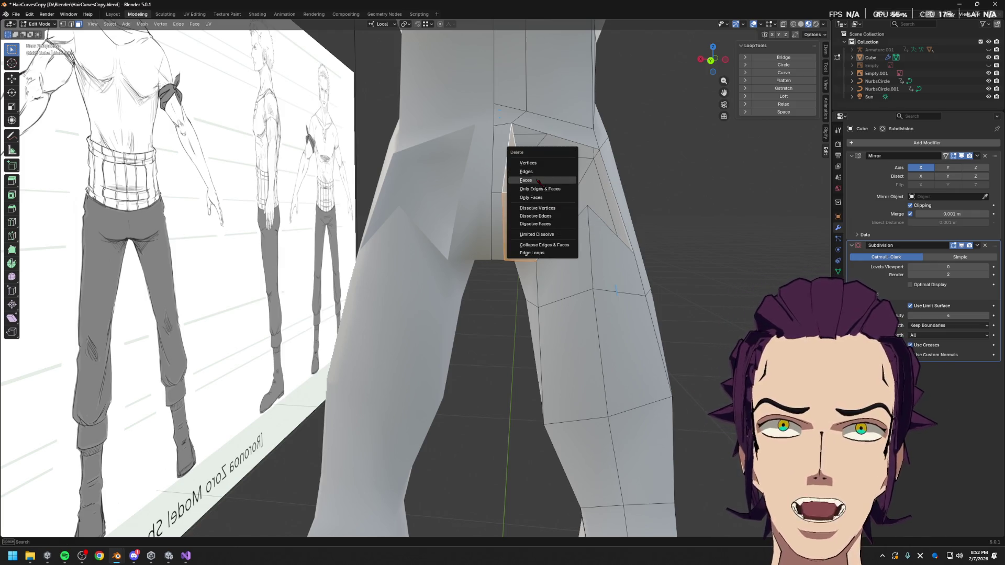
- Dissolve the diagonal edge of the triangular buttock face
left_click(624, 186, "alt")
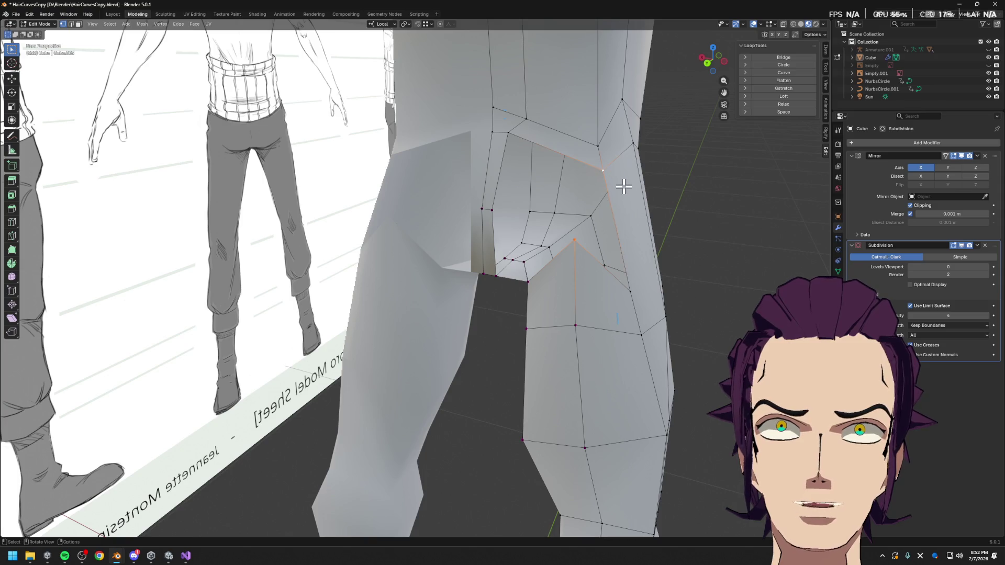
middle_click_drag(622, 288, 551, 287)
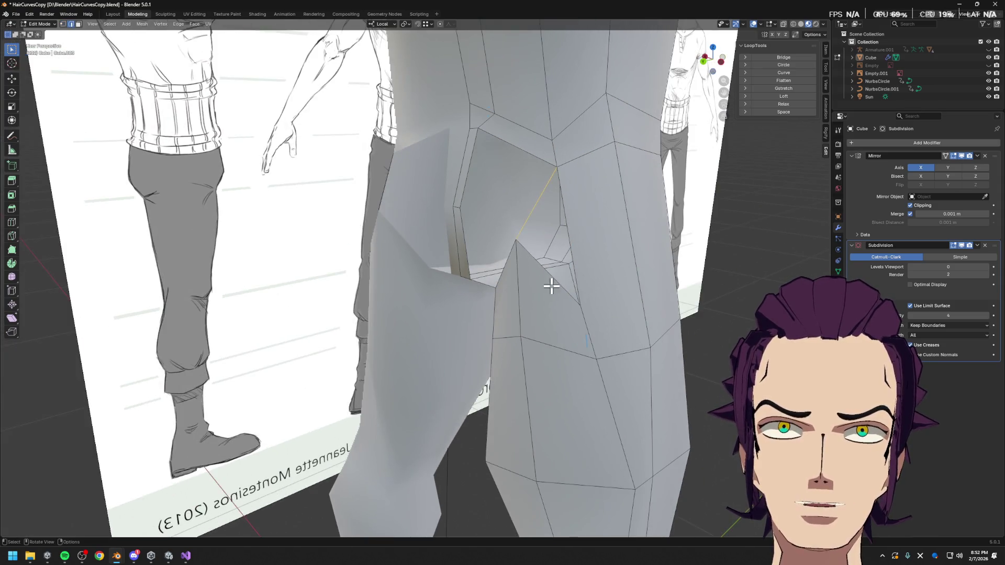
left_click(575, 272)
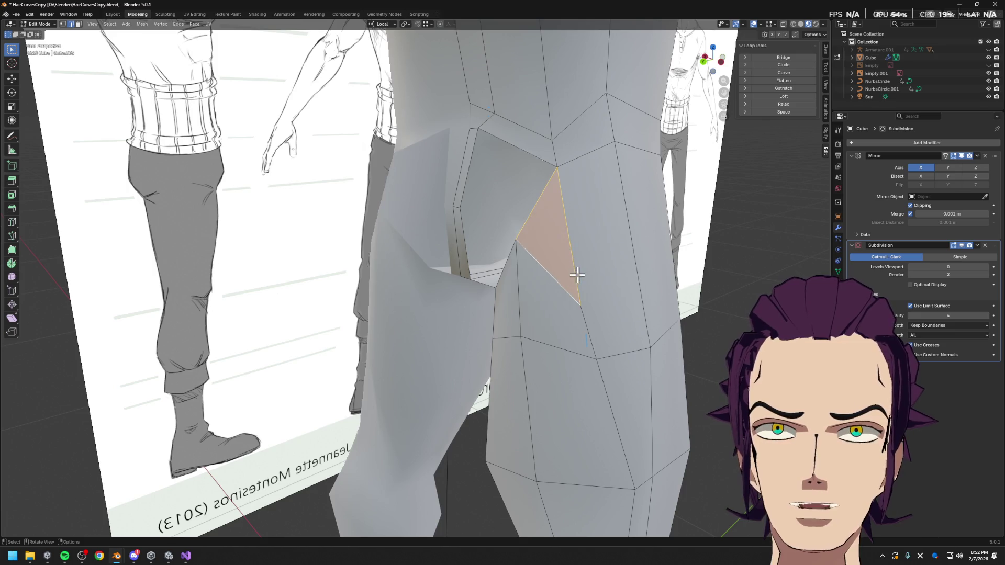
key("alt+a")
left_click(551, 275)
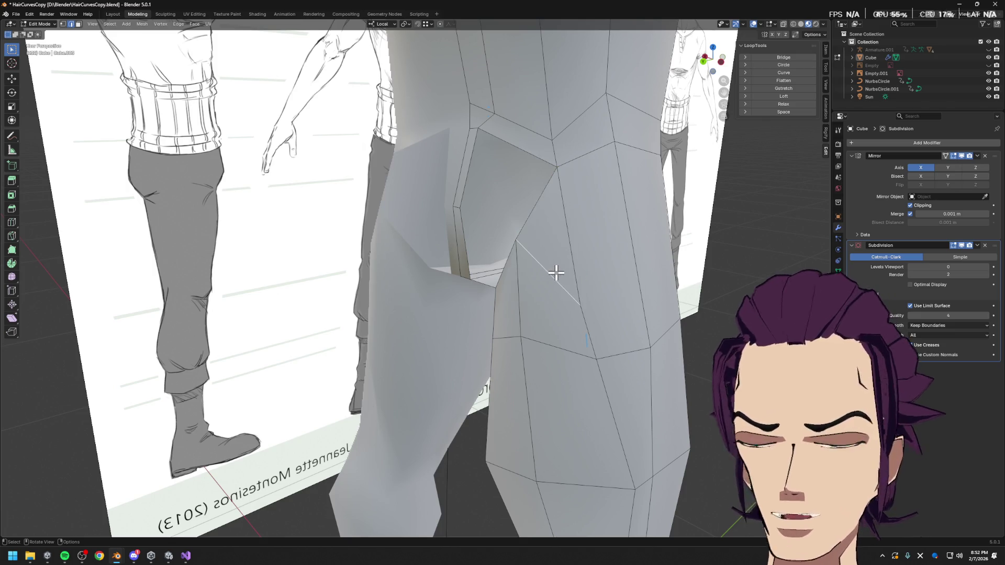
key("x")
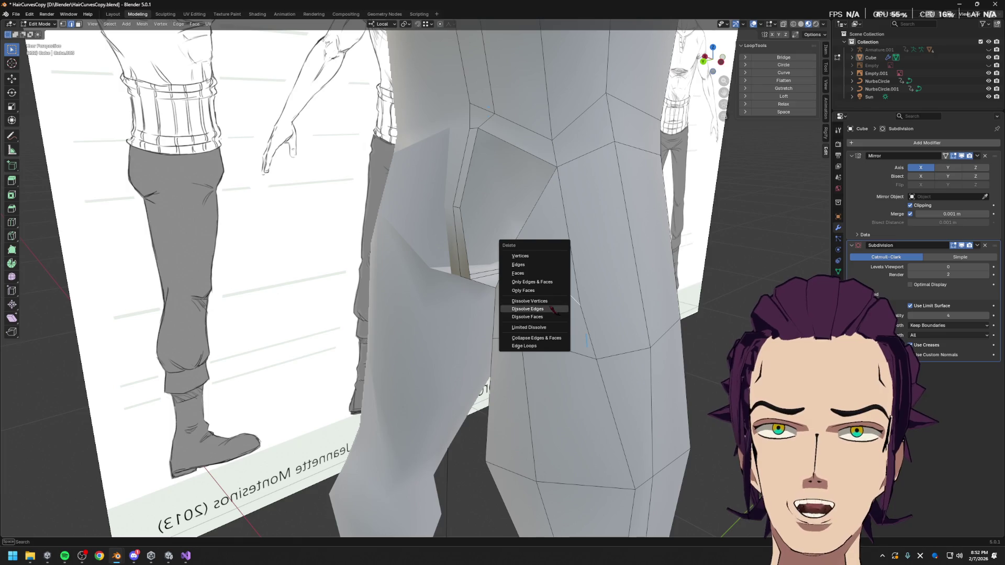
left_click(554, 310)
mouse_move(554, 310)
middle_mouse_down()
mouse_move(619, 309)
mouse_move(511, 254)
mouse_move(541, 247)
middle_mouse_up()
- Fill the remaining hole with a new face between its two bordering edges
left_click(511, 254)
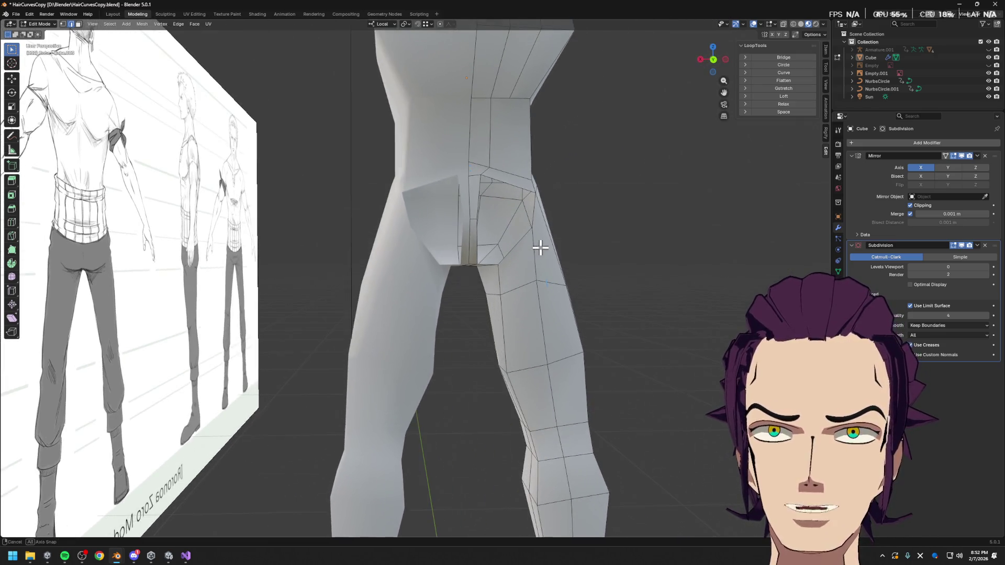
left_click(479, 246, "shift")
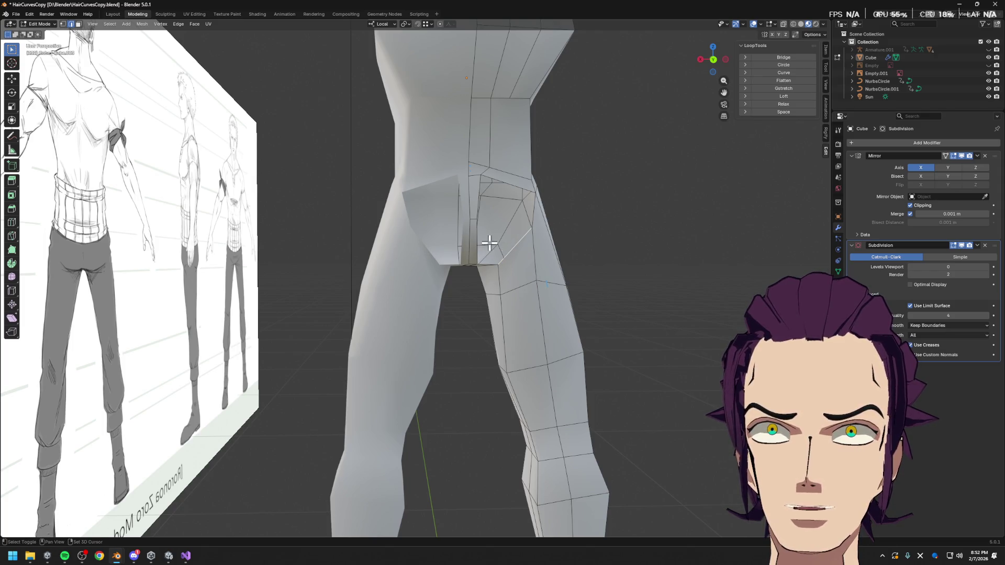
left_click(534, 206)
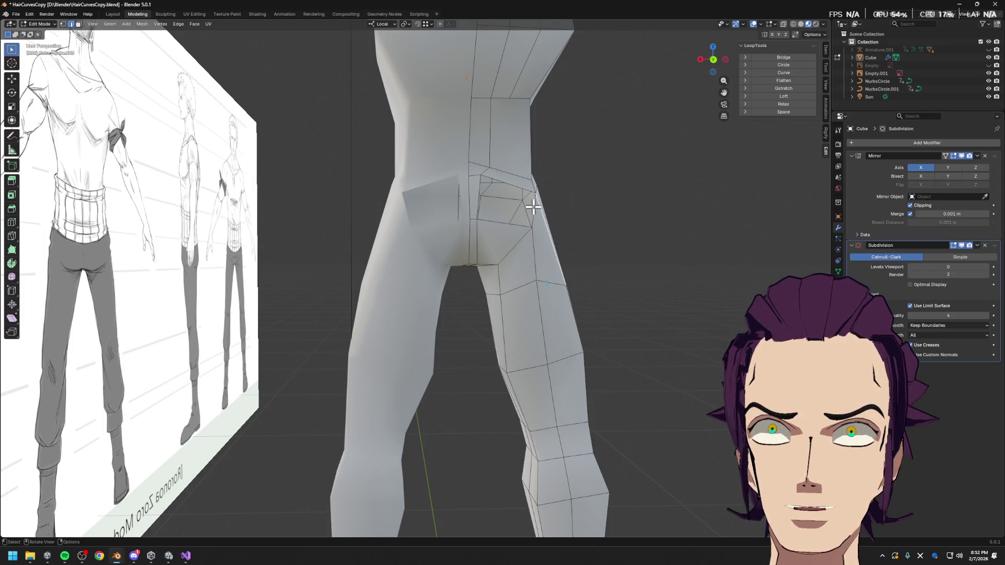
key("f")
mouse_move(535, 206)
middle_mouse_down()
mouse_move(588, 238)
mouse_move(578, 241)
middle_mouse_up()
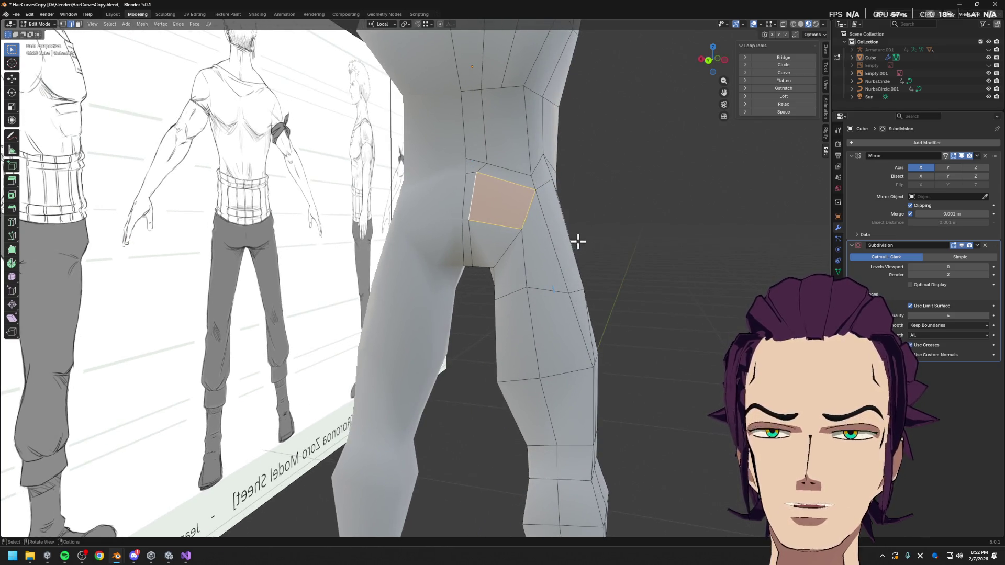
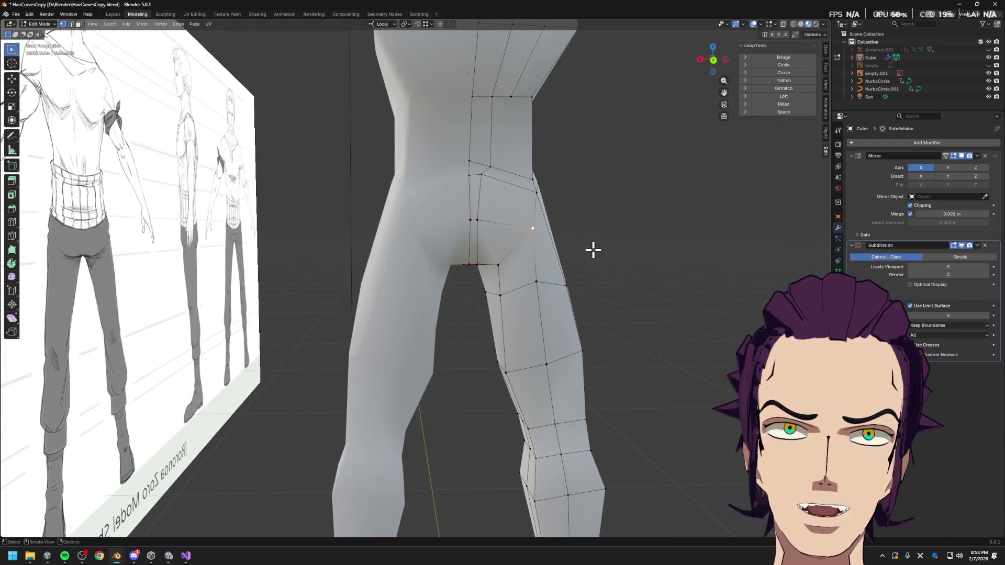
- Slide a hip vertex along its edge and nudge it sideways on X to follow the sheet
key("g")
key("g")
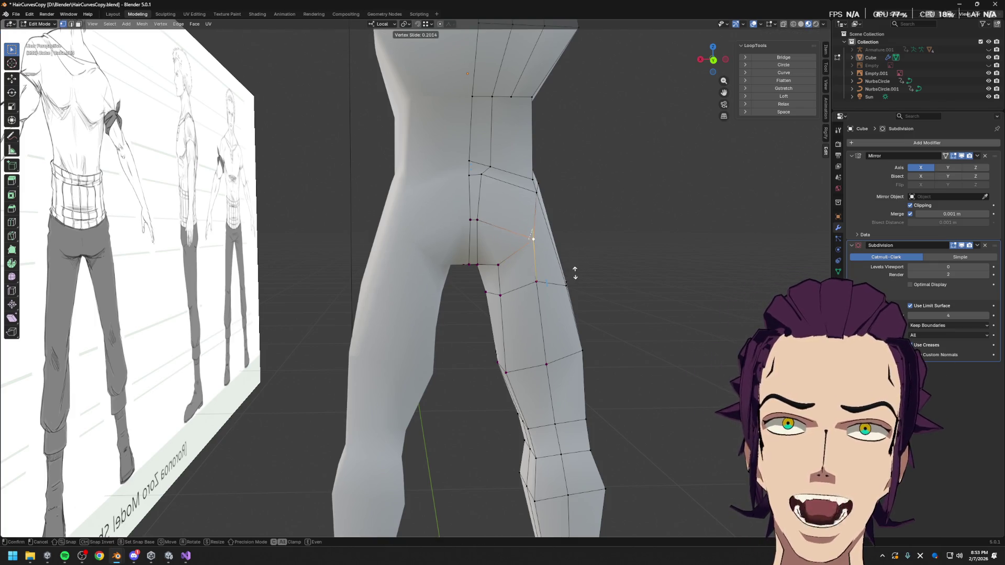
mouse_move(580, 275)
middle_mouse_down()
mouse_move(595, 283)
mouse_move(582, 283)
middle_mouse_up()
left_click(599, 294)
key("g")
key("x")
left_click(598, 290)
mouse_move(541, 180)
middle_mouse_down()
mouse_move(561, 207)
mouse_move(545, 191)
mouse_move(545, 225)
mouse_move(610, 220)
middle_mouse_up()
key("g")
key("x")
key("g")
right_click(553, 223)
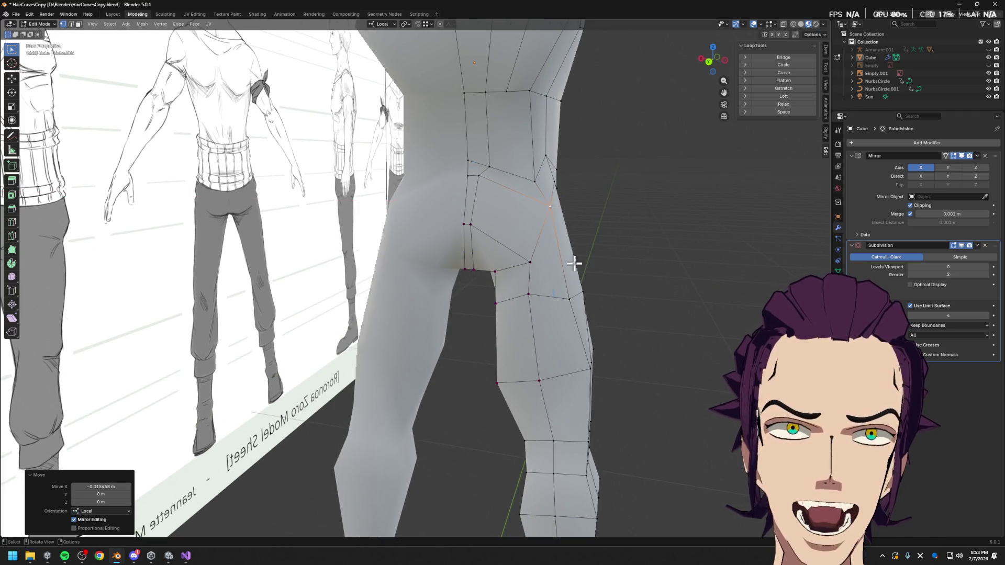
- Add an extra edge loop across the upper leg with Ctrl+R
left_click(538, 267)
middle_click_drag(539, 267, 543, 271)
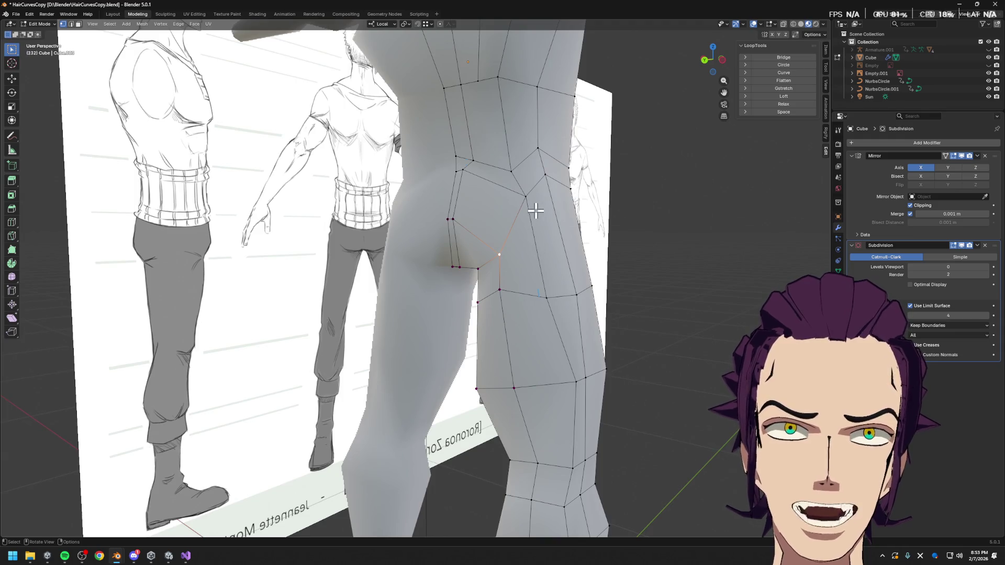
key("ctrl+r")
left_click(498, 268)
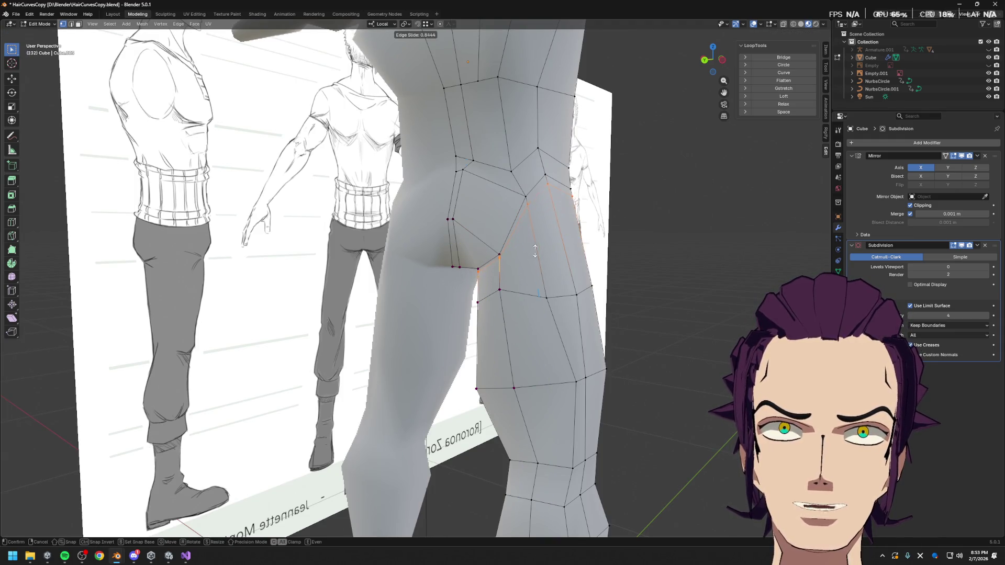
left_click(545, 249)
mouse_move(565, 249)
middle_mouse_down()
mouse_move(620, 247)
mouse_move(595, 262)
middle_mouse_up()
- Move a vertex on the new loop along X and slide it along its edge into place
key("g")
key("z")
left_click(622, 265)
key("g")
key("x")
left_click(601, 263)
key("g")
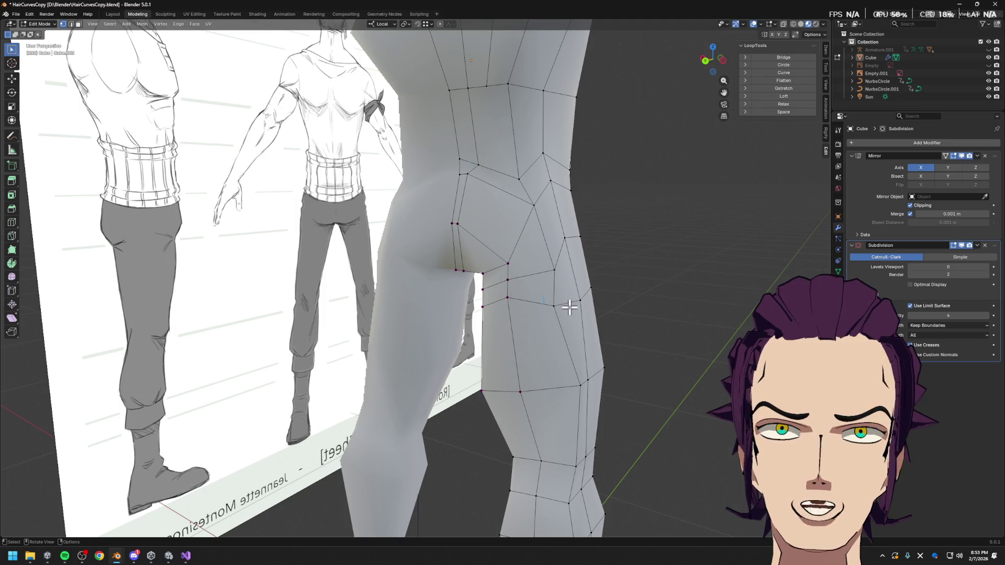
key("shift+v")
left_click(566, 300)
middle_click_drag(566, 300, 570, 275)
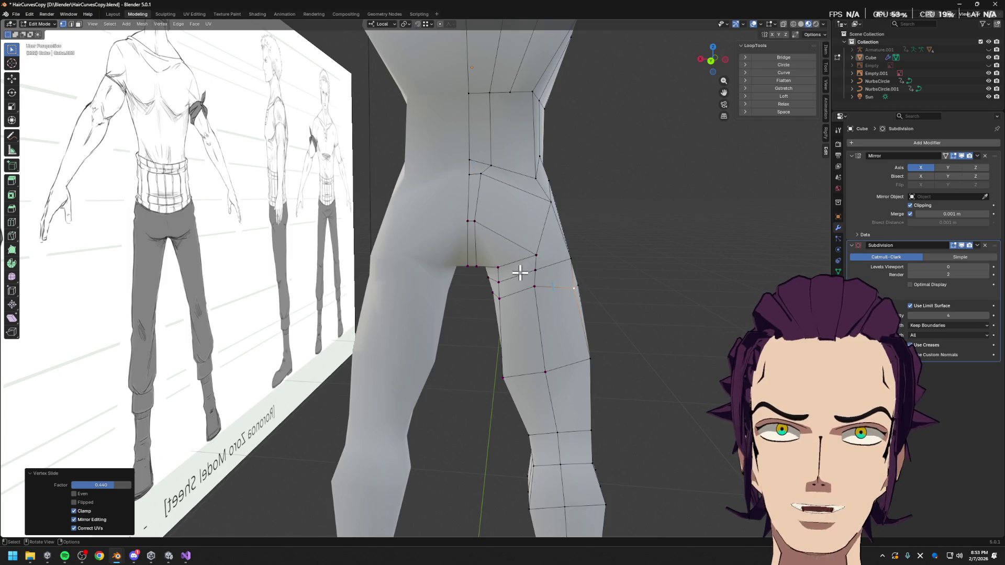
- Shift the vertex along Y, slide it along its edge, then select the connected body half
key("g")
key("y")
left_click(561, 265)
middle_click_drag(561, 265, 545, 238)
key("shift+v")
left_click(485, 267)
mouse_move(485, 268)
middle_mouse_down()
mouse_move(506, 257)
mouse_move(505, 244)
middle_mouse_up()
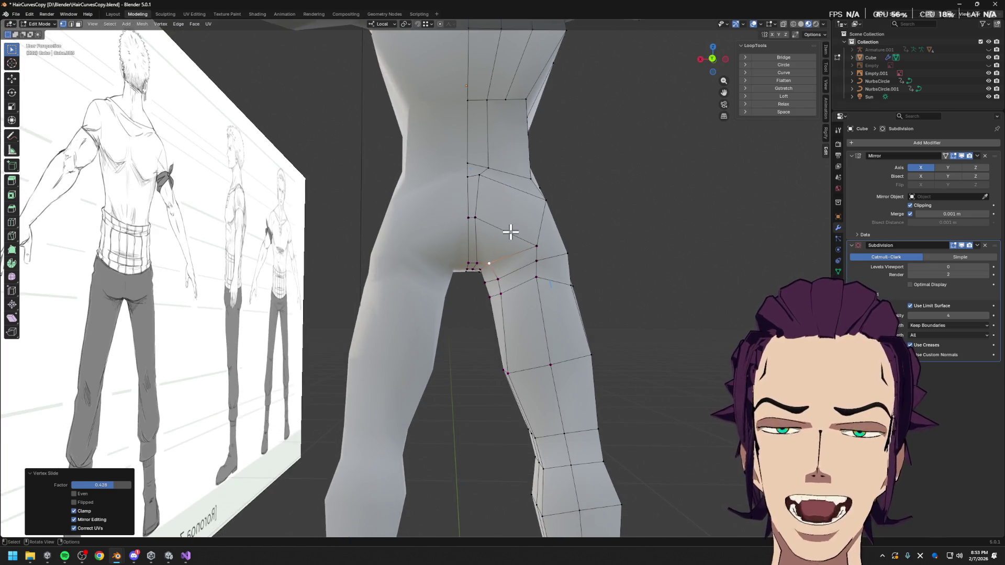
key("ctrl+l")
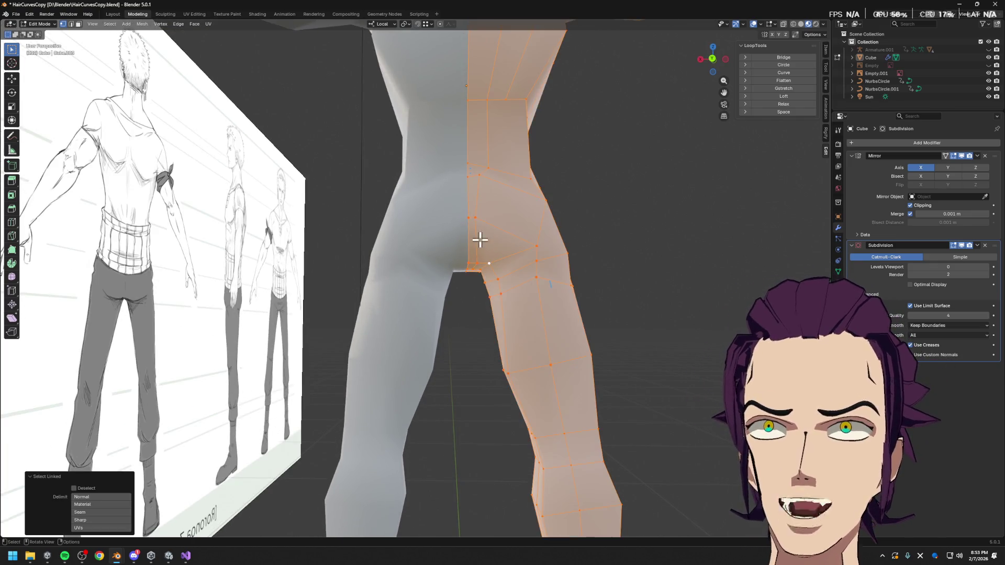
- Clear the selection and knife-cut new edges across the lower buttock faces
key("alt+a")
key("k")
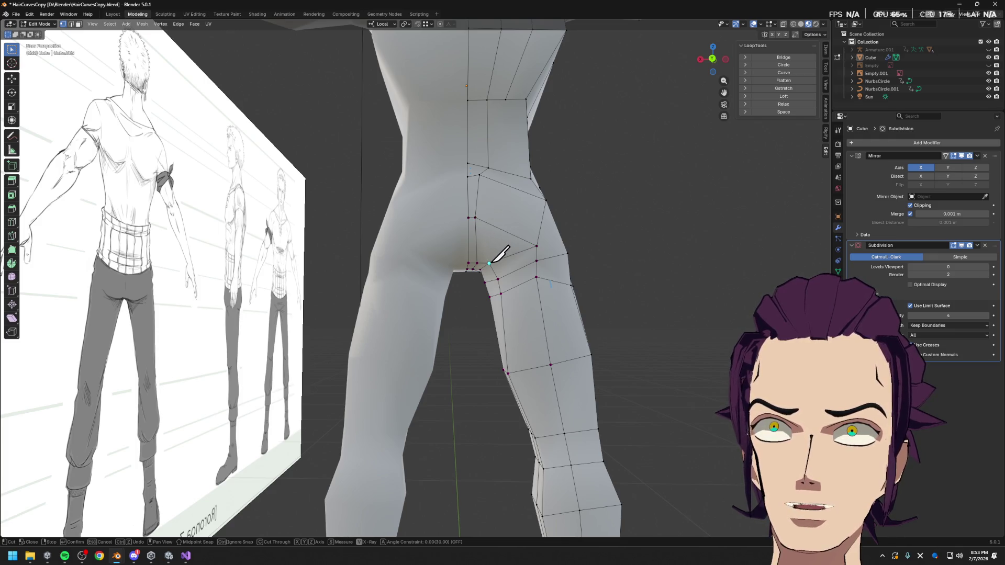
middle_click_drag(497, 255, 503, 230)
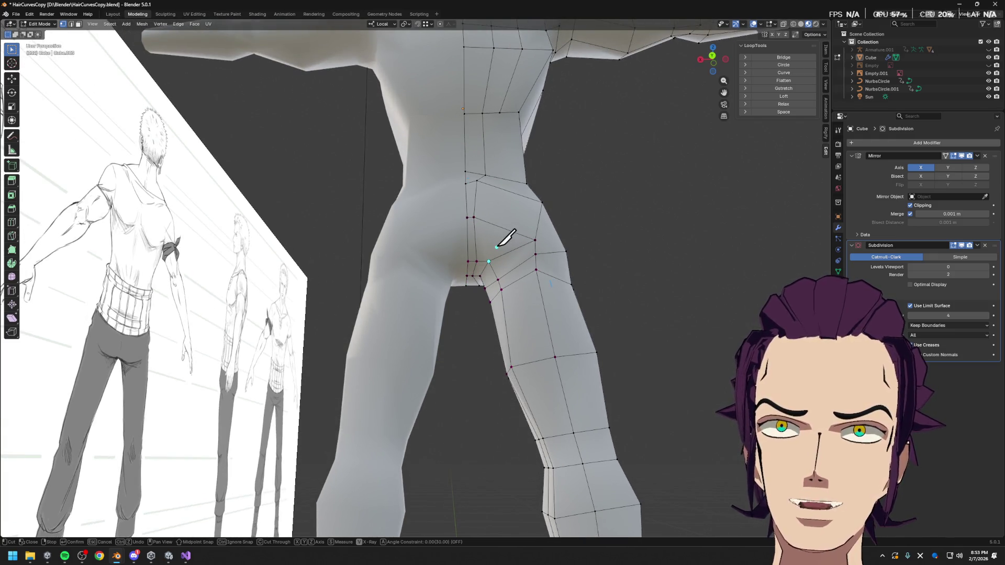
key("Escape")
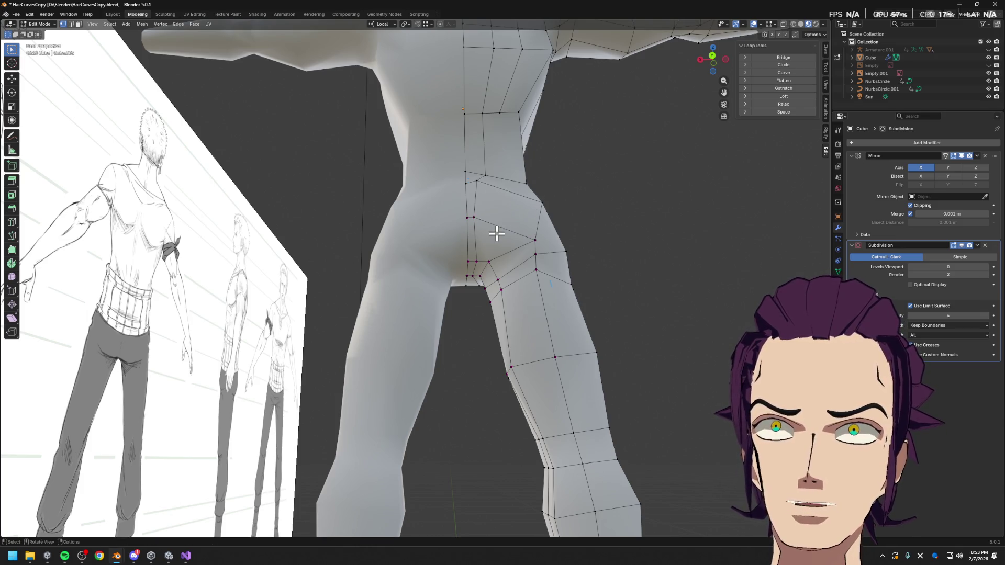
- Cancel an accidental extrude, select the new buttock faces and start extruding them outward
key("e")
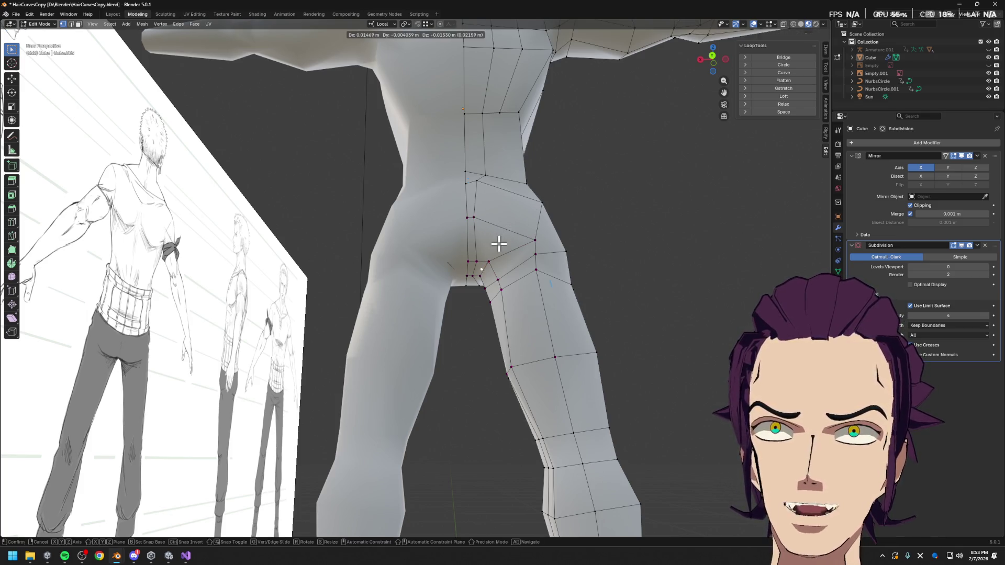
right_click(501, 239)
key("z")
key("Escape")
key("ctrl+z")
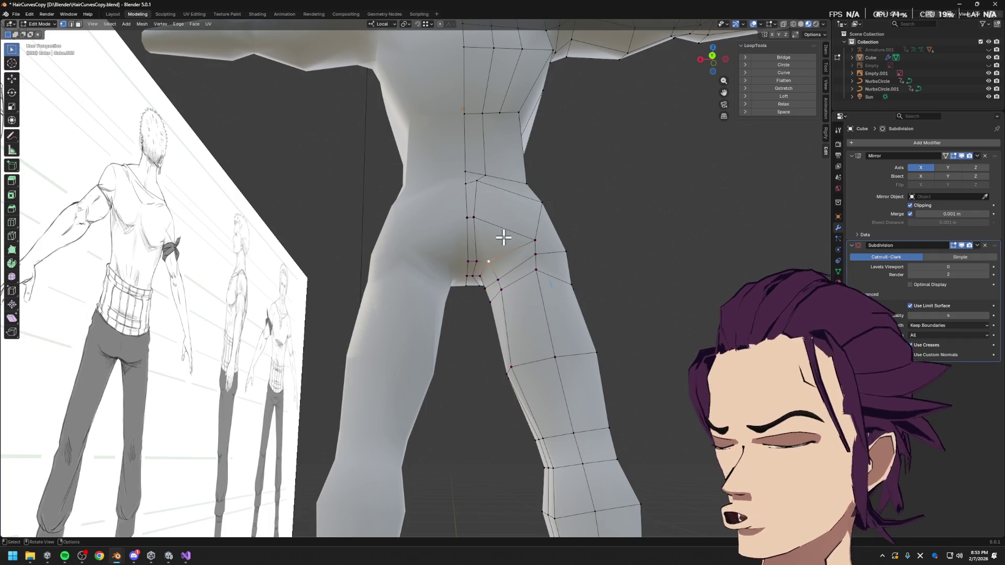
left_click(515, 218, "shift")
mouse_move(514, 218)
middle_mouse_down()
mouse_move(523, 281)
mouse_move(511, 271)
mouse_move(545, 231)
mouse_move(521, 243)
mouse_move(569, 263)
mouse_move(570, 236)
middle_mouse_up()
key("e")
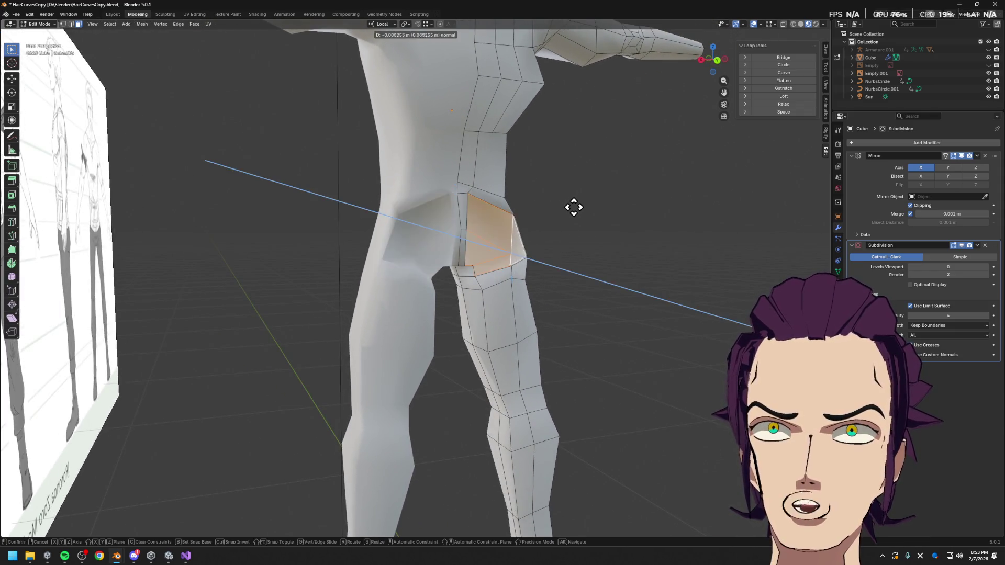
- Confirm the extrusion and shrink the extruded end to about 0.62
left_click(699, 231)
scroll(622, 270, "up", 3)
key("s")
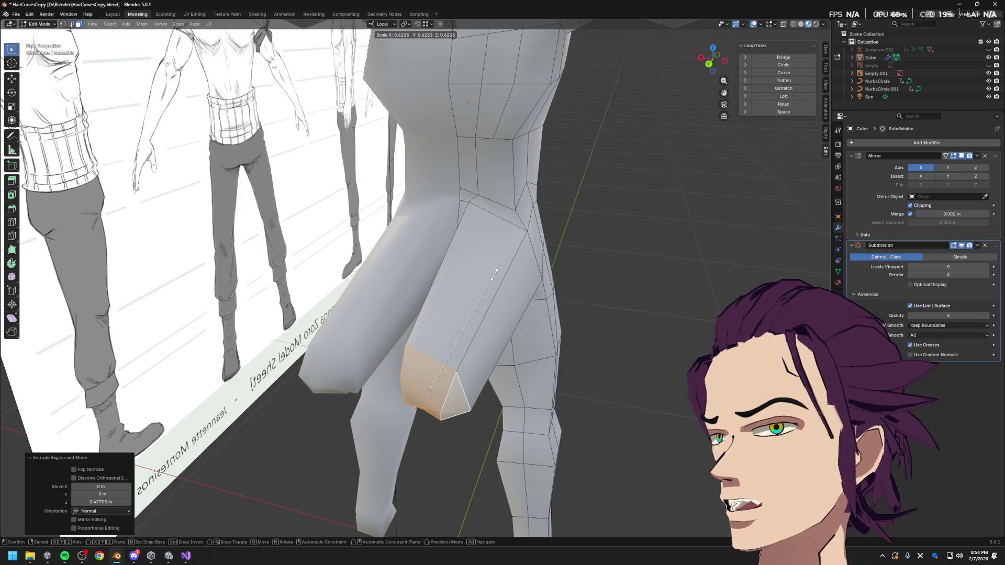
left_click(497, 272)
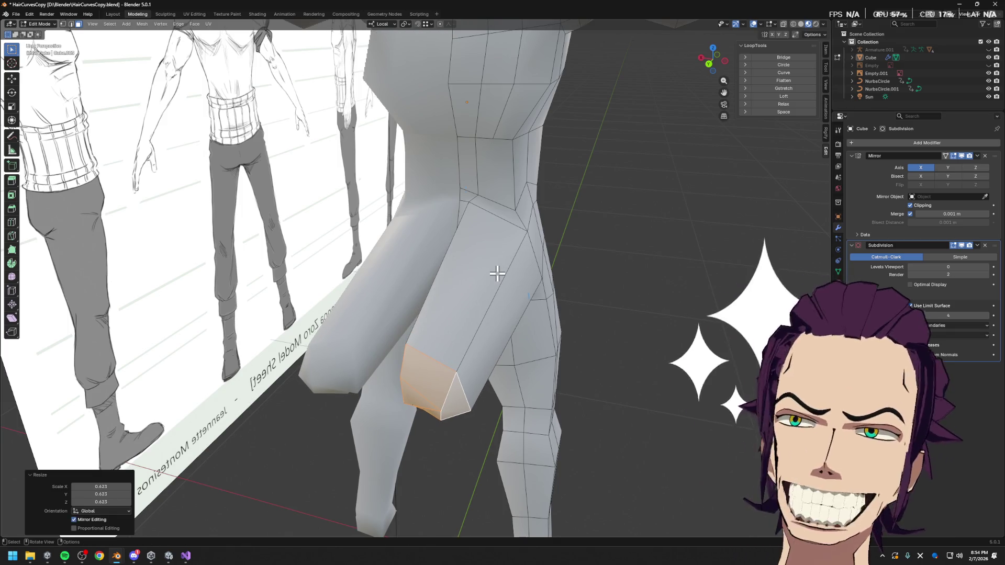
mouse_move(497, 273)
middle_mouse_down()
mouse_move(514, 139)
mouse_move(532, 171)
mouse_move(563, 168)
mouse_move(571, 196)
middle_mouse_up()
scroll(534, 173, "up", 2)
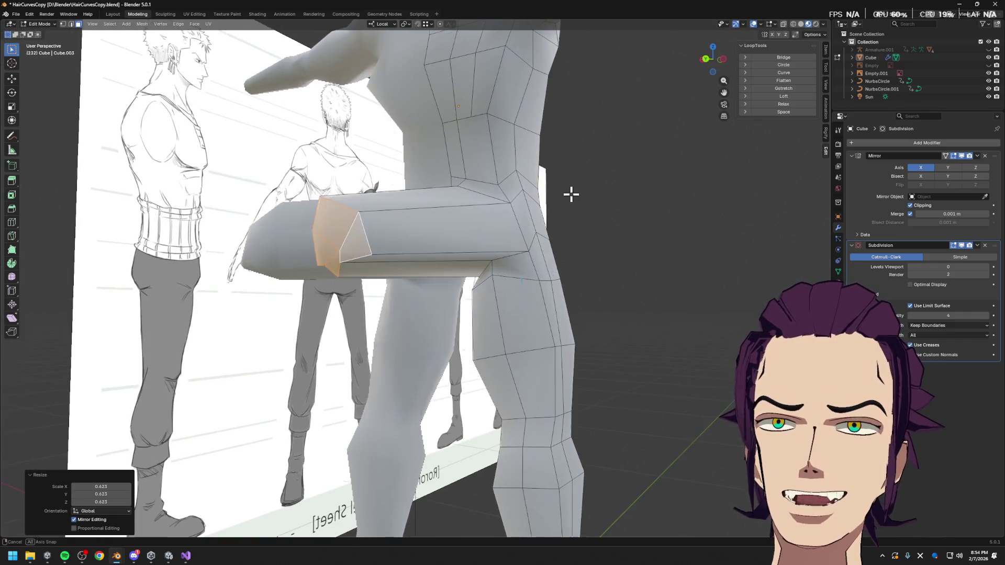
scroll(645, 190, "up", 2)
- After two cancelled X moves, pull the extruded part back into the body along local Y
key("g")
key("x")
key("Escape")
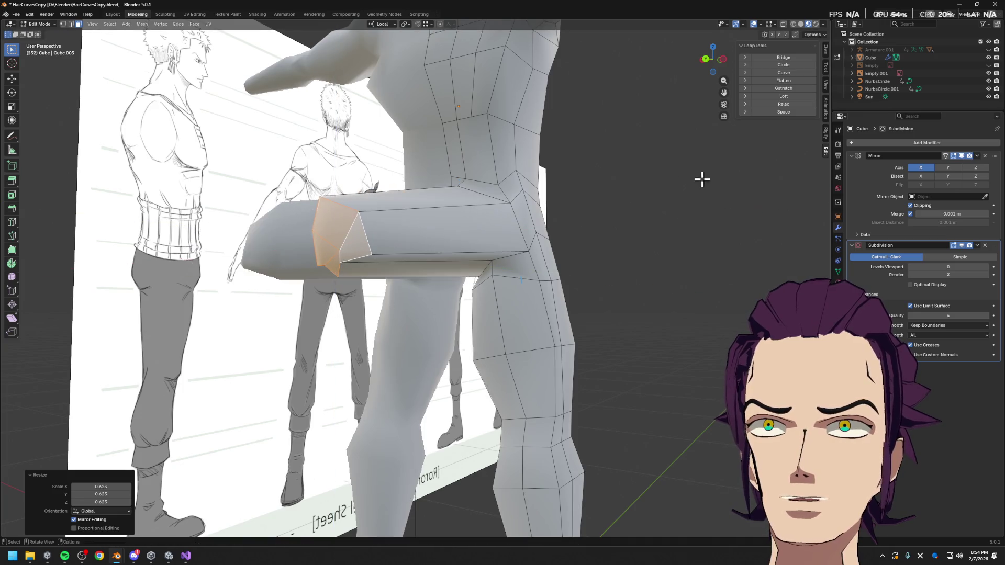
key("g")
key("x")
key("Escape")
middle_click_drag(533, 231, 469, 227)
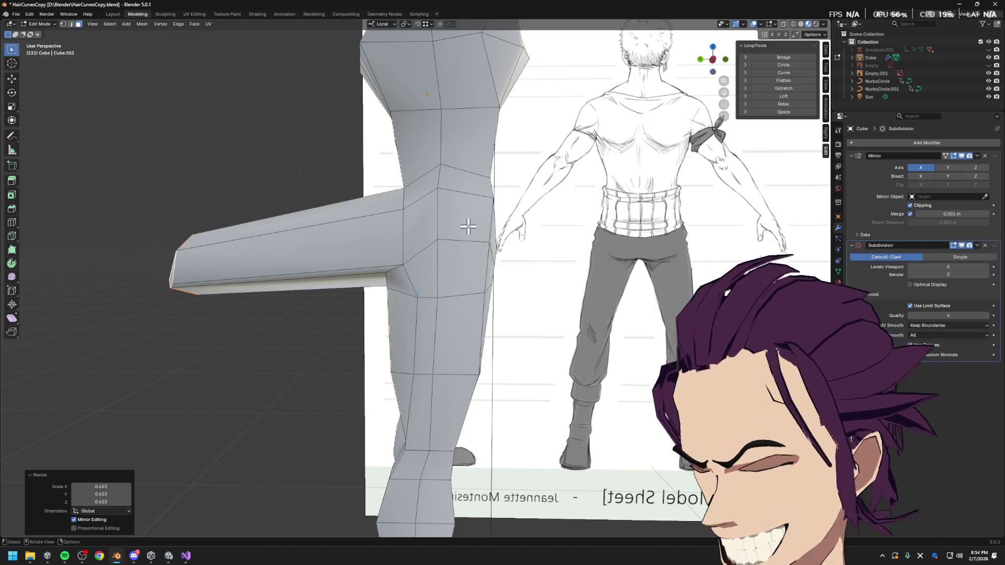
key("g")
key("y")
key("y")
left_click(655, 180)
- Tuck the part against the buttock with local Z and Y moves, then start scaling the face
key("g")
key("z")
key("z")
left_click(572, 184)
key("g")
key("y")
key("y")
left_click(577, 189)
mouse_move(552, 216)
middle_mouse_down()
mouse_move(566, 212)
mouse_move(610, 234)
mouse_move(604, 167)
middle_mouse_up()
key("s")
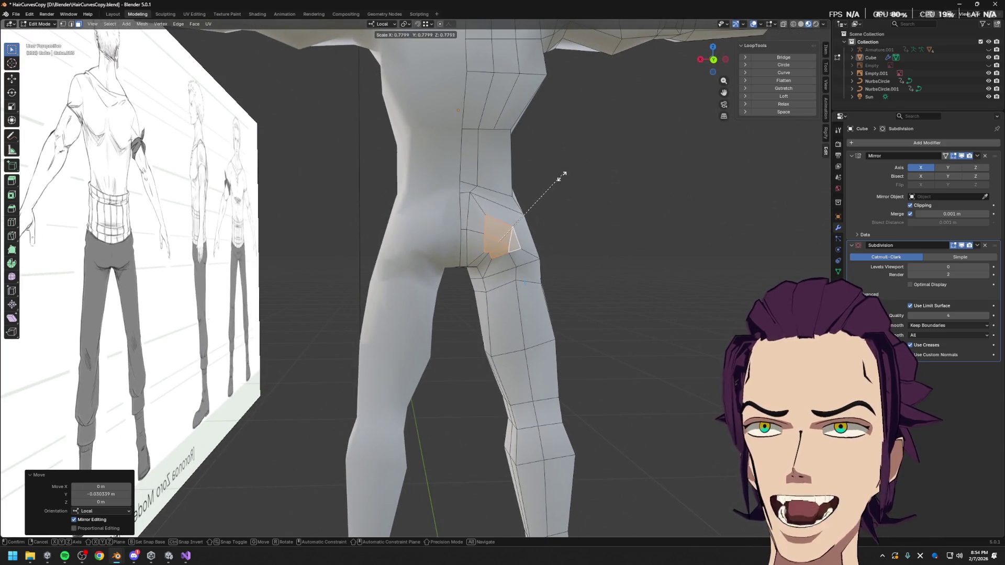
- Cancel the scale, undo once, and move the buttock face along local Z
key("Escape")
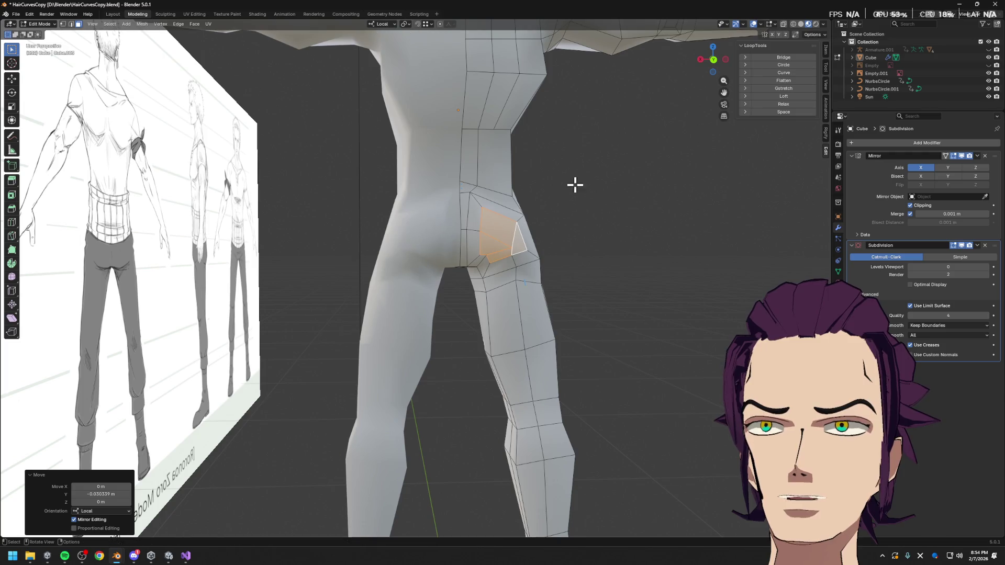
scroll(560, 209, "up", 2)
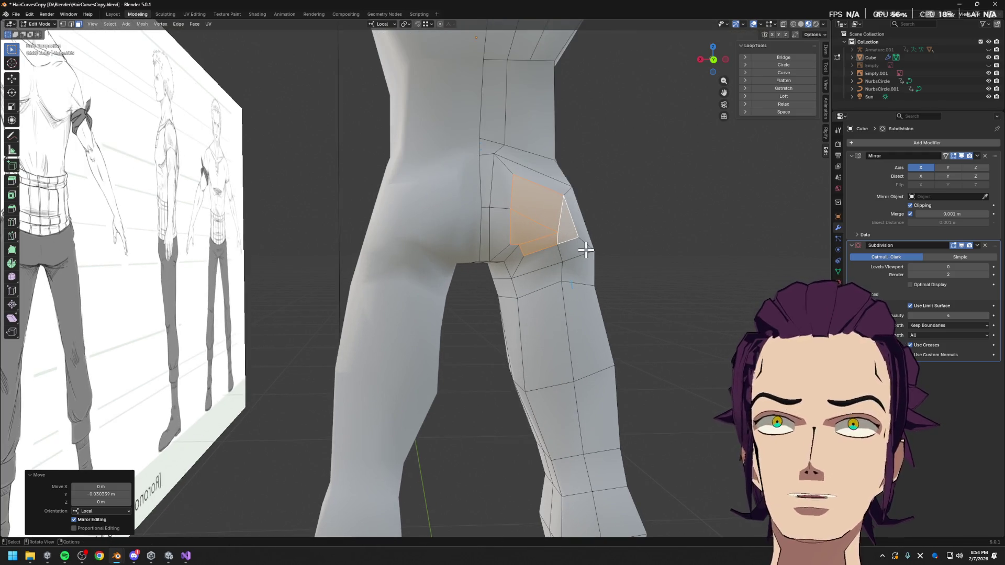
key("ctrl+z")
key("ctrl+z")
middle_click_drag(586, 250, 568, 213)
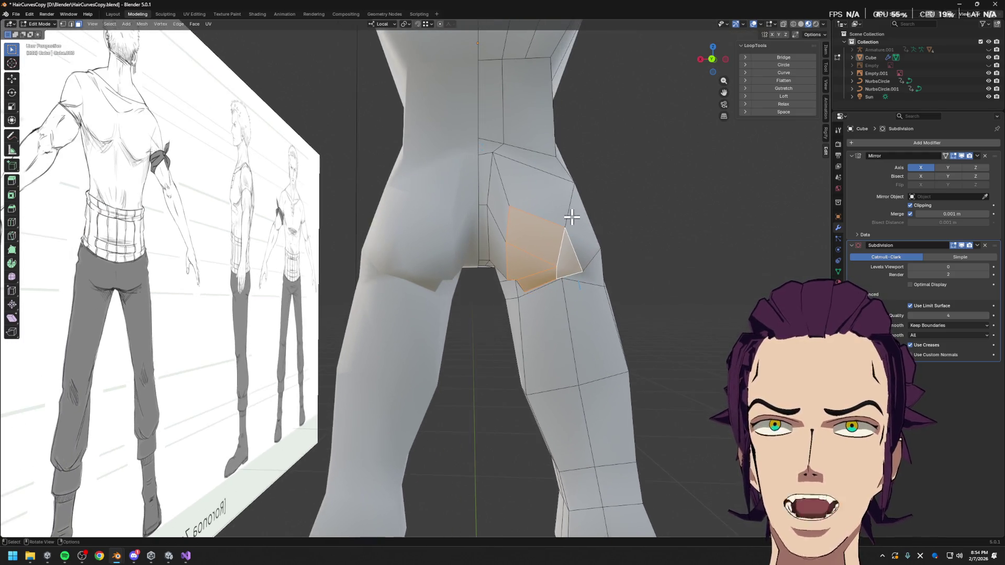
key("g")
key("x")
key("z")
left_click(571, 168)
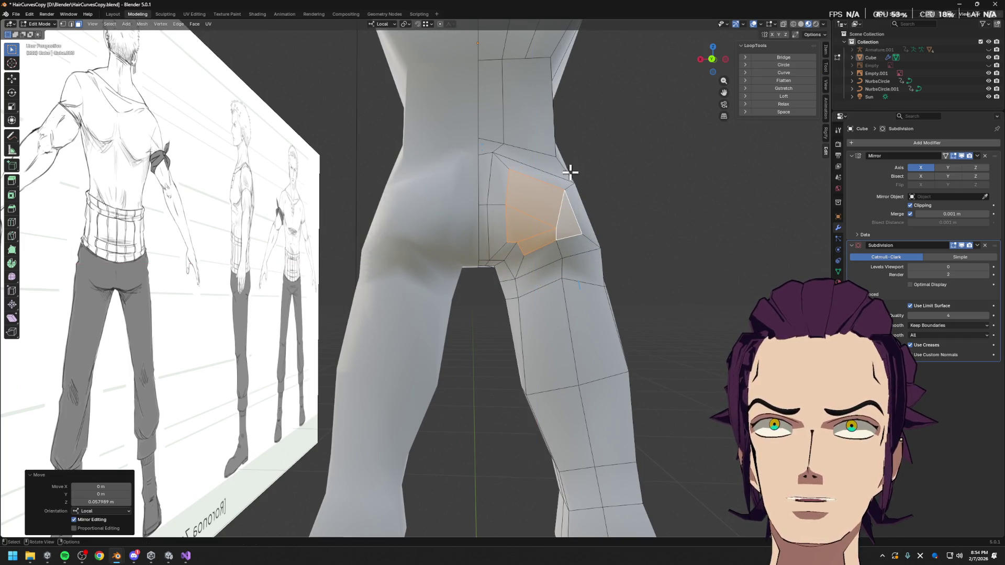
- Scale and shift the face along Y, then undo back to the large flush face
middle_click_drag(572, 170, 626, 200)
key("s")
left_click(576, 201)
key("g")
key("y")
left_click(558, 195)
middle_click_drag(558, 195, 471, 176)
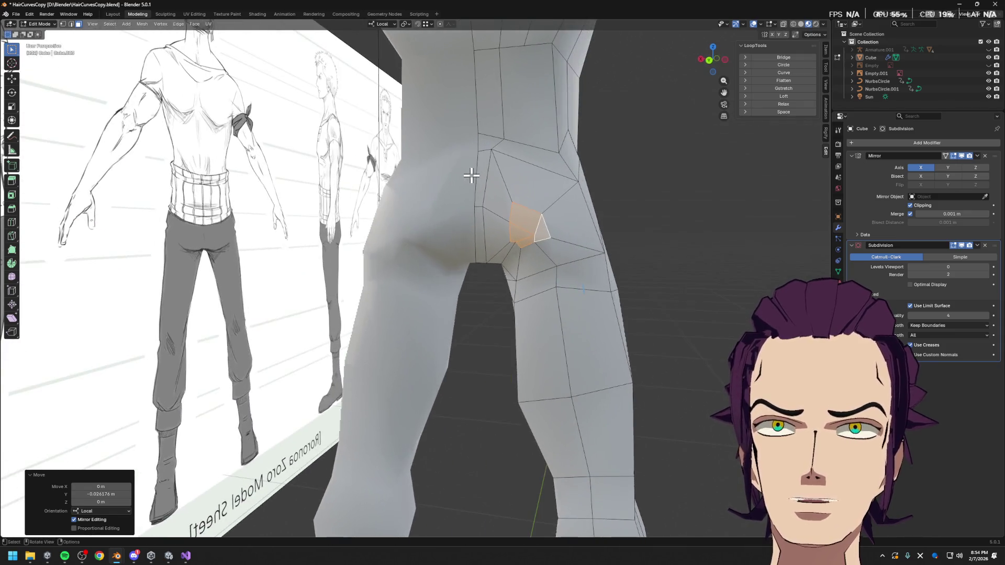
key("ctrl+z")
key("ctrl+z")
key("ctrl+z")
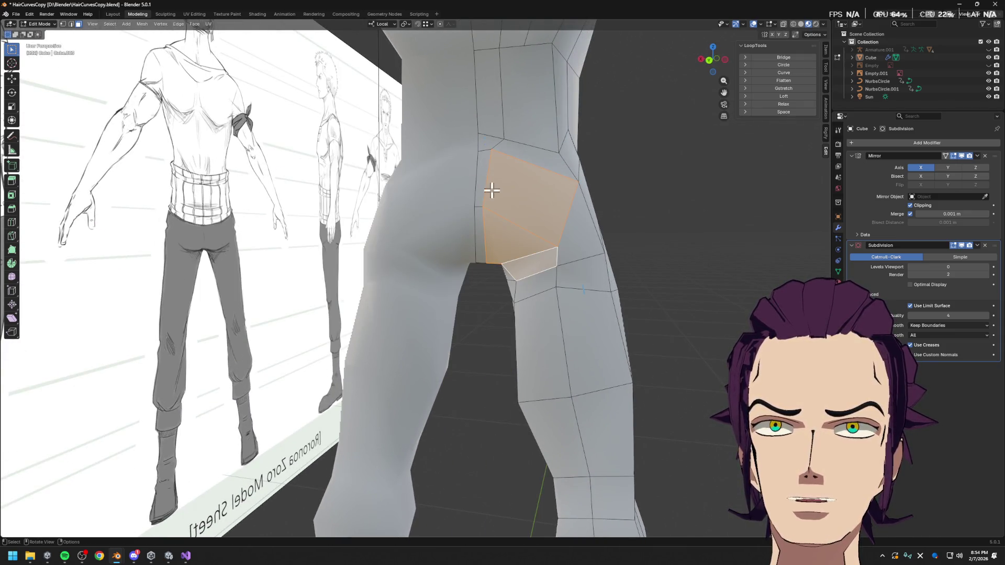
key("ctrl+z")
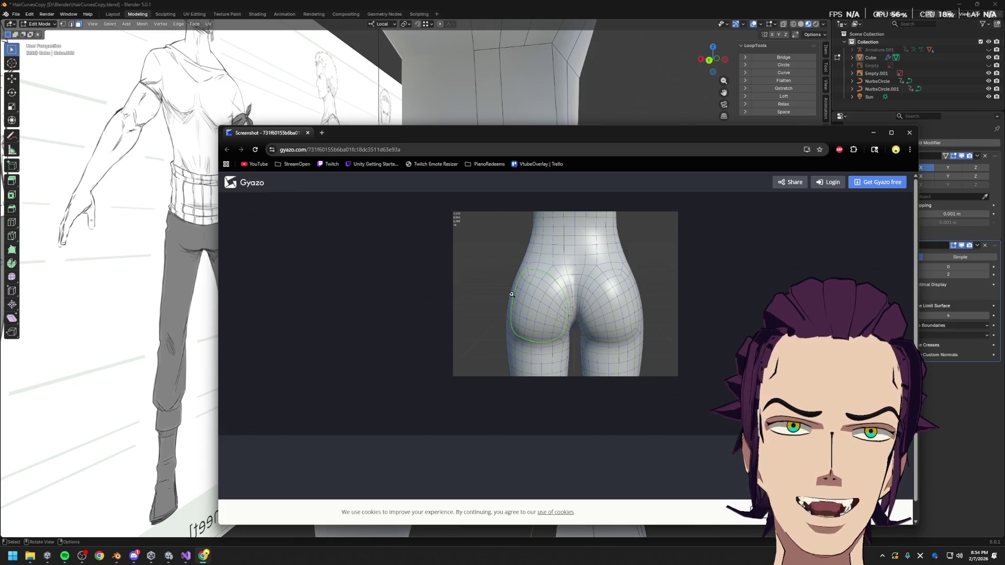
left_click(874, 132)
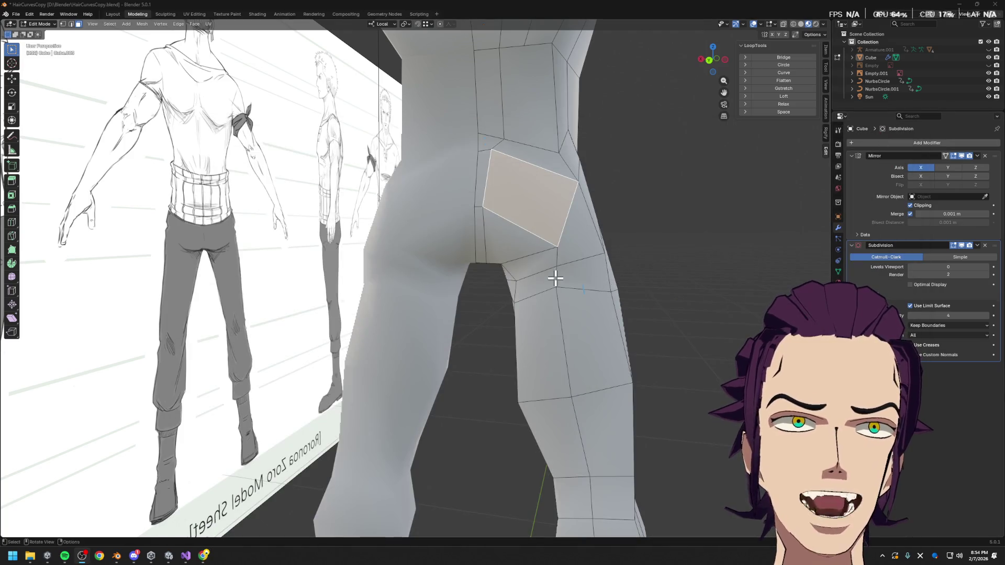
- Cut a new edge loop across the hip from the face below the buttock, then undo it
mouse_move(550, 262)
middle_mouse_down()
mouse_move(564, 254)
mouse_move(553, 262)
middle_mouse_up()
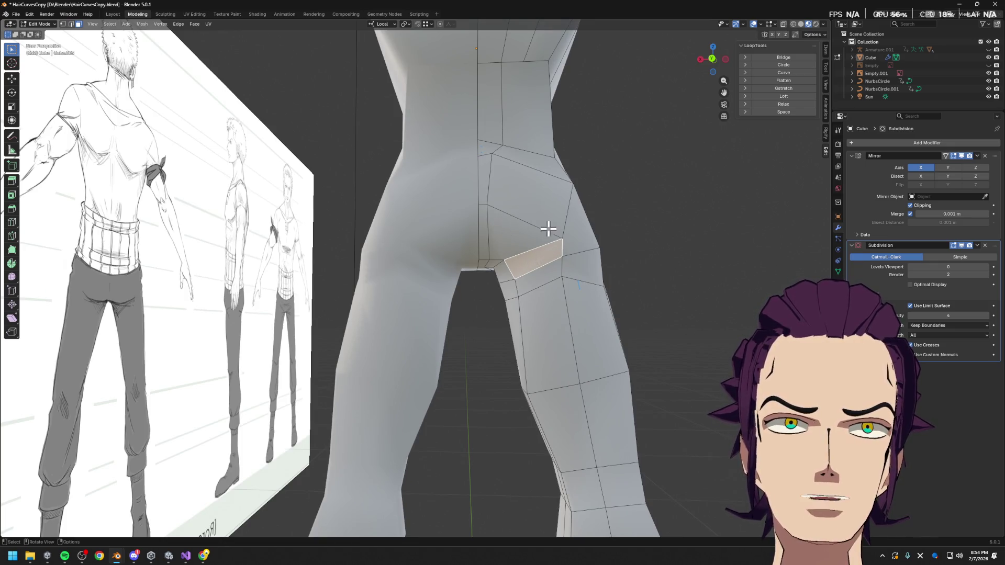
mouse_move(509, 233)
middle_mouse_down()
mouse_move(573, 278)
mouse_move(557, 252)
mouse_move(595, 260)
middle_mouse_up()
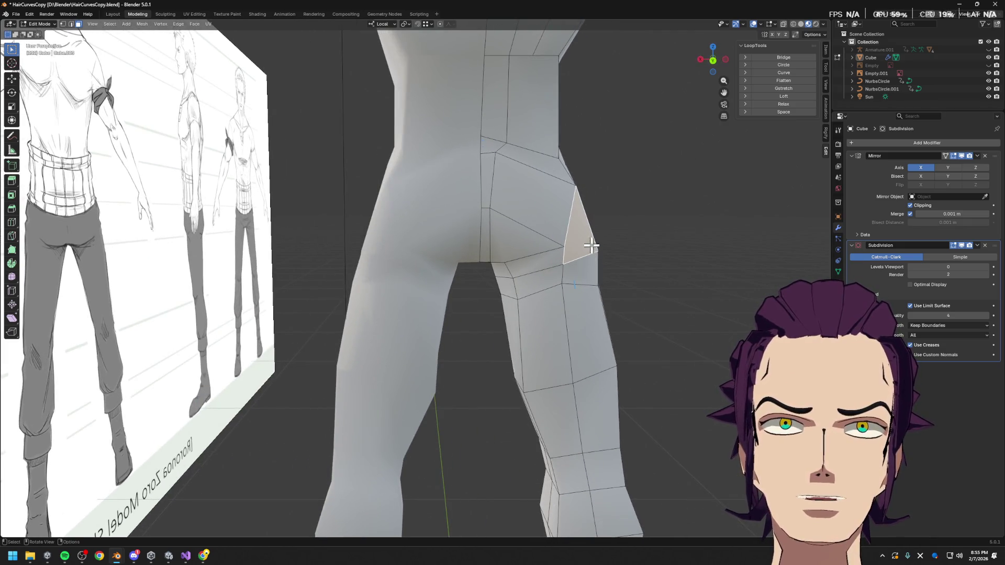
left_click(553, 245)
key("ctrl+r")
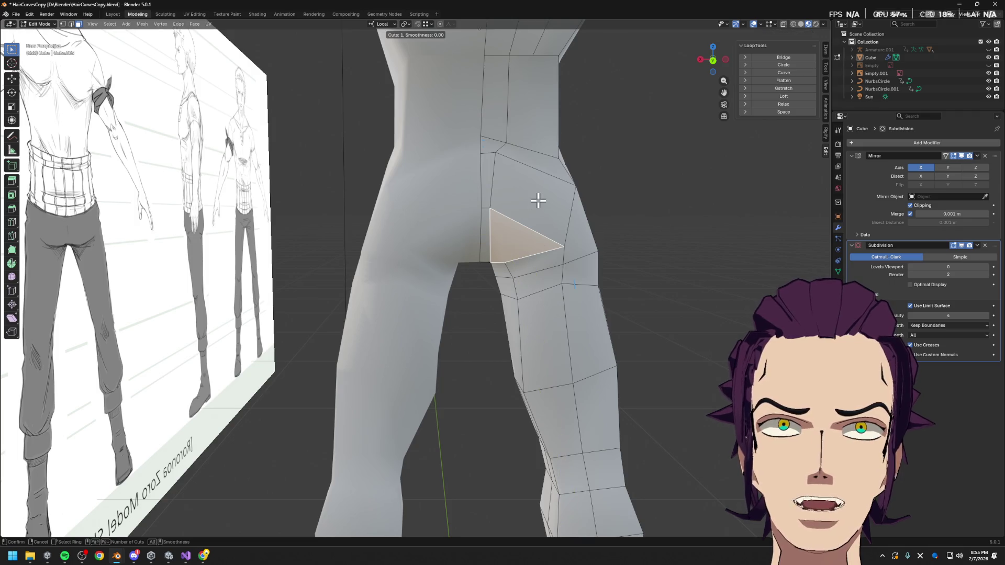
left_click(494, 184)
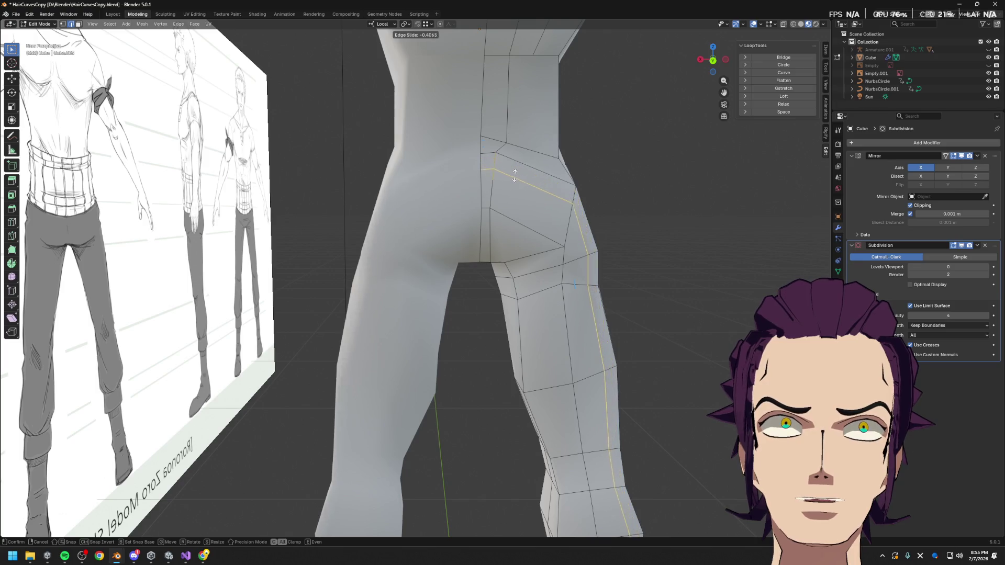
left_click(527, 168)
mouse_move(539, 183)
middle_mouse_down()
mouse_move(640, 260)
mouse_move(608, 274)
middle_mouse_up()
key("ctrl+z")
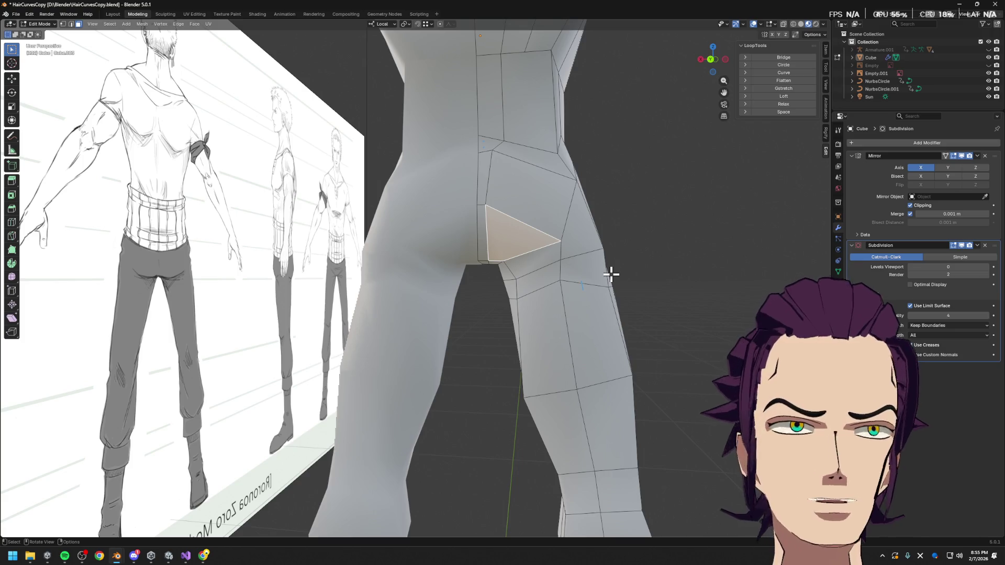
- Add the loop cut across the hip again and slide its vertices along their edges three times
key("ctrl+r")
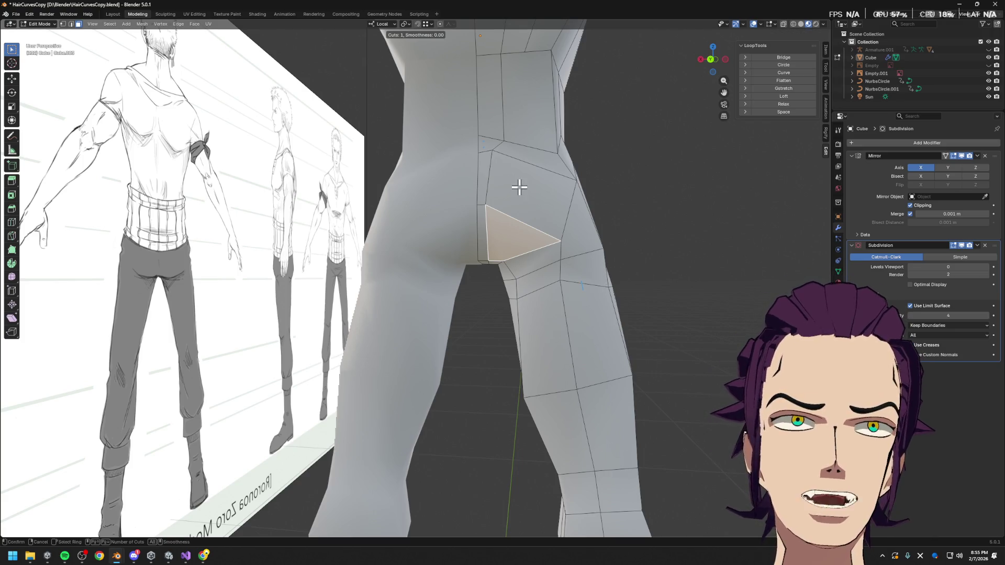
left_click(498, 188)
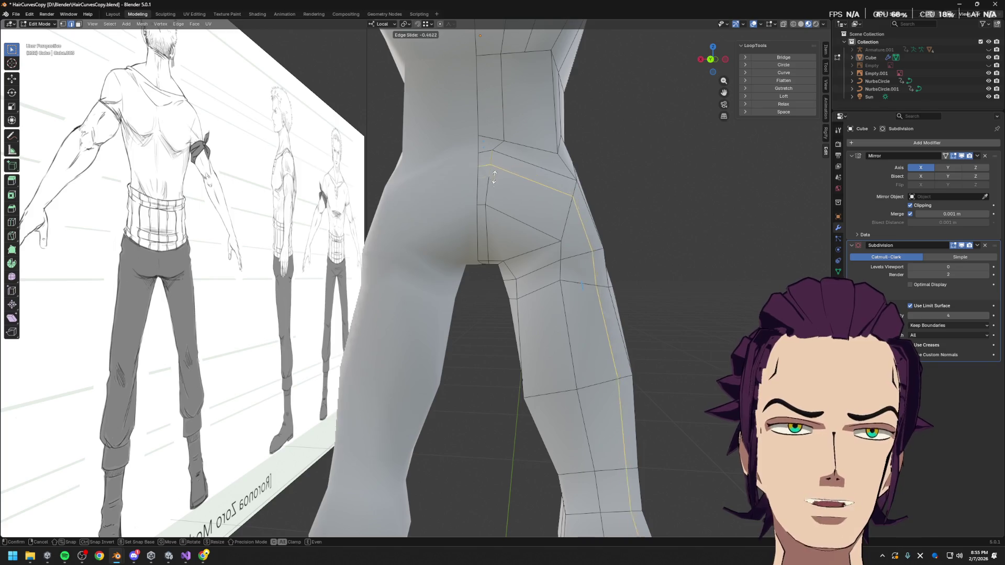
left_click(498, 187)
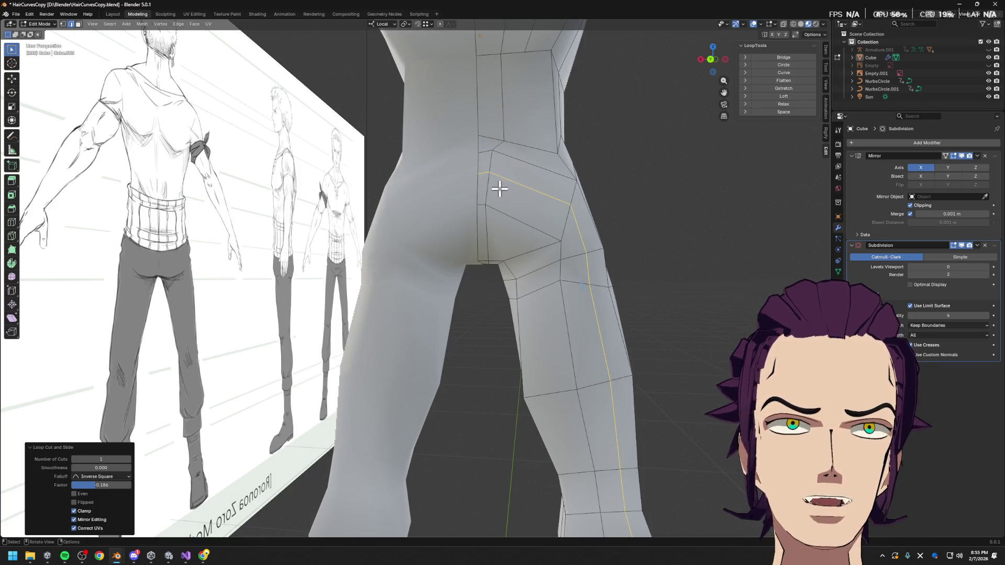
key("1")
key("shift+v")
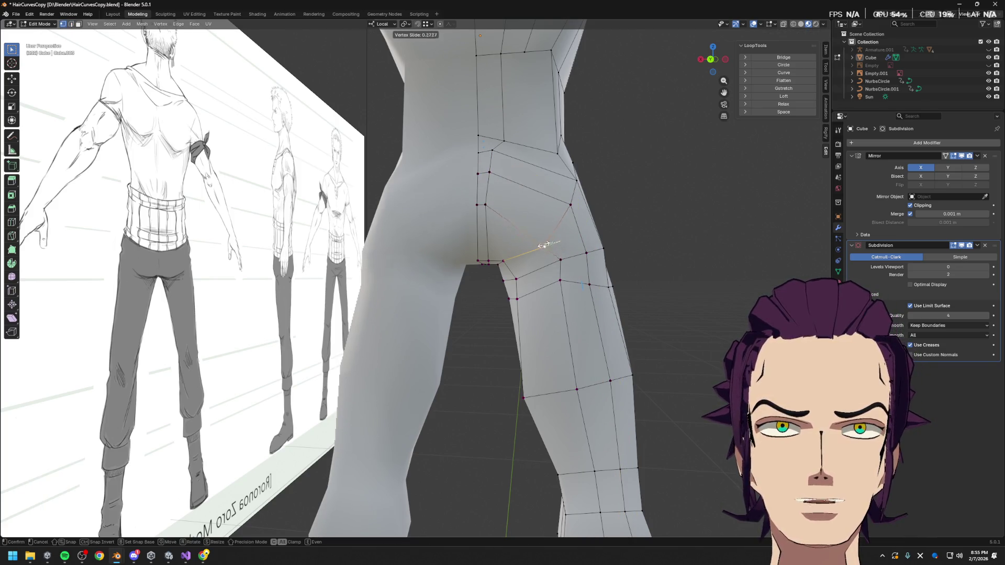
left_click(563, 259)
key("shift+v")
left_click(564, 277)
key("shift+v")
left_click(559, 283)
- From a back view, slide another buttock vertex along its edge and move it upward
left_click(539, 262)
mouse_move(539, 263)
middle_mouse_down()
mouse_move(561, 231)
mouse_move(503, 278)
mouse_move(547, 249)
mouse_move(589, 256)
middle_mouse_up()
key("shift+v")
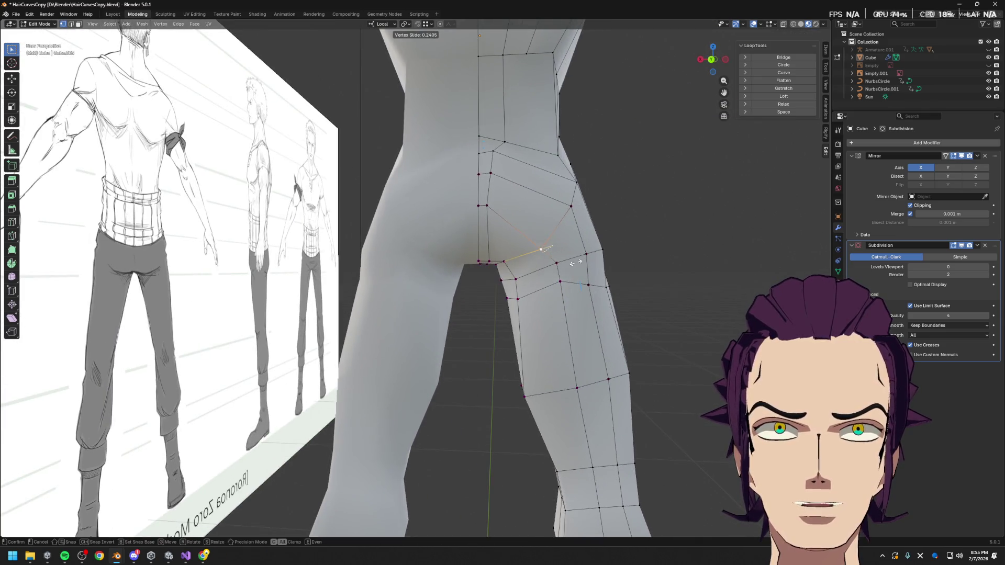
left_click(542, 247)
key("ctrl+KP_1")
key("shift+v")
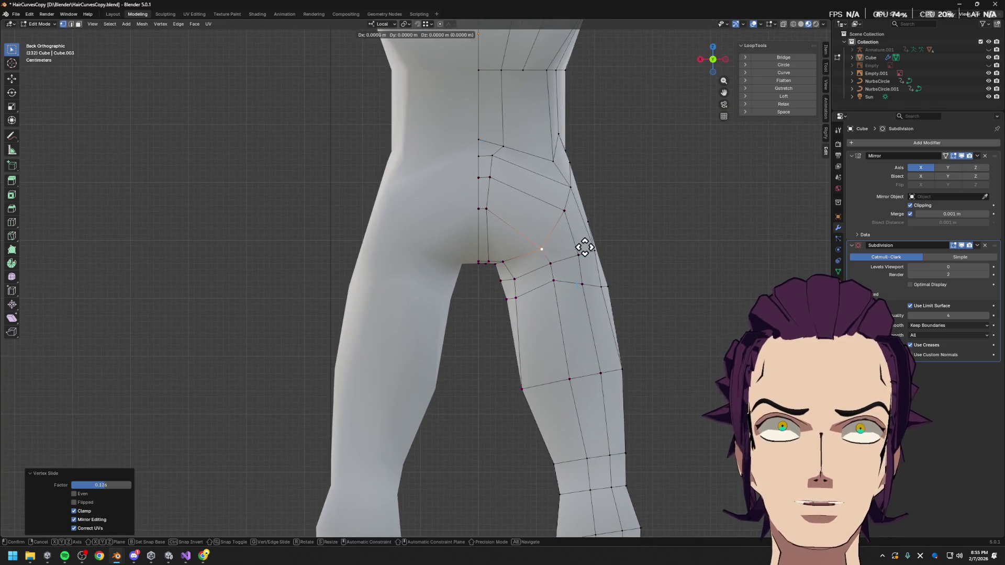
left_click(578, 232)
key("g")
left_click(574, 229)
key("g")
- Vertex-slide twice with G G, then set the vertex depth with free and Y-constrained moves
key("g")
left_click(574, 192)
key("g")
key("g")
left_click(565, 224)
key("g")
key("g")
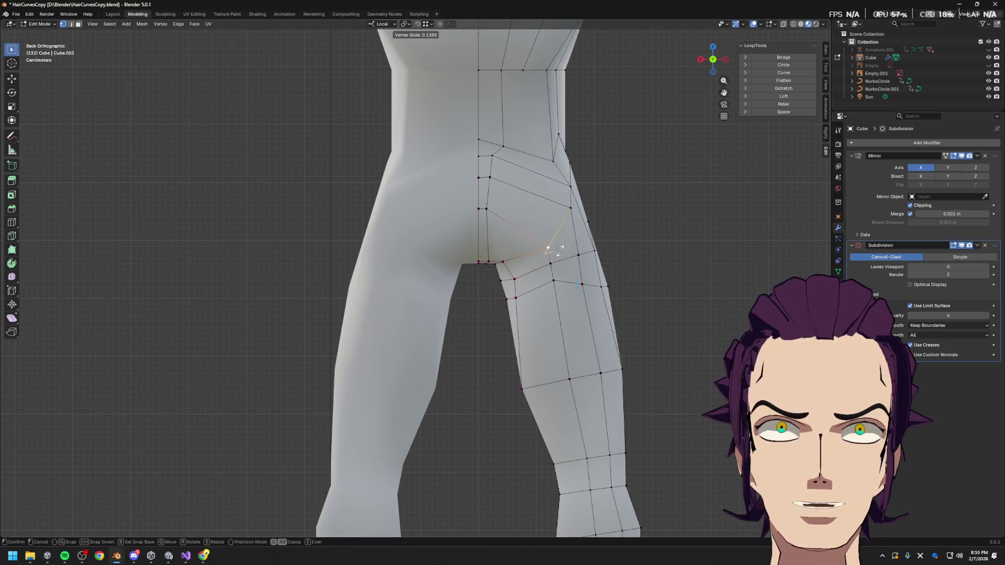
left_click(550, 257)
middle_click_drag(550, 257, 534, 256)
scroll(534, 255, "down", 3)
key("g")
left_click(447, 240)
key("g")
key("y")
left_click(524, 237)
- Nudge the vertex sideways on X and back on Y, then leave Edit Mode to see the smoothed body
mouse_move(523, 240)
middle_mouse_down()
mouse_move(608, 227)
mouse_move(568, 253)
mouse_move(555, 215)
mouse_move(553, 248)
mouse_move(523, 281)
mouse_move(573, 260)
mouse_move(577, 213)
mouse_move(611, 218)
mouse_move(589, 229)
mouse_move(634, 213)
mouse_move(689, 267)
mouse_move(461, 286)
mouse_move(521, 303)
mouse_move(513, 303)
mouse_move(527, 264)
middle_mouse_up()
key("g")
key("x")
left_click(561, 247)
key("g")
key("x")
key("Escape")
key("g")
key("x")
left_click(642, 221)
key("g")
key("y")
left_click(582, 228)
key("Tab")
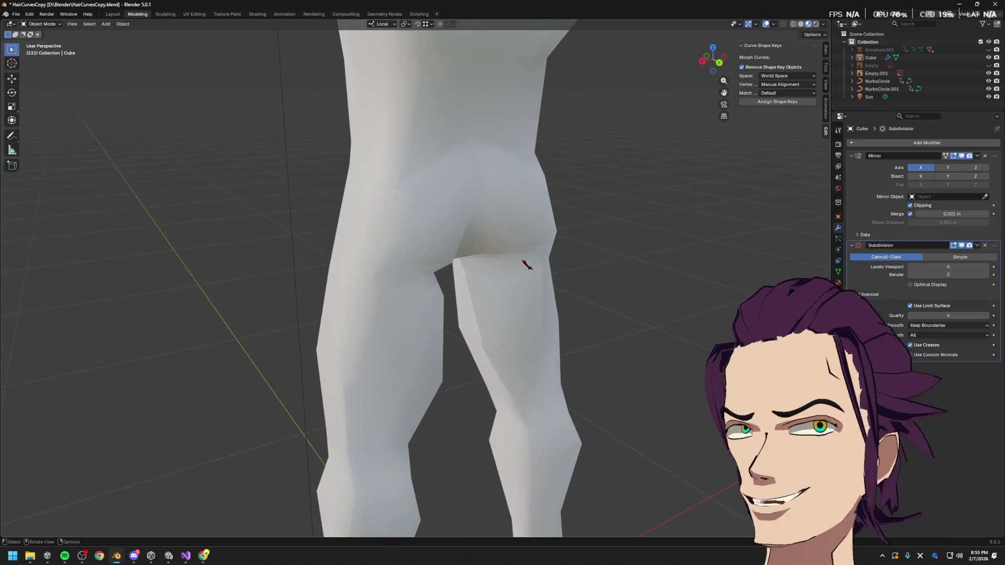
scroll(527, 265, "down", 5)
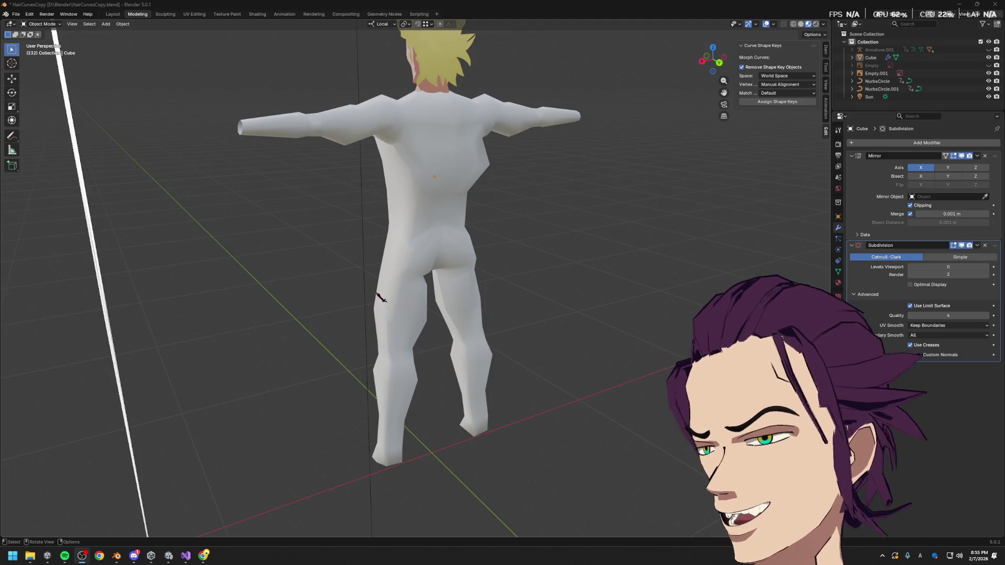
- Orbit to view the smoothed body against the sheet, then return to Edit Mode
mouse_move(382, 317)
middle_mouse_down()
mouse_move(482, 209)
mouse_move(452, 273)
mouse_move(478, 285)
mouse_move(523, 281)
mouse_move(422, 275)
mouse_move(505, 242)
middle_mouse_up()
scroll(482, 209, "up", 5)
key("Tab")
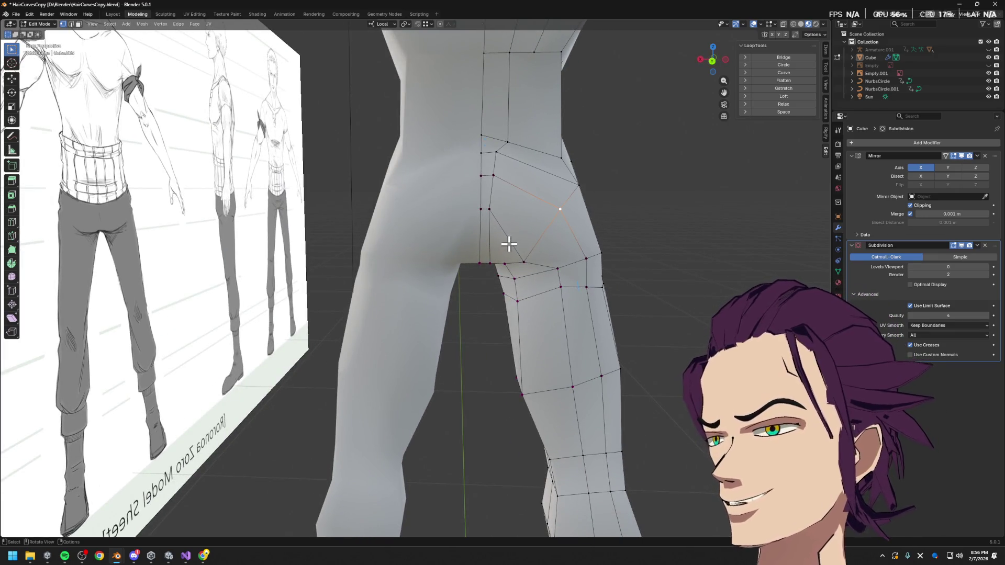
- Move a hip vertex along local Y and slide an edge across the buttock from a side view
mouse_move(530, 243)
middle_mouse_down()
mouse_move(587, 230)
mouse_move(498, 262)
middle_mouse_up()
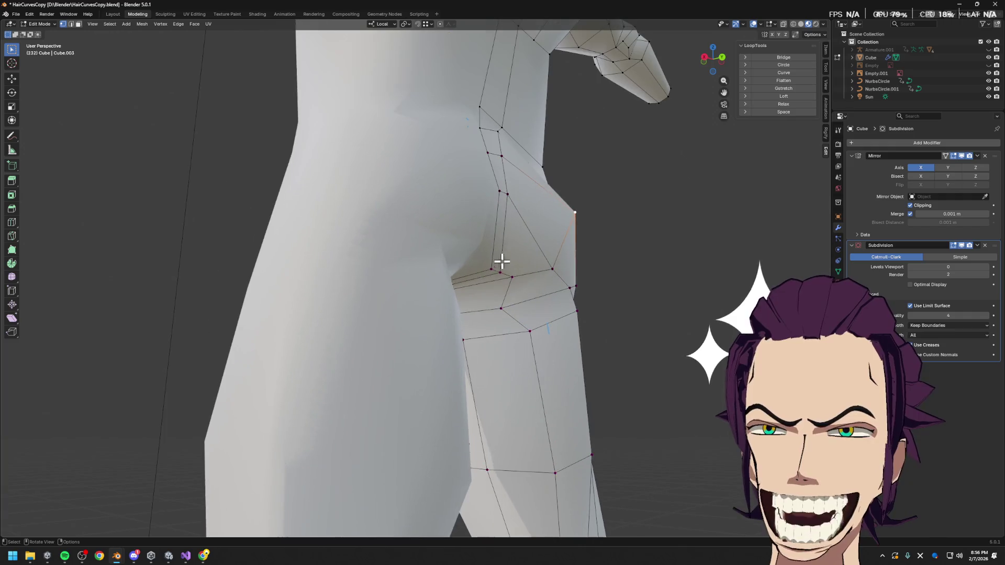
key("g")
key("y")
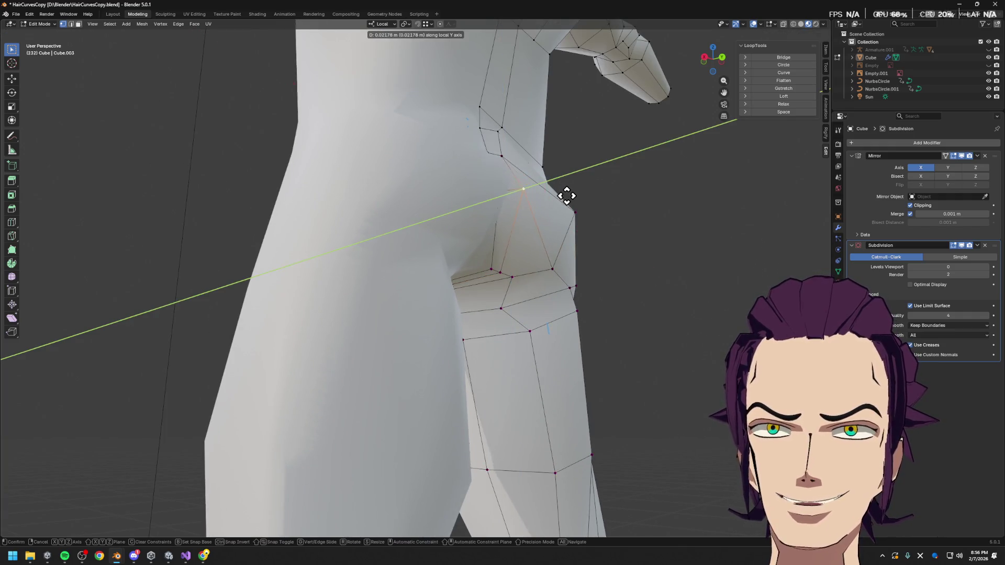
left_click(567, 197)
mouse_move(550, 198)
middle_mouse_down()
mouse_move(556, 229)
mouse_move(591, 217)
mouse_move(567, 227)
middle_mouse_up()
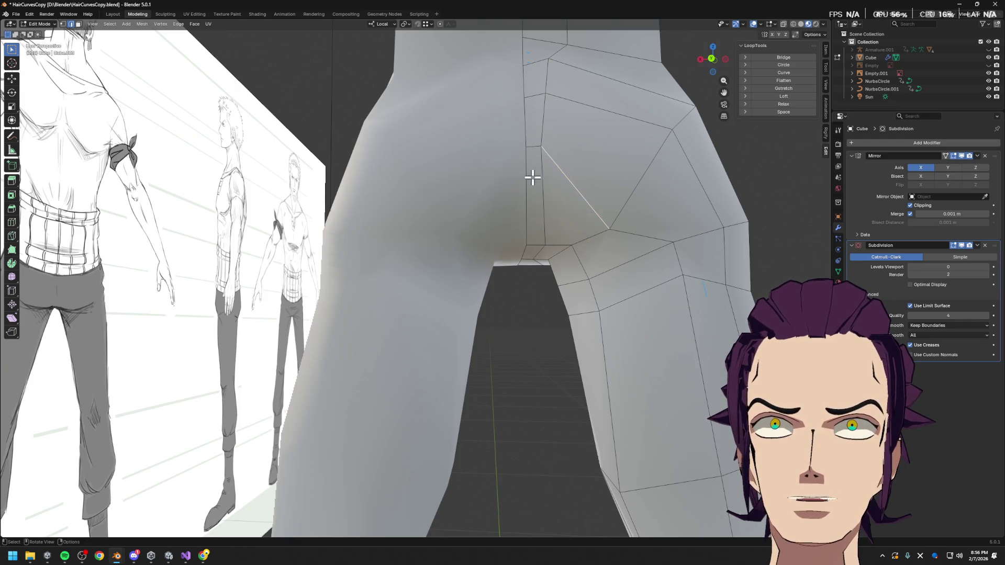
key("g")
key("g")
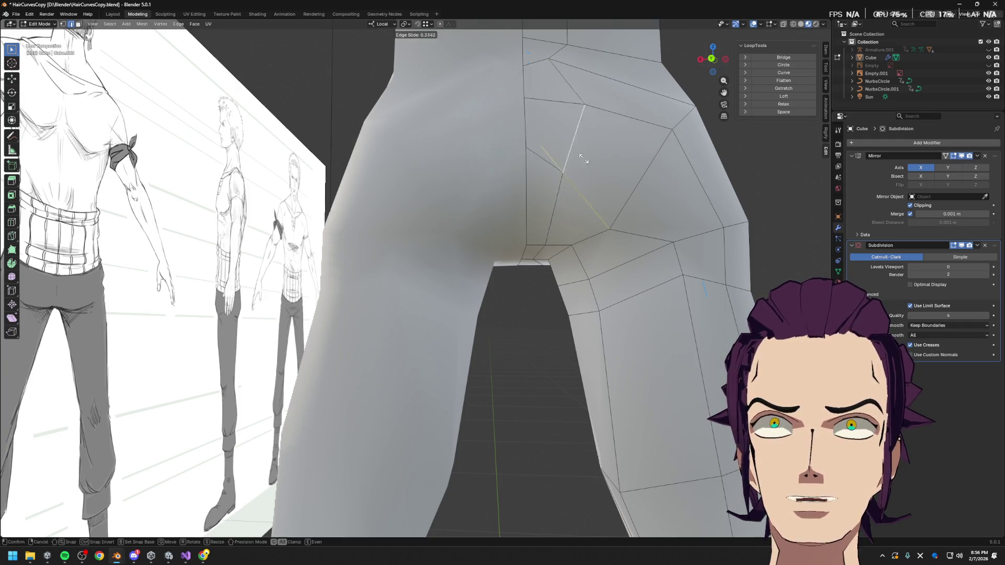
left_click(585, 153)
mouse_move(585, 154)
middle_mouse_down()
mouse_move(606, 108)
mouse_move(577, 94)
middle_mouse_up()
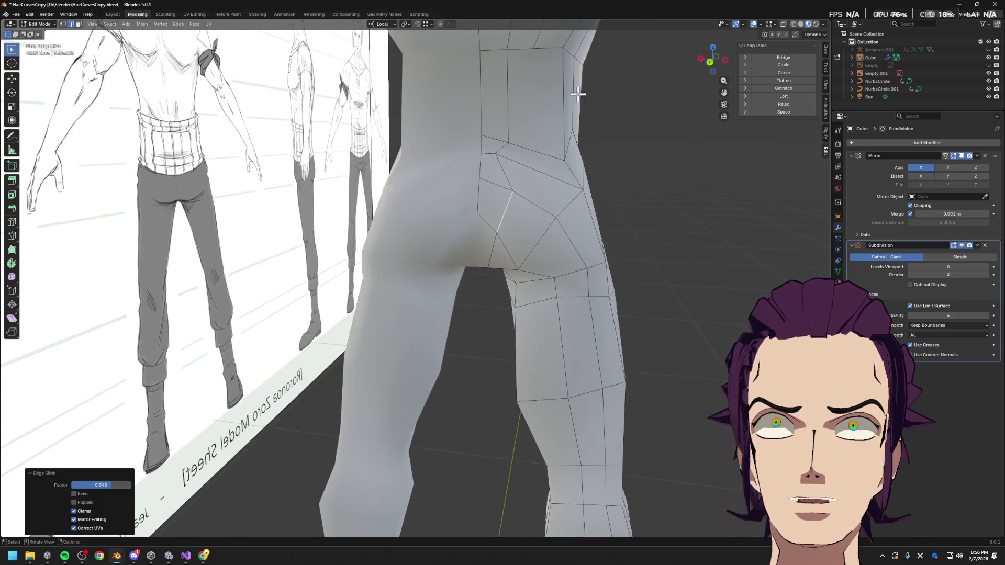
- Slide individual vertices above and on the buttock along their edges to round the profile
key("1")
left_click(495, 155)
key("g")
key("g")
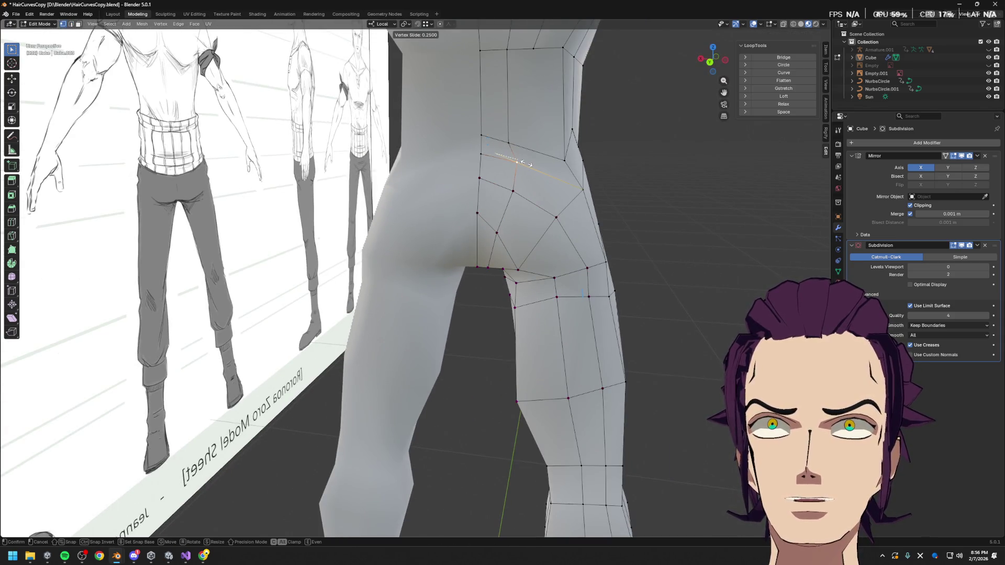
left_click(518, 161)
mouse_move(490, 264)
middle_mouse_down()
mouse_move(555, 190)
mouse_move(489, 254)
middle_mouse_up()
left_click(502, 252)
key("g")
key("g")
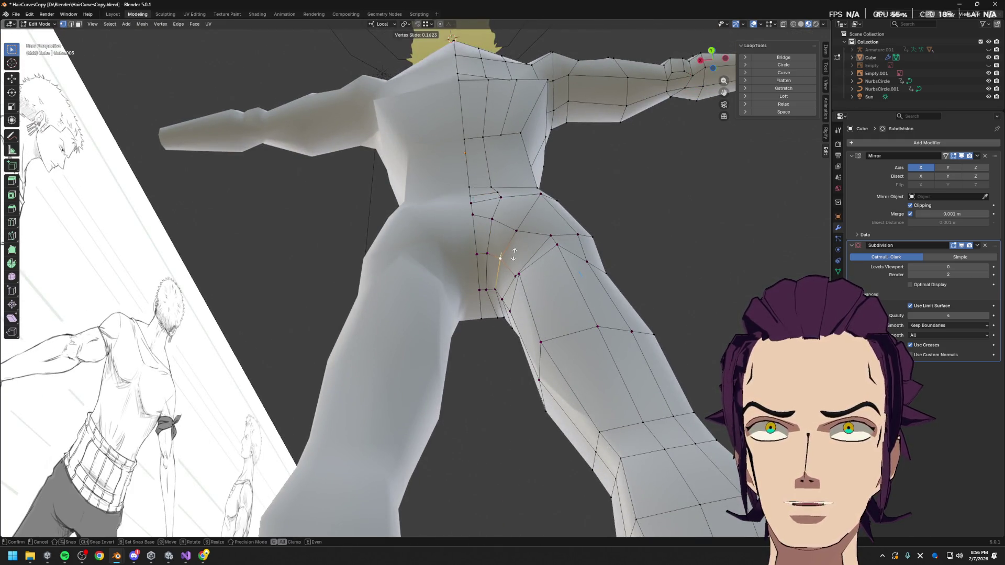
left_click(516, 249)
key("g")
key("g")
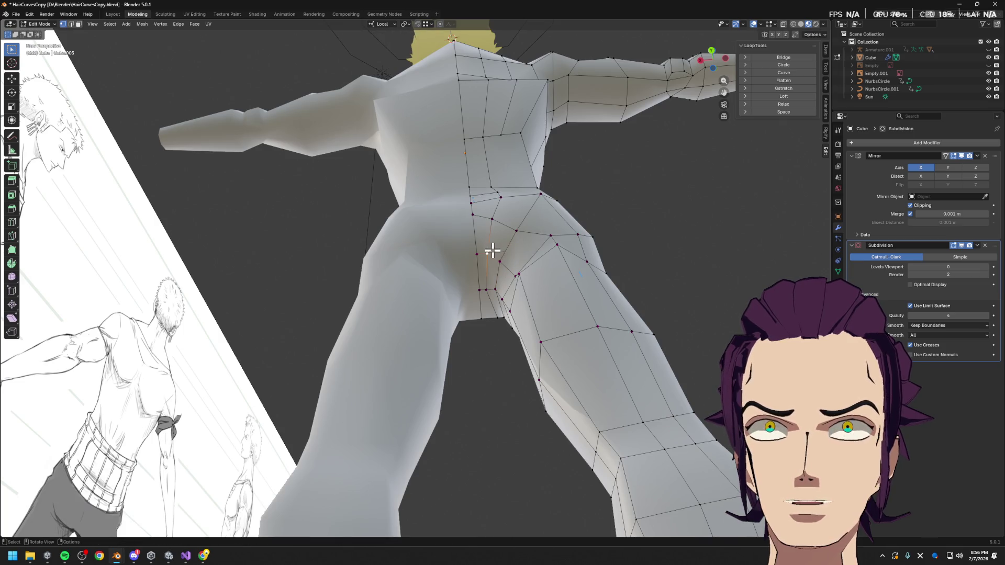
left_click(479, 251)
- Slide and move further buttock and hip vertices, including a local-Y nudge, from frontal and side angles
mouse_move(512, 275)
middle_mouse_down()
mouse_move(509, 226)
mouse_move(560, 191)
mouse_move(505, 285)
mouse_move(537, 281)
mouse_move(473, 289)
mouse_move(489, 276)
mouse_move(497, 237)
mouse_move(461, 269)
middle_mouse_up()
left_click(491, 293)
key("g")
key("g")
left_click(534, 281)
key("g")
left_click(503, 250)
key("g")
key("g")
key("g")
mouse_move(575, 261)
middle_mouse_down()
mouse_move(620, 269)
mouse_move(586, 254)
mouse_move(603, 226)
mouse_move(482, 210)
mouse_move(491, 223)
mouse_move(586, 256)
middle_mouse_up()
key("y")
key("y")
left_click(597, 265)
key("g")
left_click(488, 249)
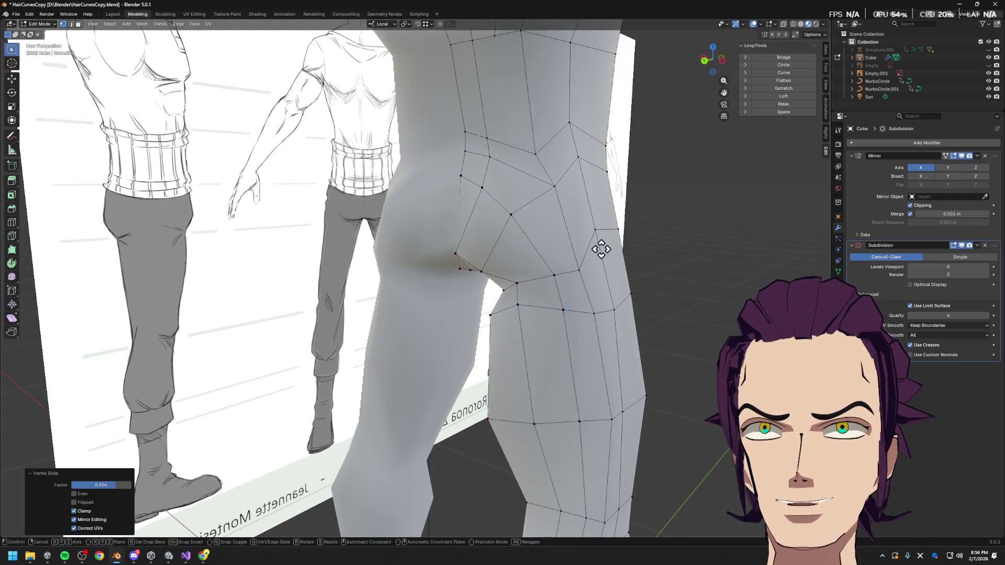
left_click(580, 252)
- Cancel a sideways leg move, then check the smoothed body against the reference sheet in Object Mode and return to editing
mouse_move(616, 240)
middle_mouse_down()
mouse_move(643, 233)
mouse_move(573, 247)
mouse_move(659, 255)
mouse_move(474, 243)
middle_mouse_up()
key("g")
key("x")
key("Escape")
scroll(486, 203, "up", 2)
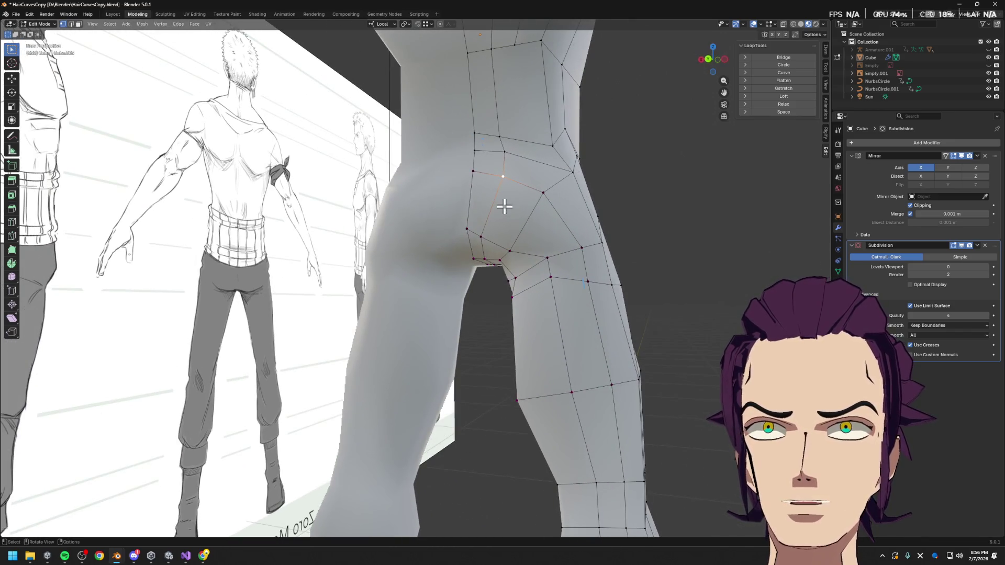
scroll(572, 207, "down", 5)
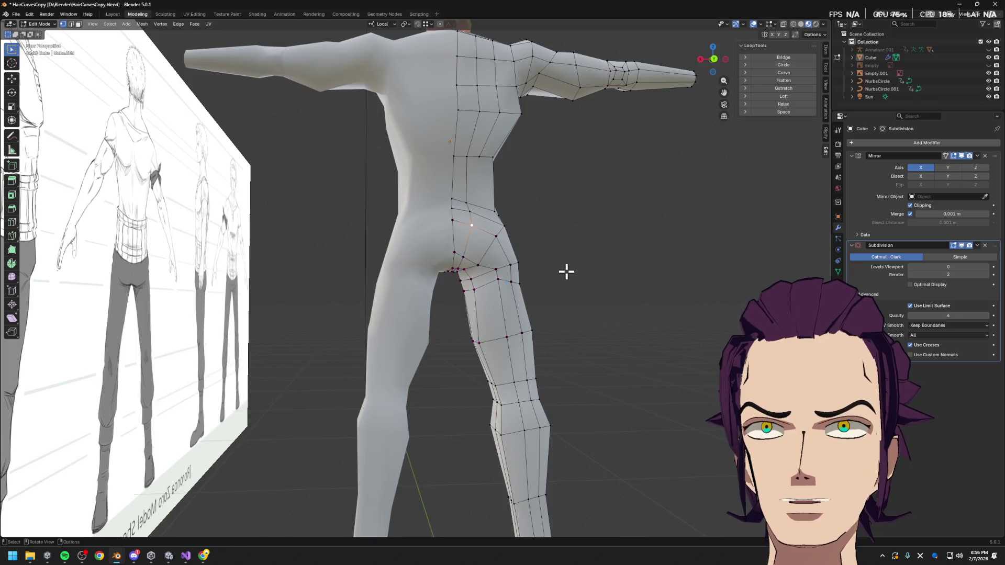
key("Tab")
mouse_move(565, 278)
middle_mouse_down()
mouse_move(540, 293)
mouse_move(488, 296)
middle_mouse_up()
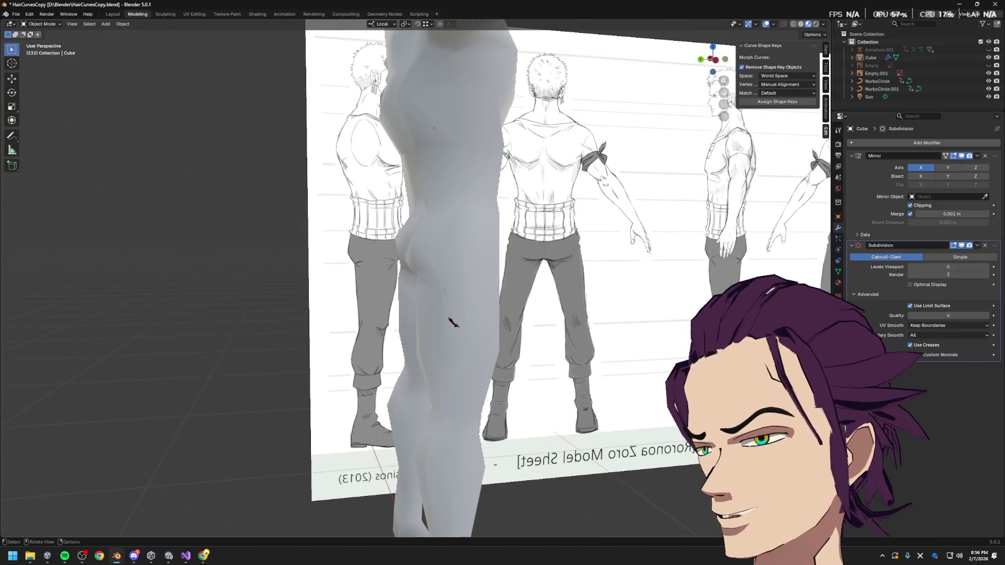
mouse_move(463, 321)
middle_mouse_down()
mouse_move(528, 315)
mouse_move(461, 228)
middle_mouse_up()
scroll(550, 314, "up", 4)
key("Tab")
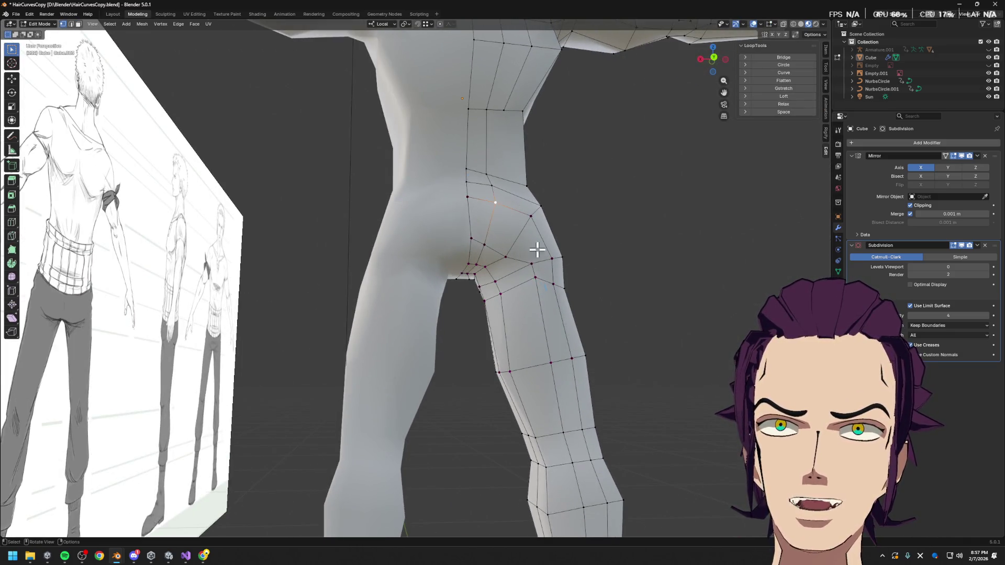
scroll(538, 250, "down", 4)
- From a rear view of the hips, start a knife cut running from the lower back down across the buttock
middle_click_drag(505, 326, 487, 339)
scroll(483, 260, "up", 2)
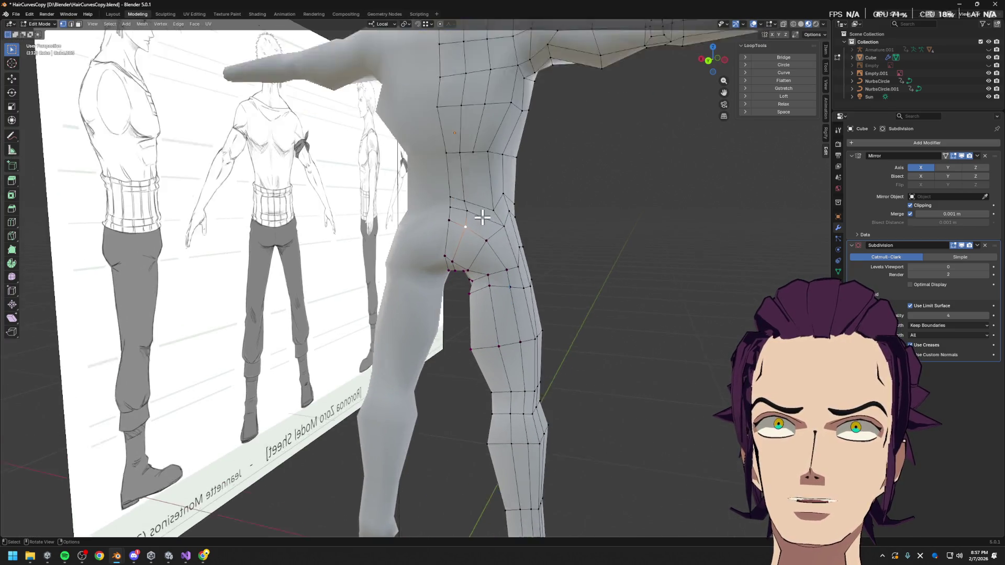
scroll(483, 259, "up", 2)
mouse_move(514, 217)
middle_mouse_down()
mouse_move(532, 153)
mouse_move(477, 258)
middle_mouse_up()
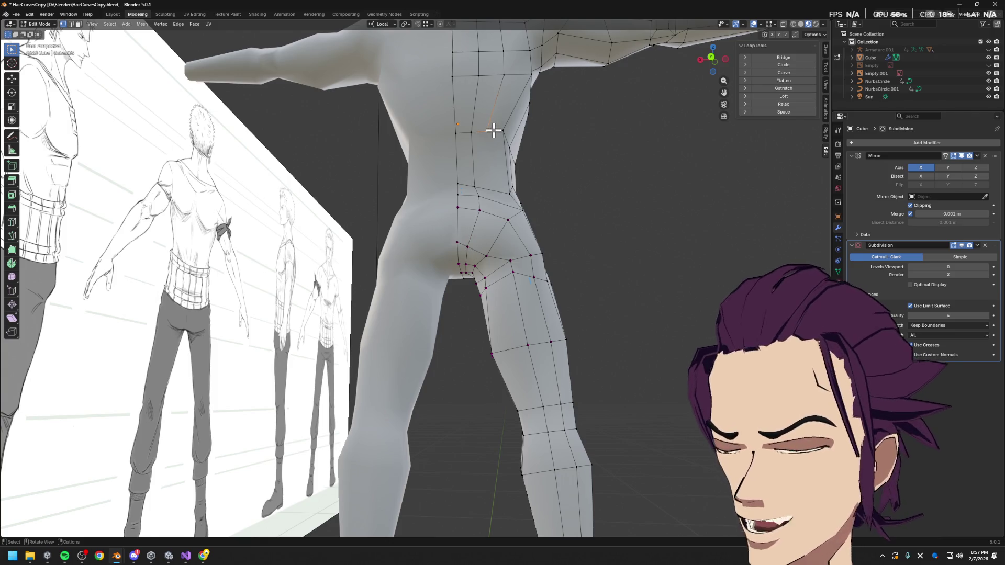
key("k")
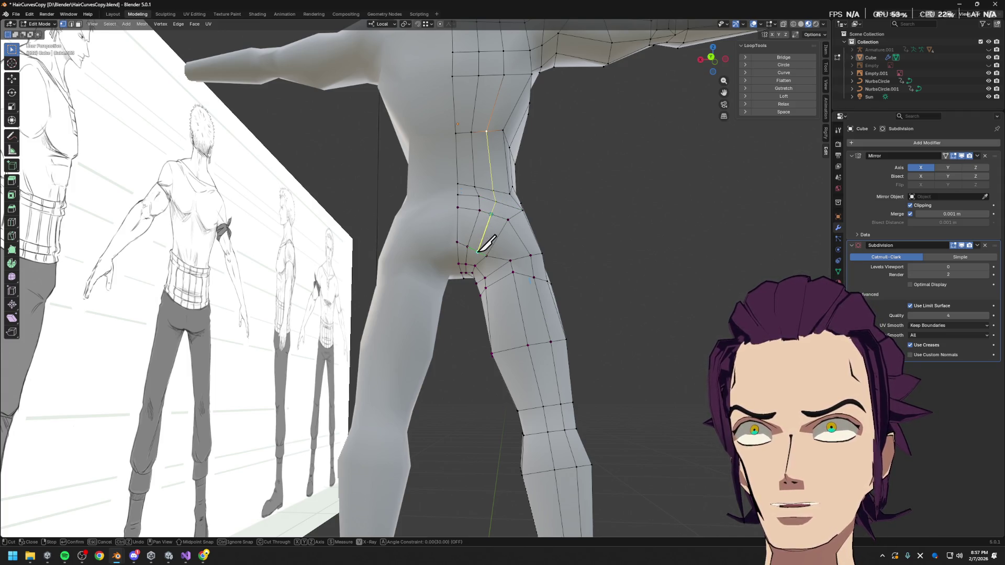
scroll(488, 244, "up", 2)
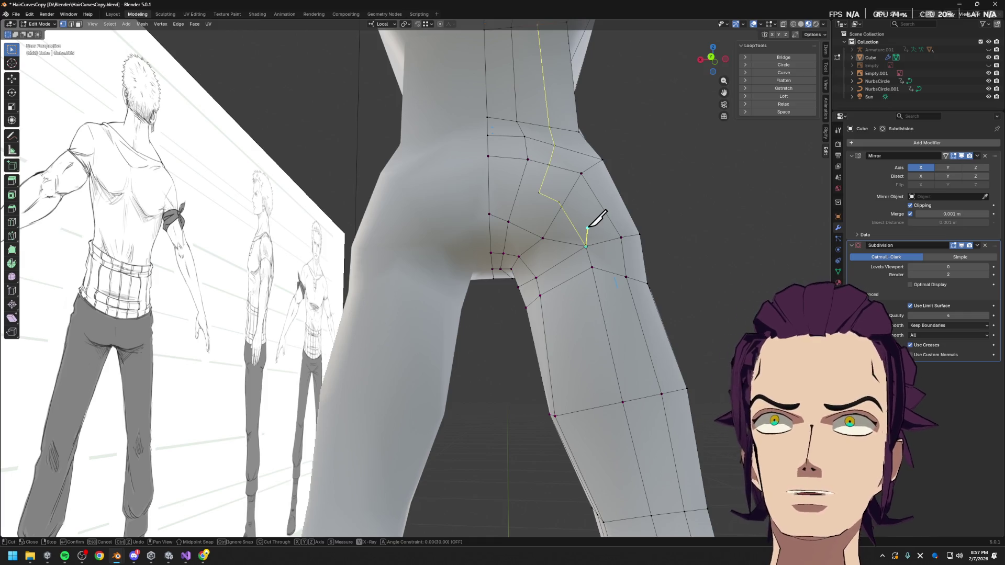
- Confirm the knife cut down the buttock, clear the selection and merge the selected vertices at the last one
key("Return")
mouse_move(588, 228)
middle_mouse_down()
mouse_move(578, 254)
mouse_move(541, 234)
middle_mouse_up()
key("Tab")
key("Tab")
key("alt+a")
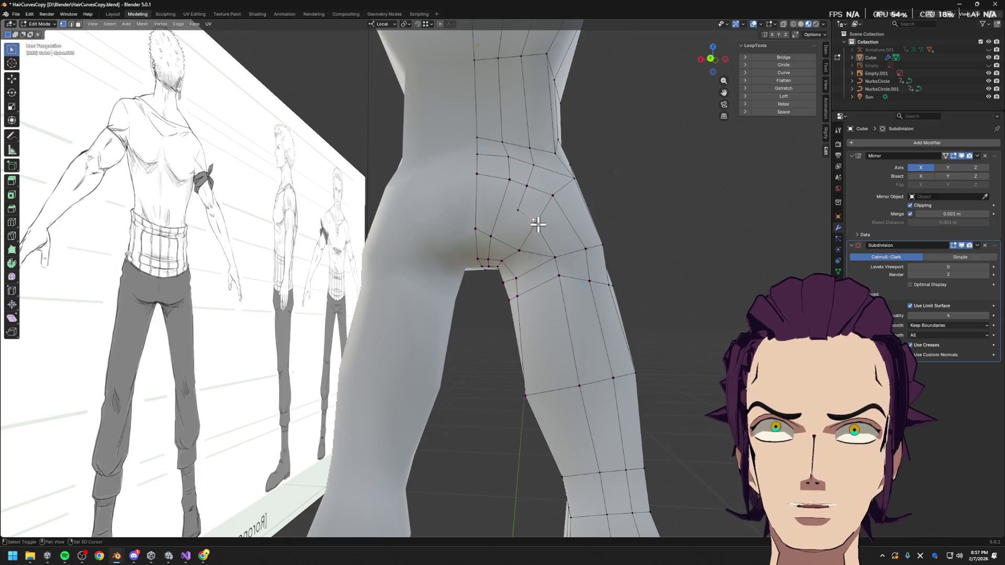
key("comma")
key("Escape")
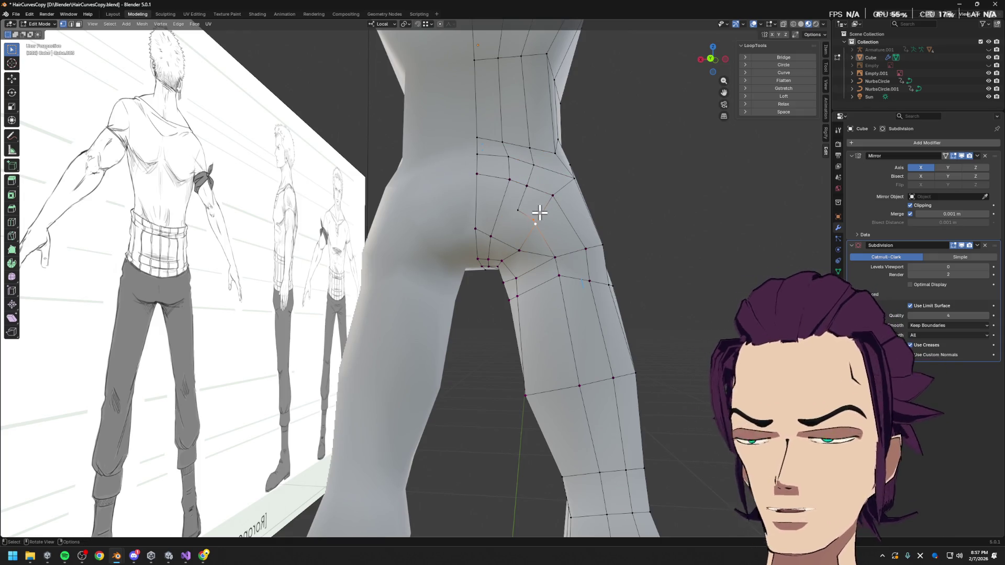
key("m")
left_click(516, 213)
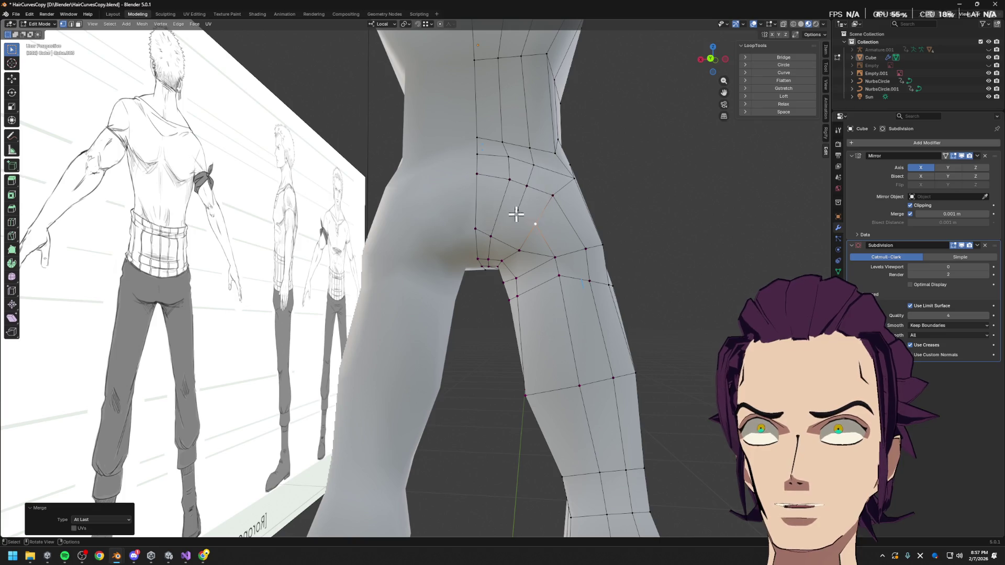
- Slide a vertex along its edge, delete the stray buttock edge and knife in a new diagonal cut
left_click(519, 250)
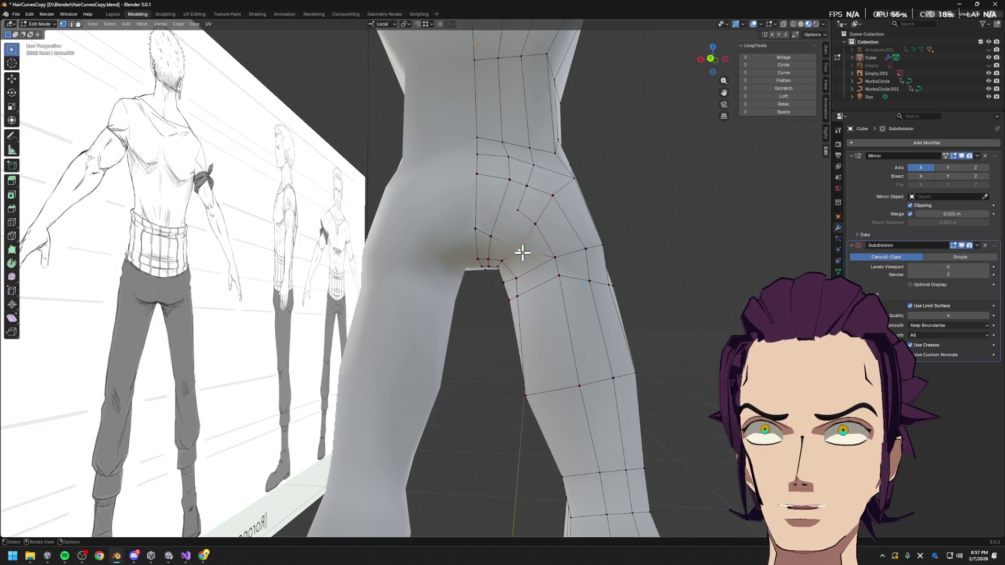
middle_click_drag(521, 252, 539, 224)
key("shift+v")
left_click(538, 221)
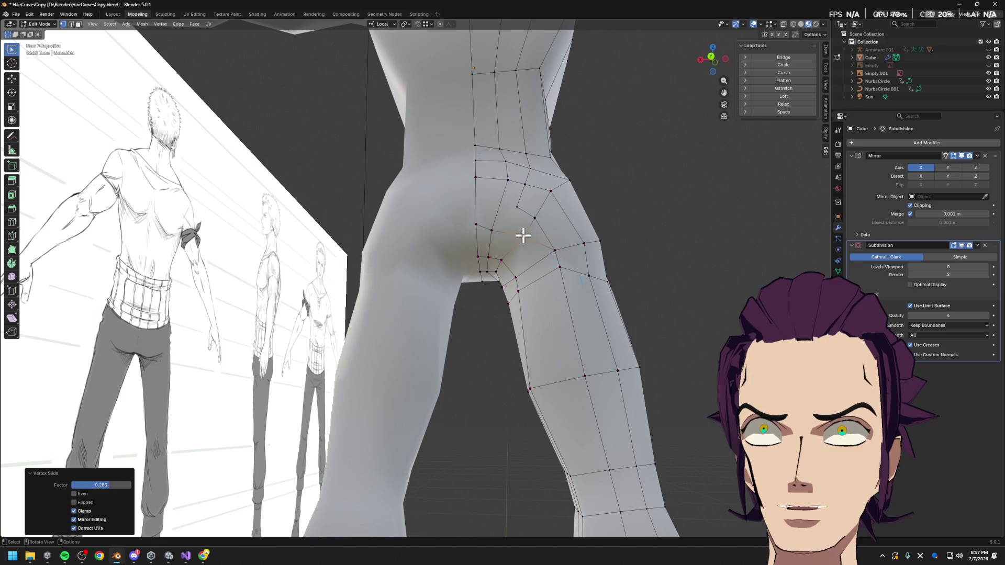
key("2")
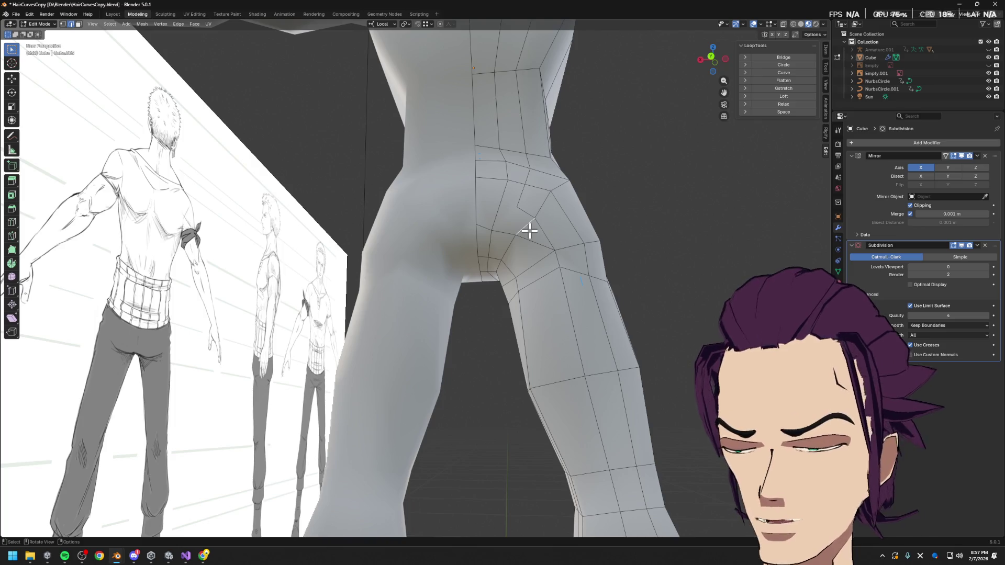
key("x")
left_click(493, 188)
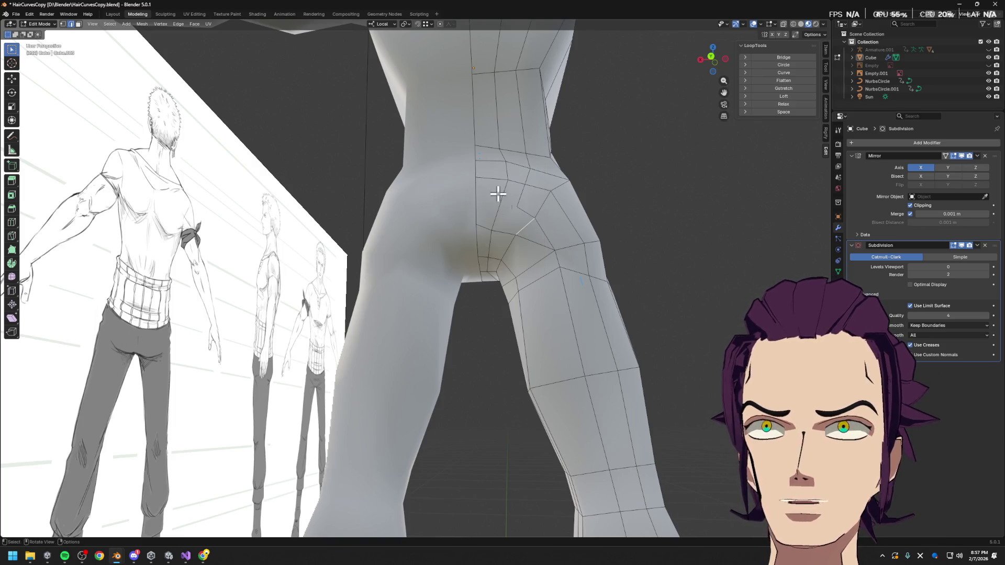
key("k")
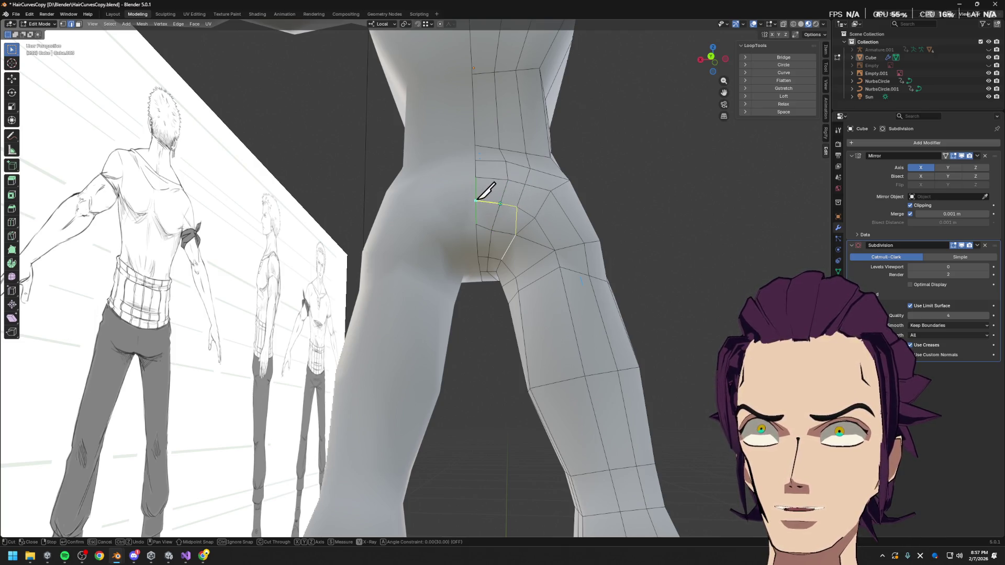
key("Return")
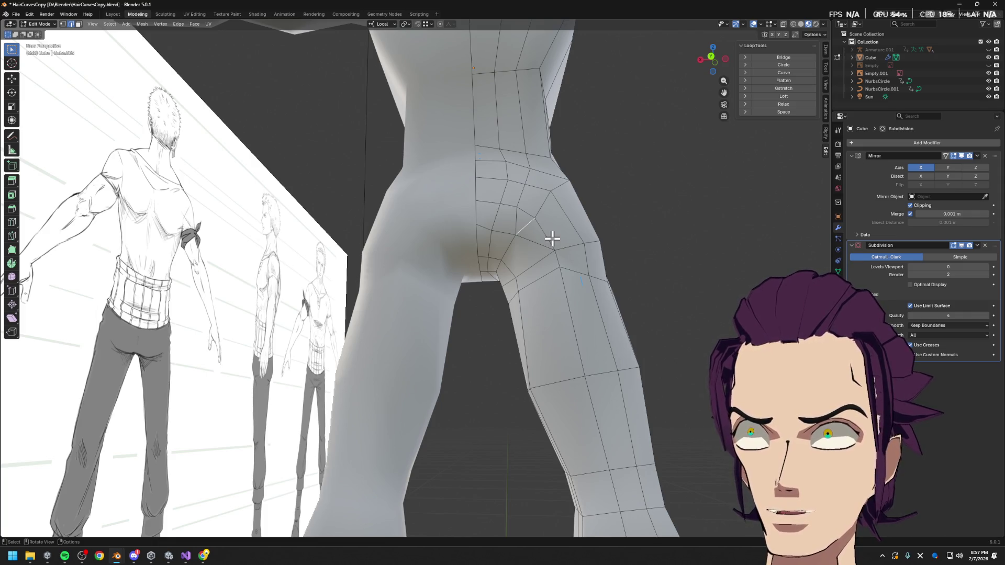
- Dissolve the extra buttock edges so neighbouring faces merge, then begin an edge loop on the leg
key("x")
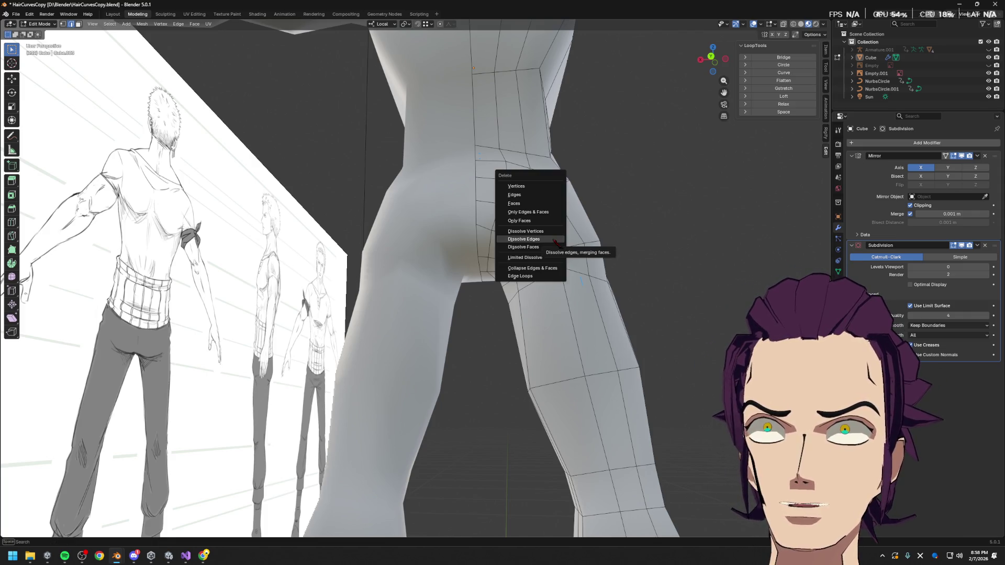
left_click(544, 196)
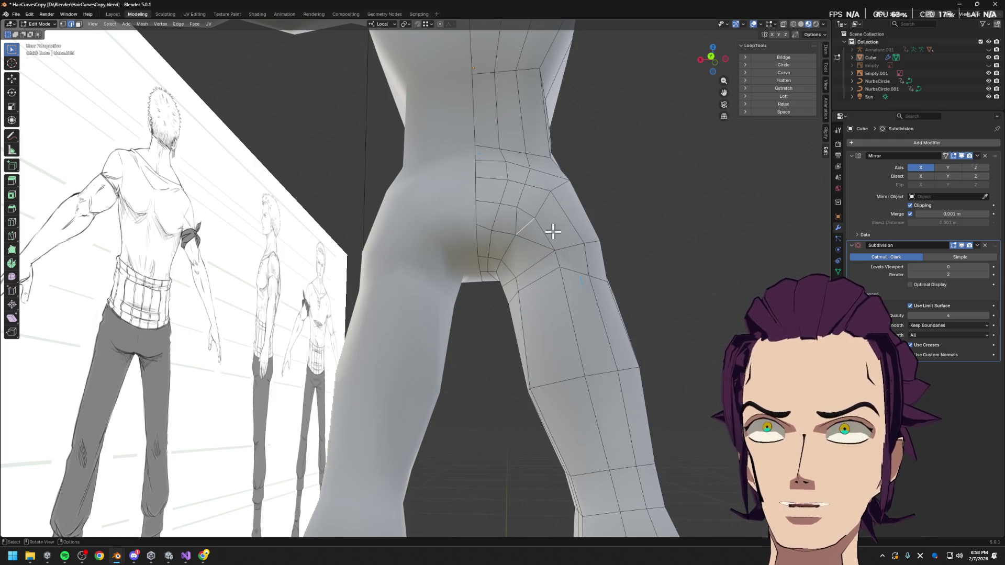
key("x")
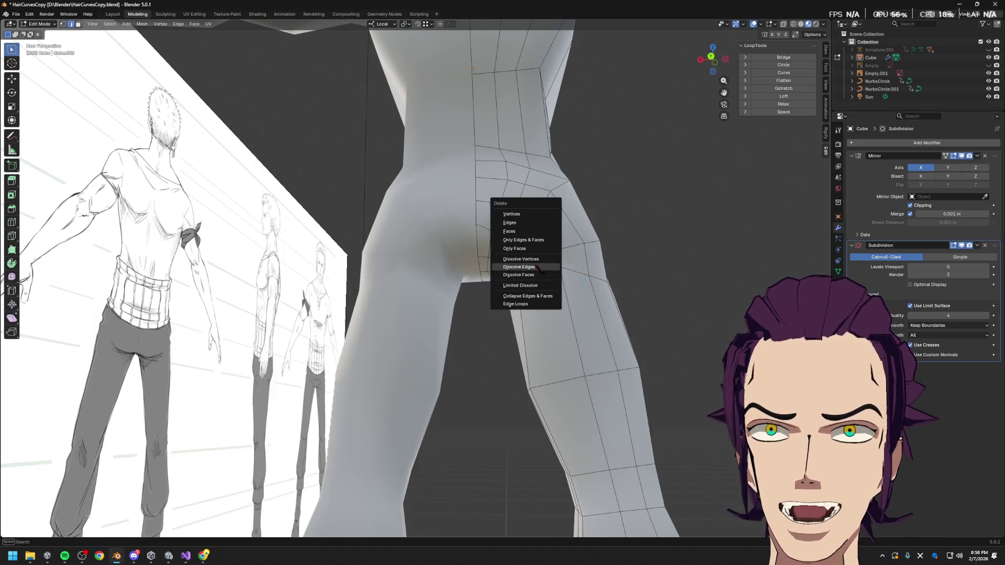
left_click(542, 267)
scroll(571, 262, "up", 1)
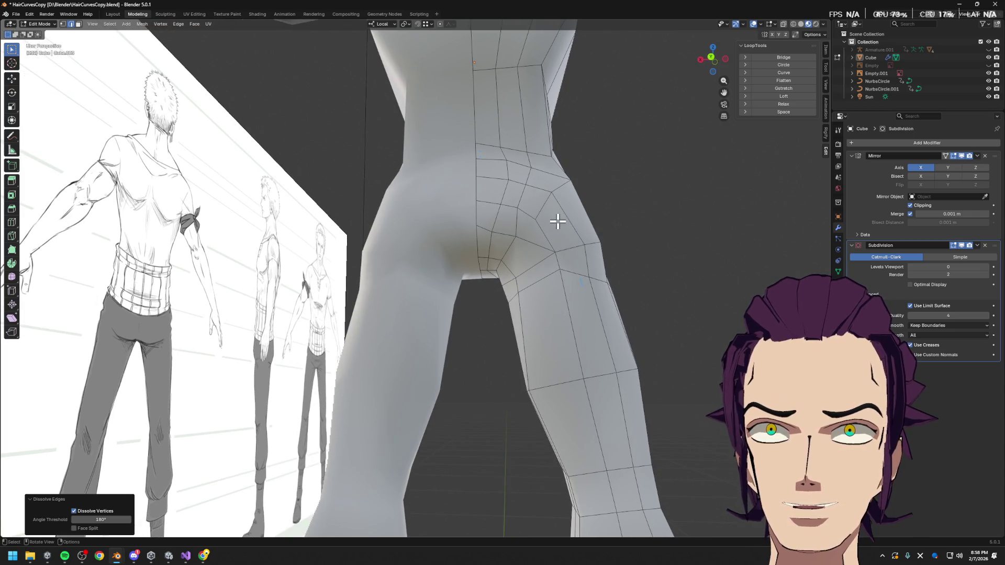
key("ctrl+r")
mouse_move(606, 280)
middle_mouse_down()
mouse_move(534, 315)
mouse_move(557, 328)
middle_mouse_up()
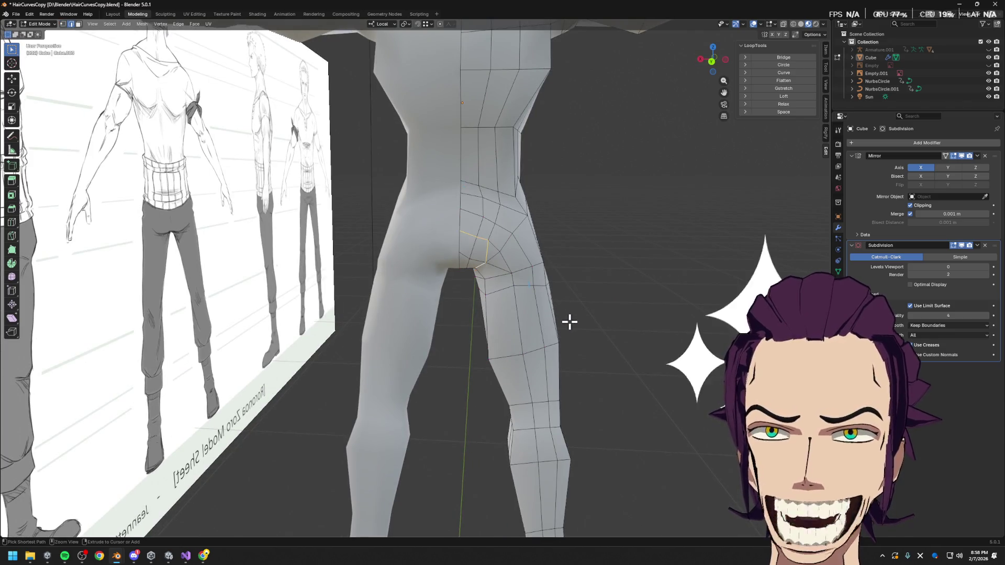
key("1")
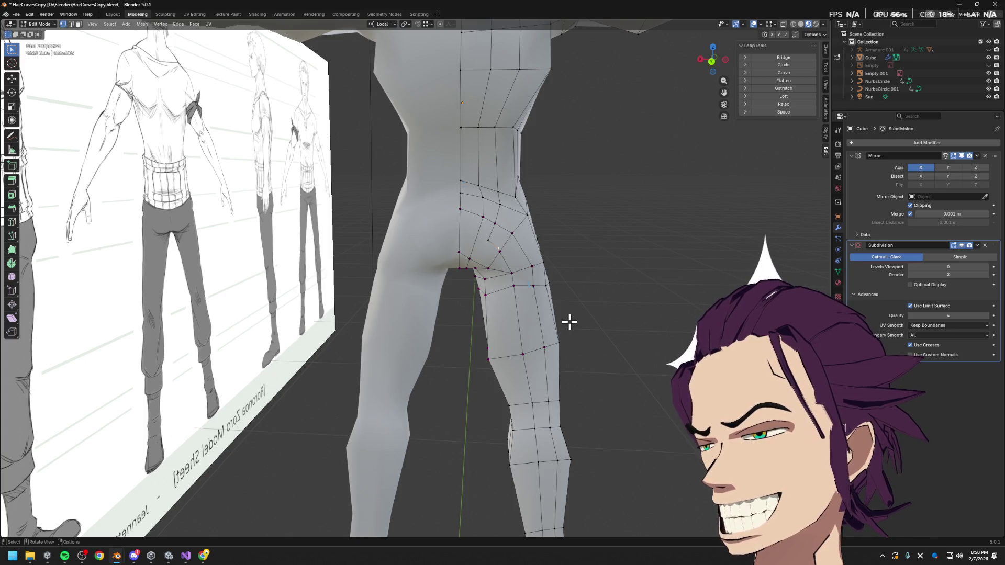
middle_click_drag(583, 303, 608, 280)
left_click(605, 275, "ctrl")
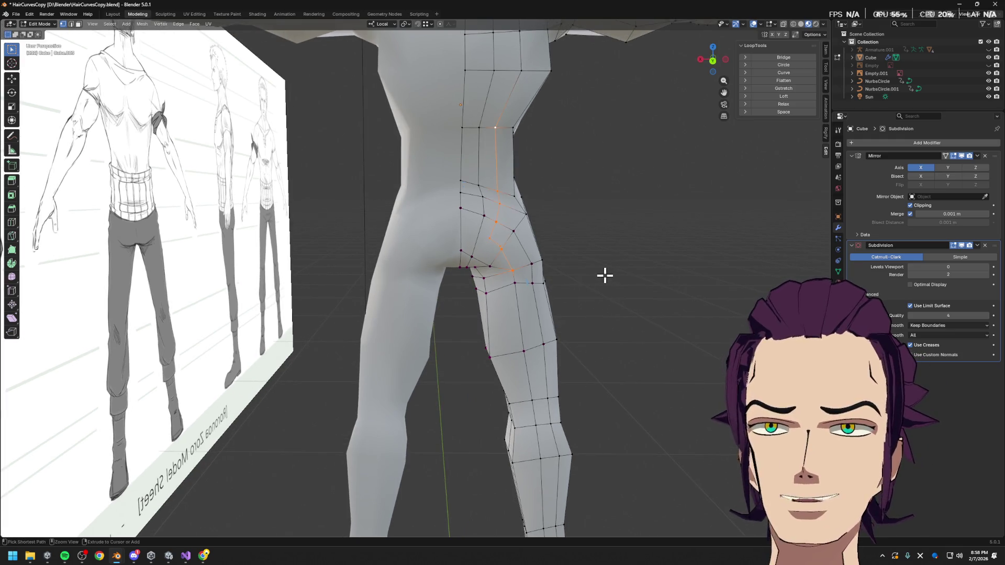
middle_click_drag(574, 251, 509, 204)
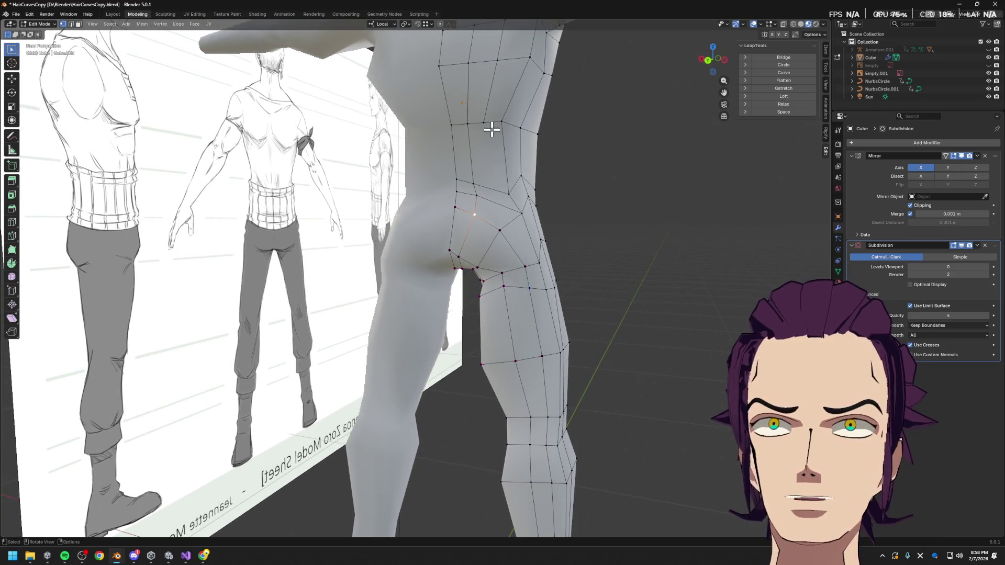
key("k")
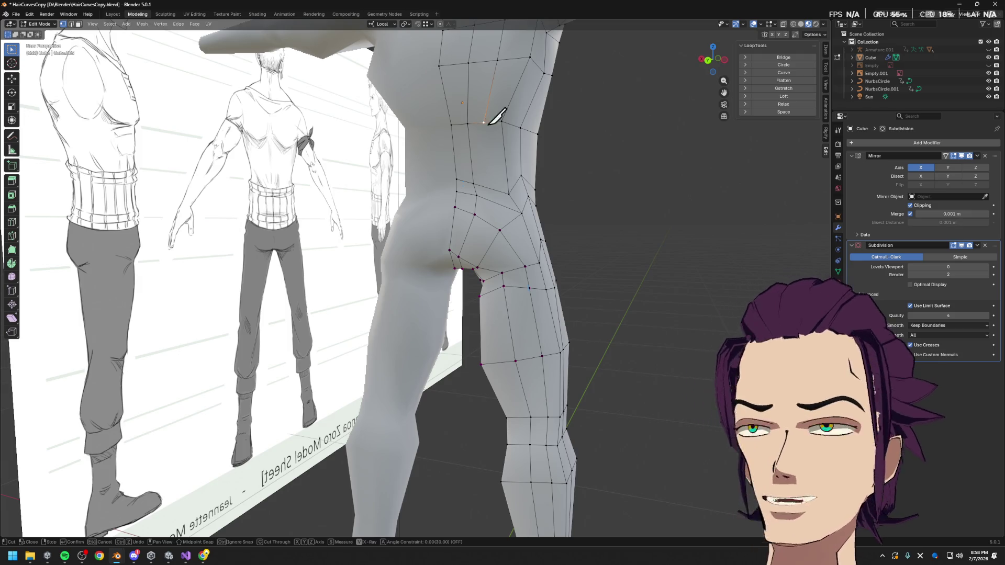
scroll(488, 122, "down", 3)
mouse_move(487, 122)
middle_mouse_down()
mouse_move(404, 153)
mouse_move(491, 182)
middle_mouse_up()
scroll(408, 168, "up", 2)
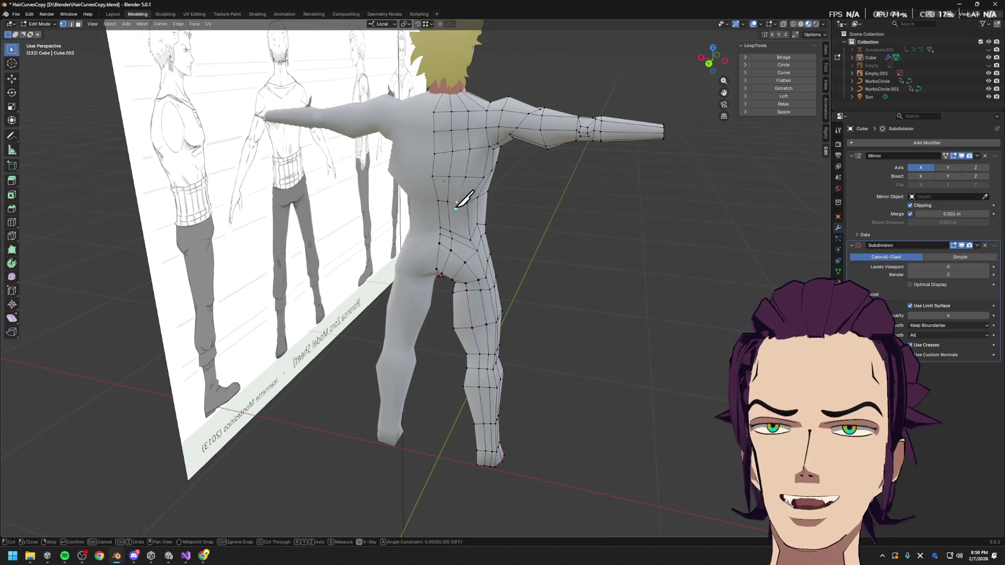
key("Escape")
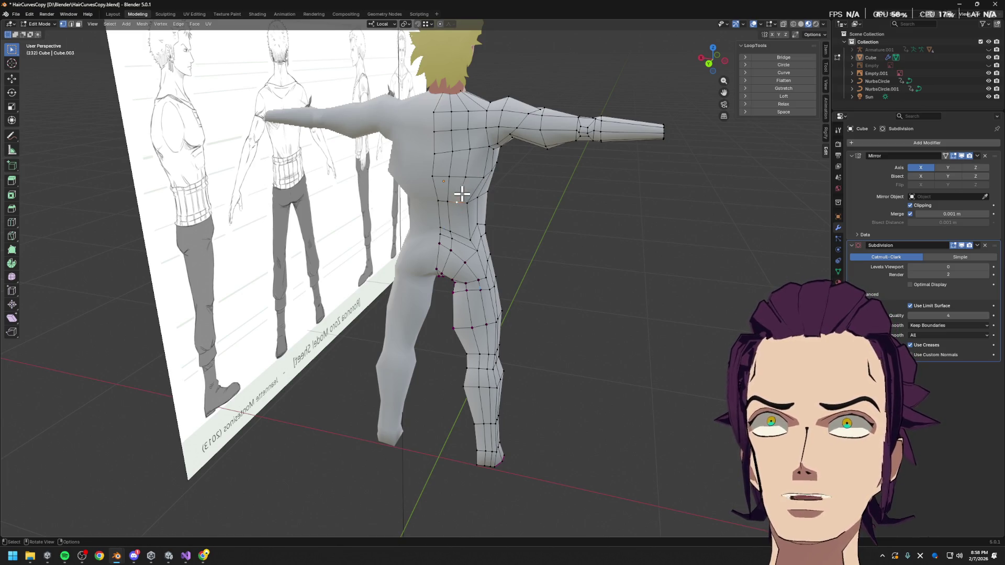
- Dissolve the horizontal edge loop running across the upper back
left_click(461, 181, "alt")
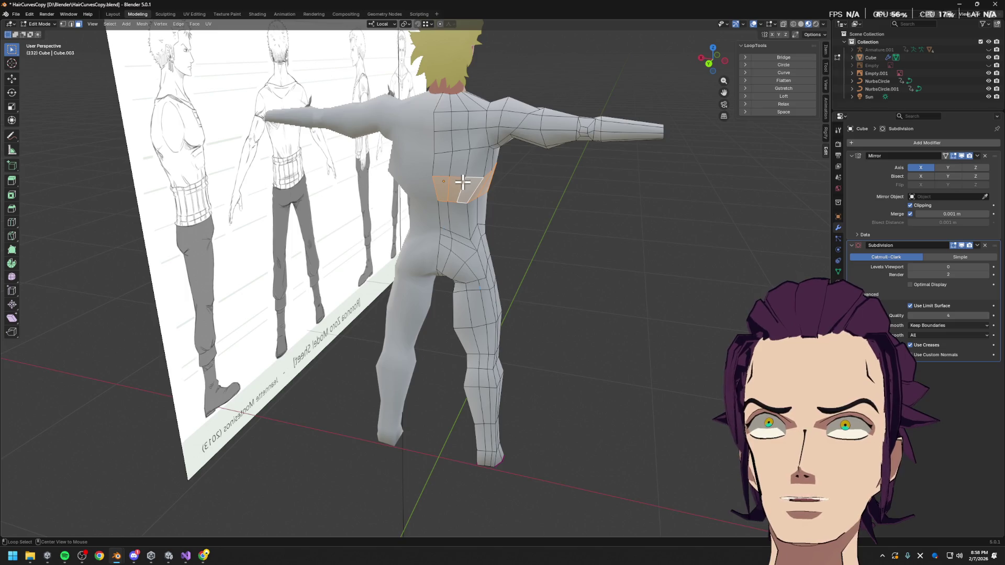
left_click(466, 160, "alt")
key("x")
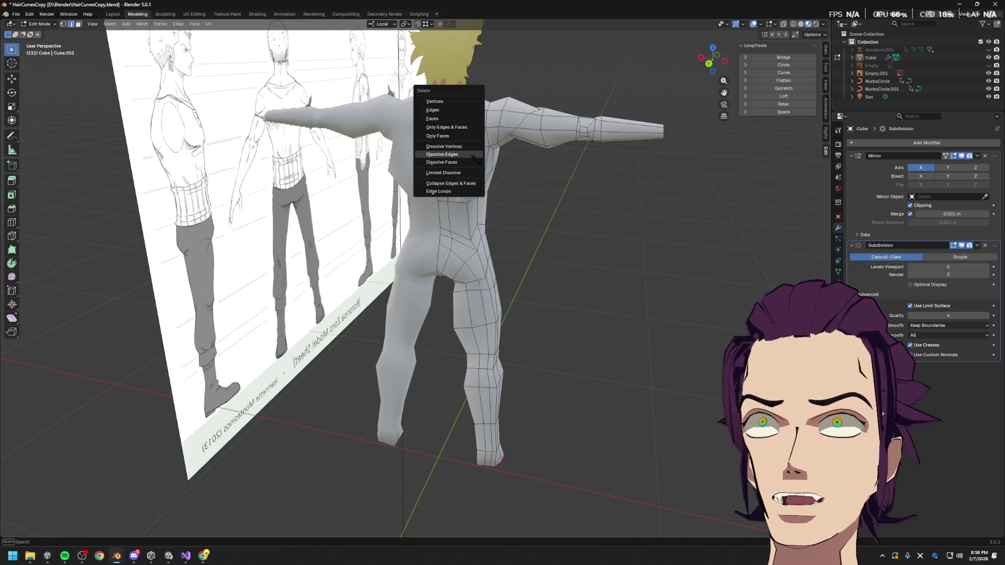
left_click(470, 155)
mouse_move(460, 150)
middle_mouse_down()
mouse_move(498, 191)
mouse_move(476, 223)
middle_mouse_up()
scroll(499, 191, "up", 4)
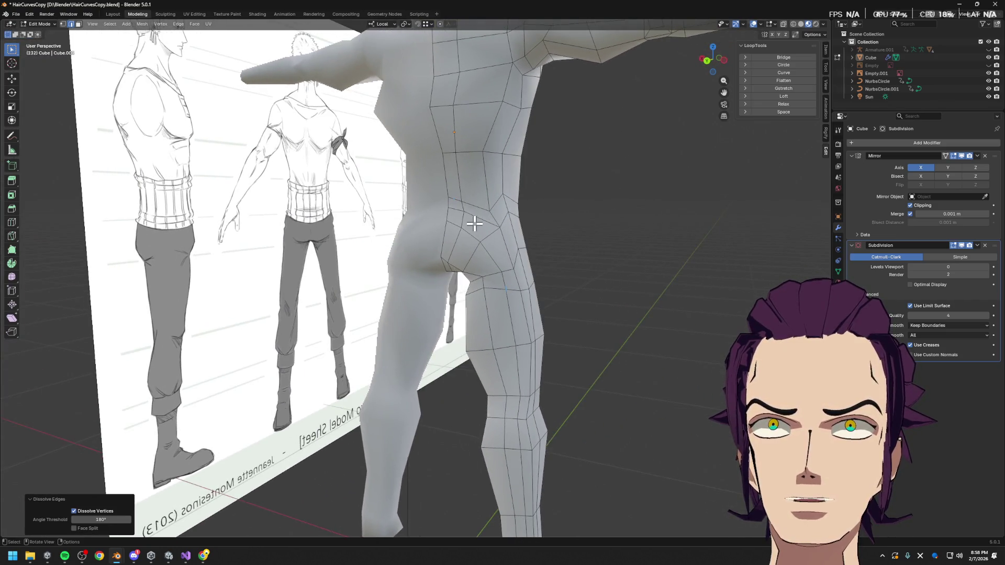
- Nudge hip-side vertices along local Y in three moves to match the model sheet, then return to Object Mode
left_click(465, 237)
key("1")
middle_click_drag(537, 249, 571, 254)
key("g")
key("y")
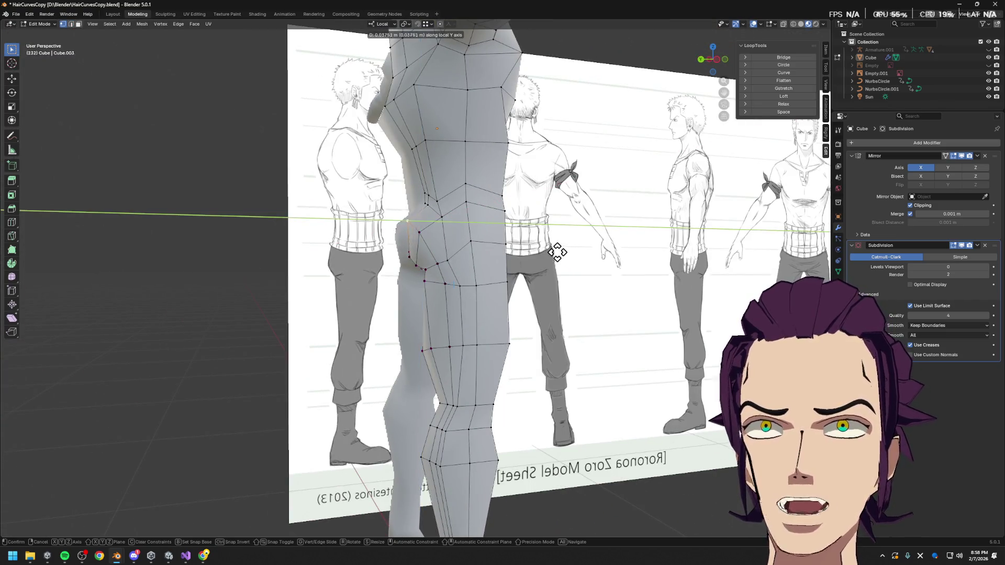
left_click(562, 252)
mouse_move(425, 232)
middle_mouse_down()
mouse_move(610, 253)
mouse_move(516, 261)
mouse_move(545, 264)
mouse_move(546, 281)
mouse_move(530, 280)
mouse_move(460, 247)
mouse_move(545, 288)
mouse_move(425, 287)
mouse_move(456, 307)
mouse_move(417, 330)
mouse_move(426, 288)
mouse_move(611, 314)
middle_mouse_up()
key("g")
key("y")
left_click(493, 244)
key("g")
key("y")
left_click(541, 248)
key("Tab")
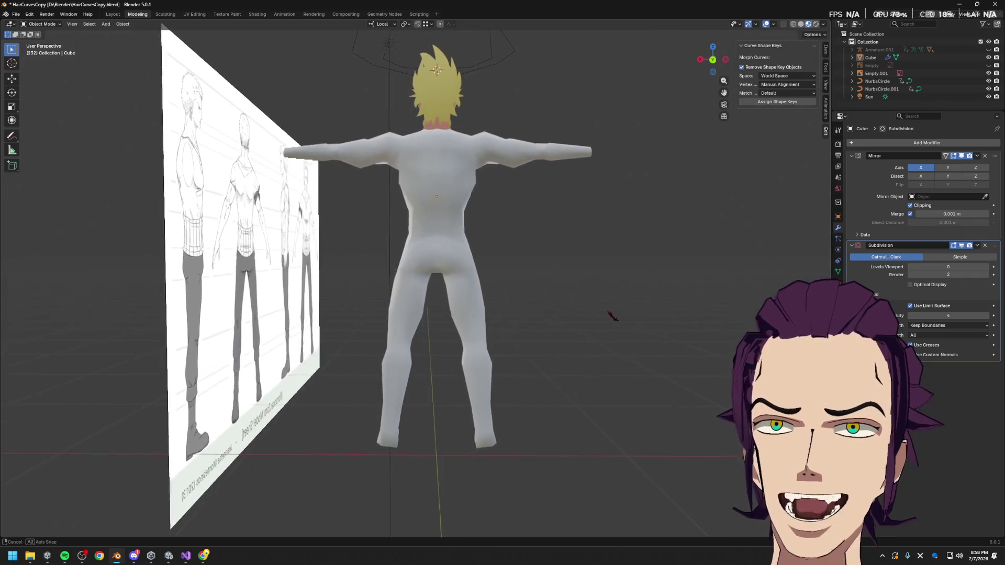
scroll(540, 282, "up", 3)
mouse_move(571, 283)
middle_mouse_down()
mouse_move(620, 288)
mouse_move(542, 291)
middle_mouse_up()
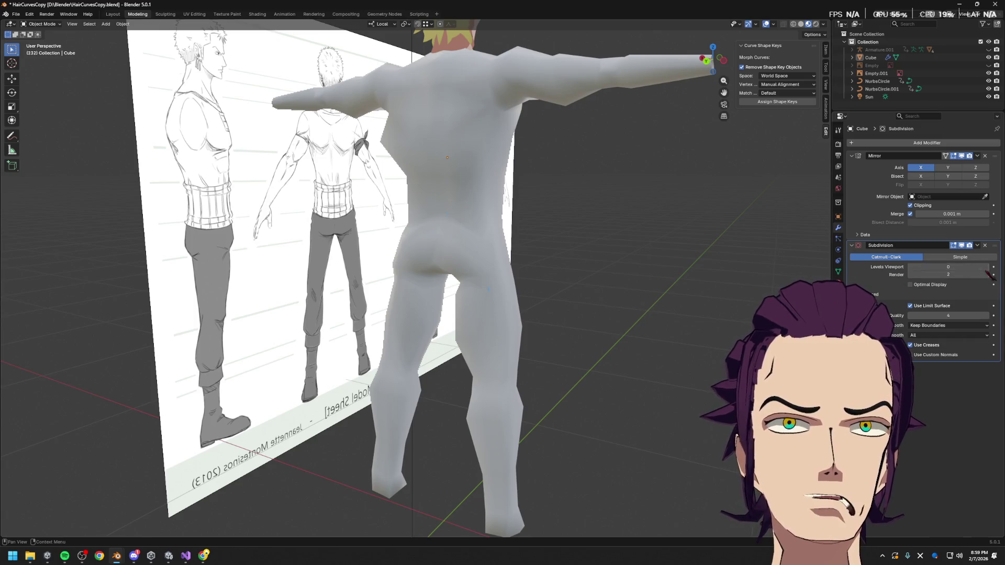
left_click(989, 268)
mouse_move(709, 225)
middle_mouse_down()
mouse_move(566, 251)
mouse_move(610, 255)
mouse_move(602, 244)
middle_mouse_up()
key("Tab")
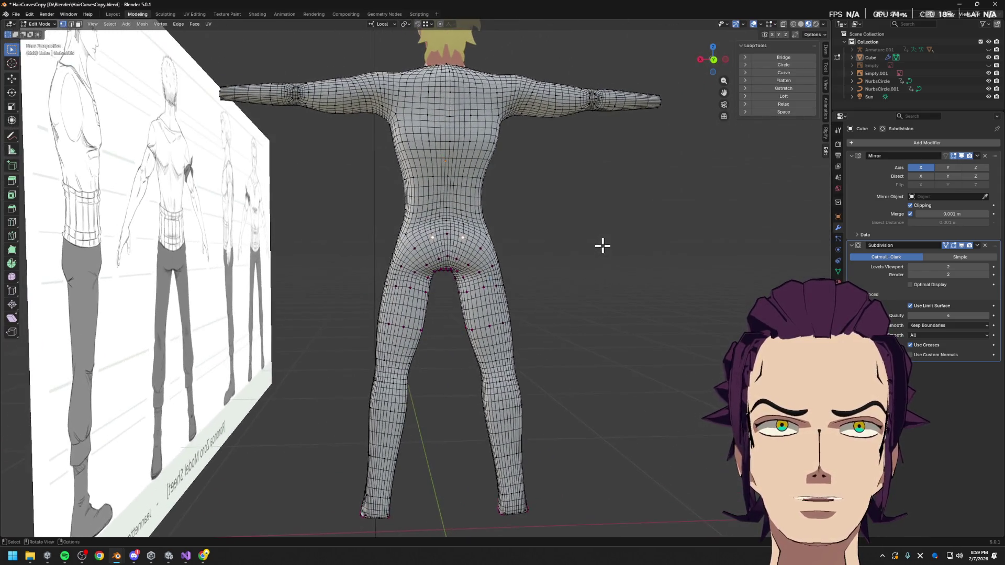
scroll(476, 256, "up", 3)
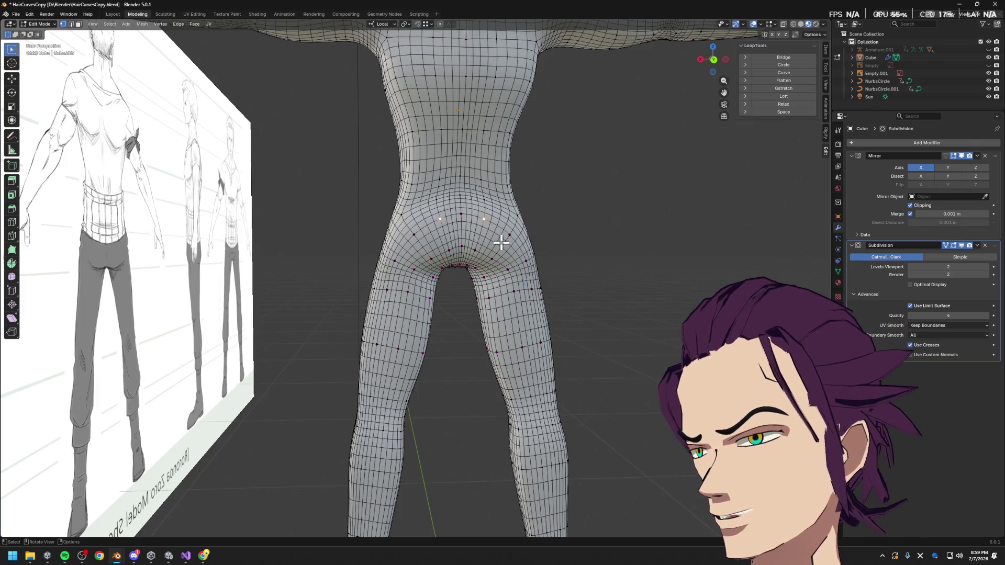
- Shift the buttock vertices sideways along local X and back along local Y, comparing with the sheet
mouse_move(461, 269)
middle_mouse_down()
mouse_move(432, 270)
mouse_move(604, 271)
middle_mouse_up()
key("g")
key("x")
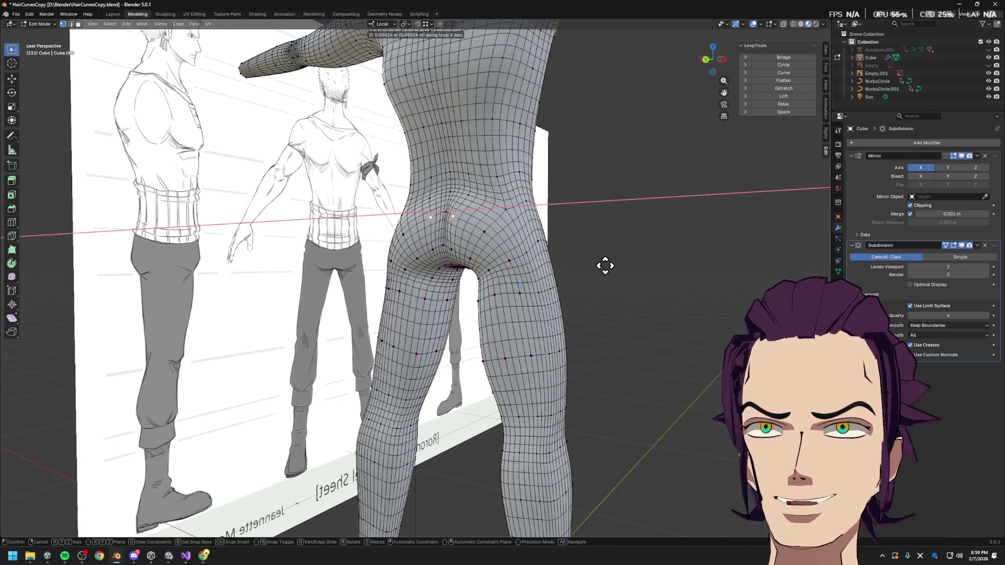
left_click(515, 250)
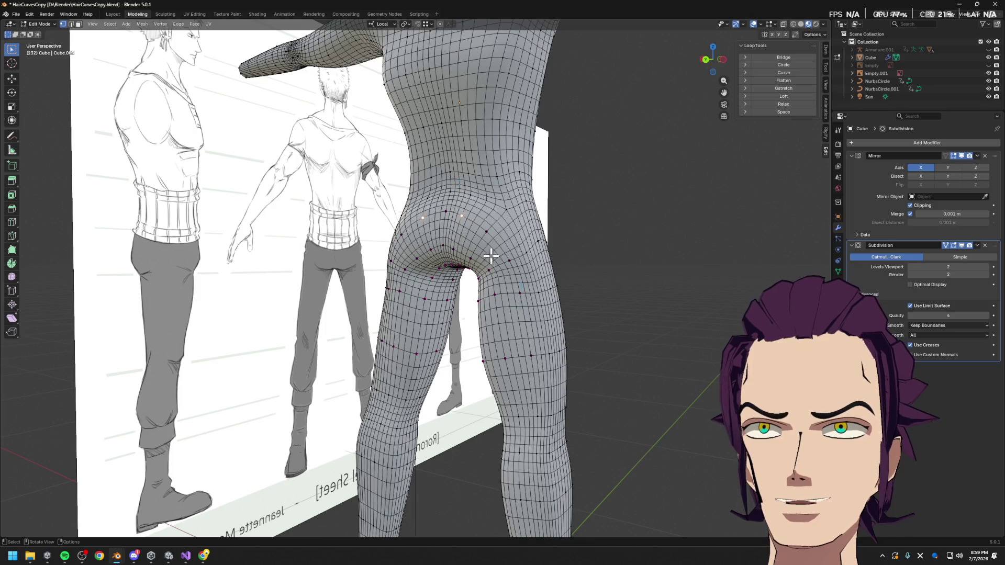
mouse_move(505, 276)
middle_mouse_down()
mouse_move(565, 270)
mouse_move(638, 282)
mouse_move(549, 259)
middle_mouse_up()
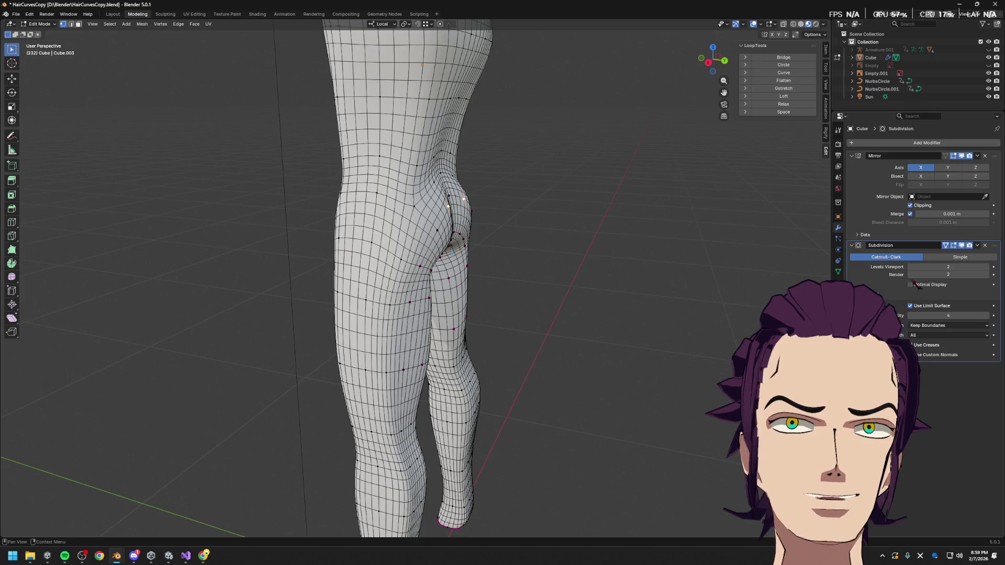
mouse_move(707, 282)
middle_mouse_down()
mouse_move(617, 275)
mouse_move(571, 249)
middle_mouse_up()
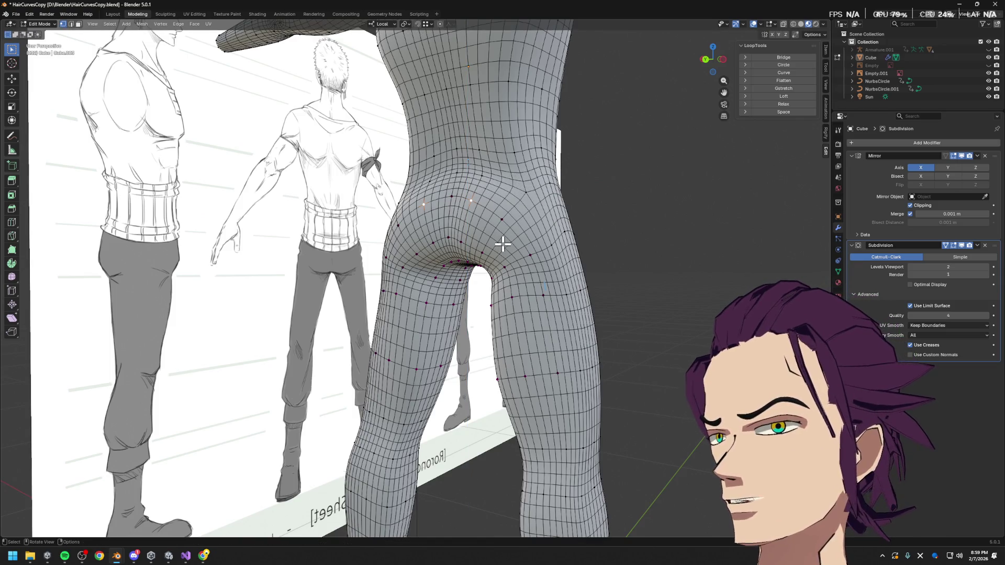
mouse_move(521, 242)
middle_mouse_down()
mouse_move(624, 247)
mouse_move(568, 262)
mouse_move(534, 245)
mouse_move(572, 245)
middle_mouse_up()
key("g")
key("z")
key("z")
key("y")
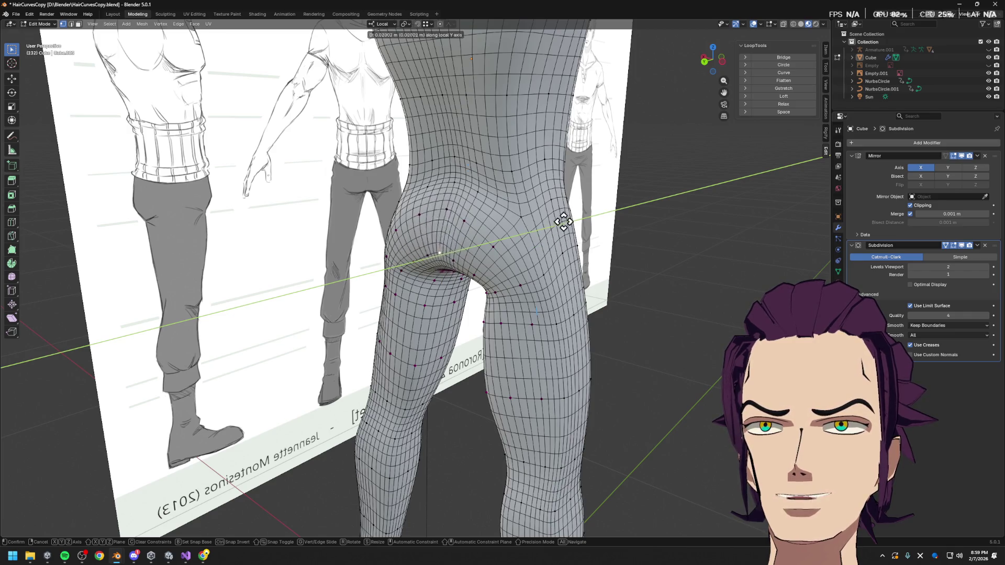
left_click(581, 222)
mouse_move(582, 222)
middle_mouse_down()
mouse_move(561, 218)
mouse_move(621, 276)
mouse_move(580, 267)
middle_mouse_up()
scroll(561, 218, "down", 3)
scroll(568, 207, "down", 3)
- Select the ring of hip vertices and start shrinking it along its normals with Alt+S
left_click(484, 241, "alt")
key("s")
key("Escape")
key("alt+s")
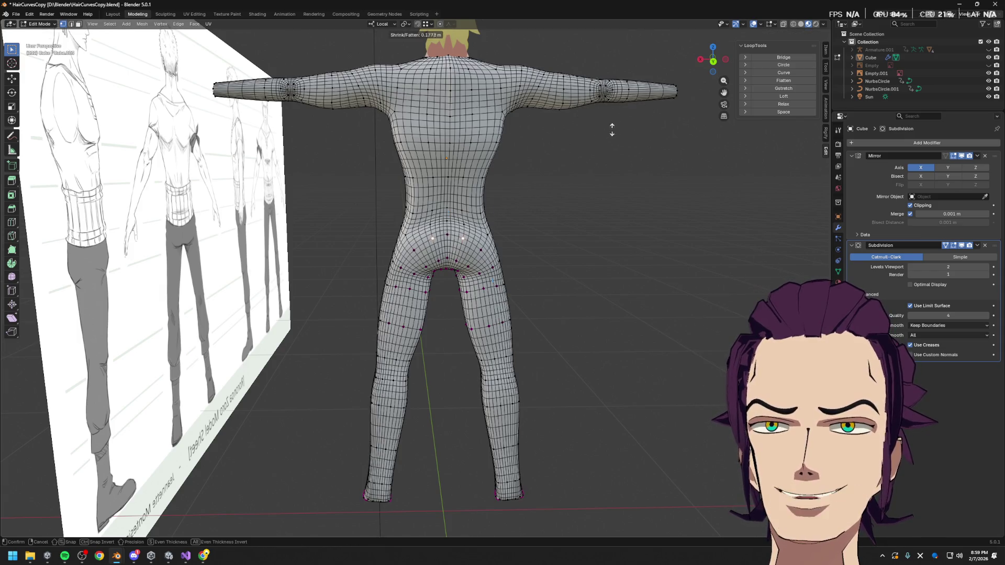
- From a side view, push the back profile outward with a proportional local-Y move
key("Escape")
middle_click_drag(554, 180, 471, 196)
key("g")
key("y")
key("y")
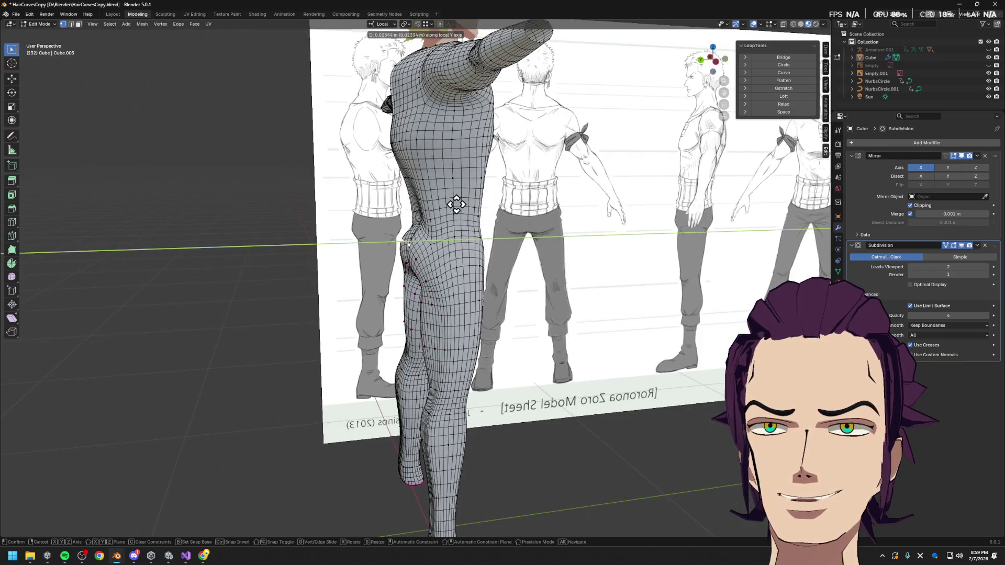
key("Escape")
key("g")
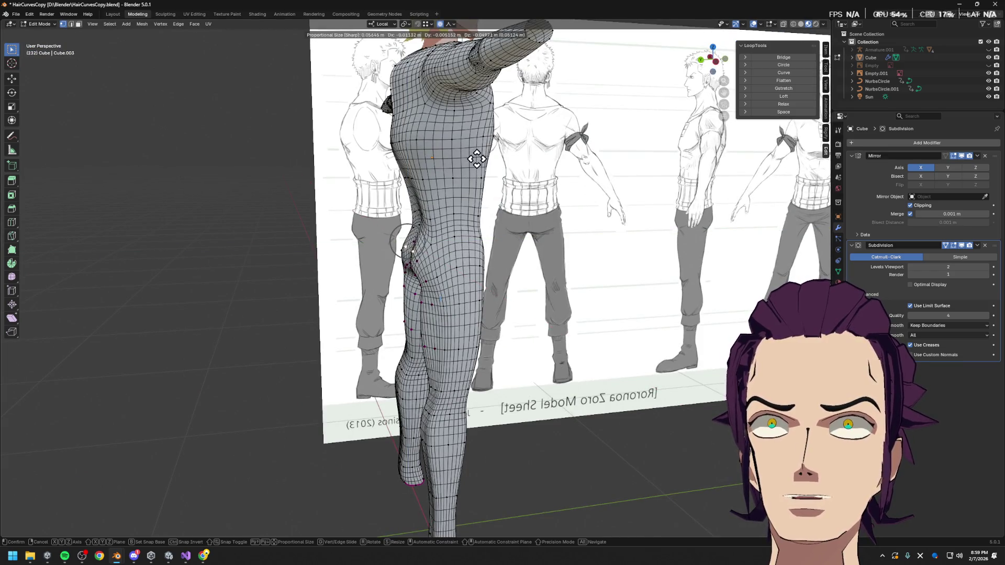
key("y")
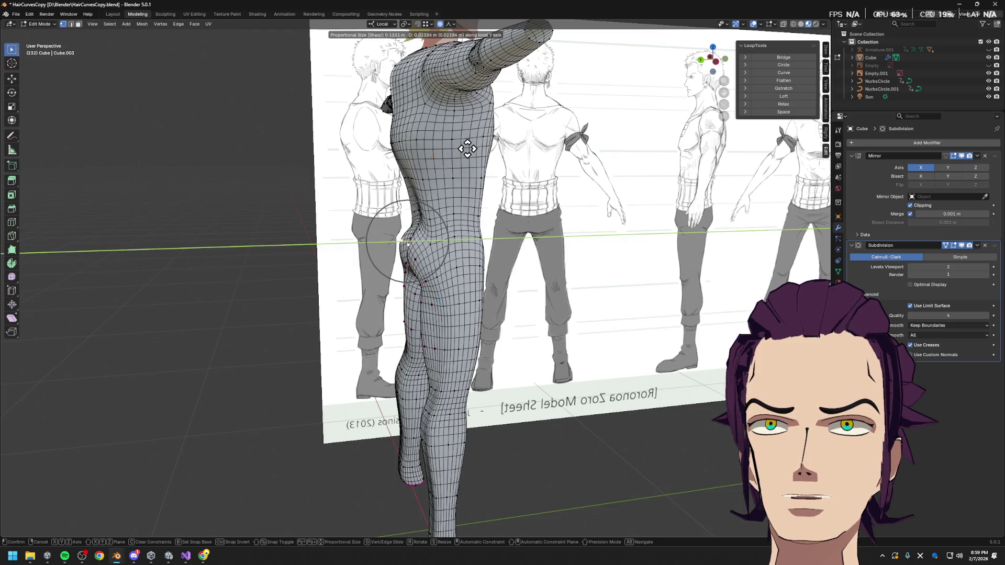
left_click(470, 150)
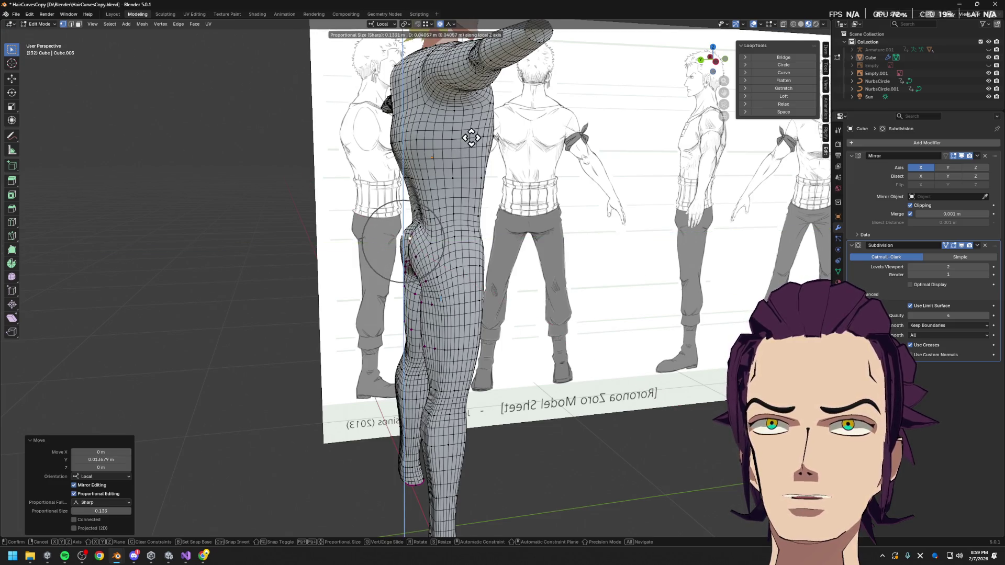
scroll(551, 179, "down", 4)
scroll(551, 179, "up", 2)
- Move the back vertices further along local Y for a fuller rear curve and check the back
key("g")
key("g")
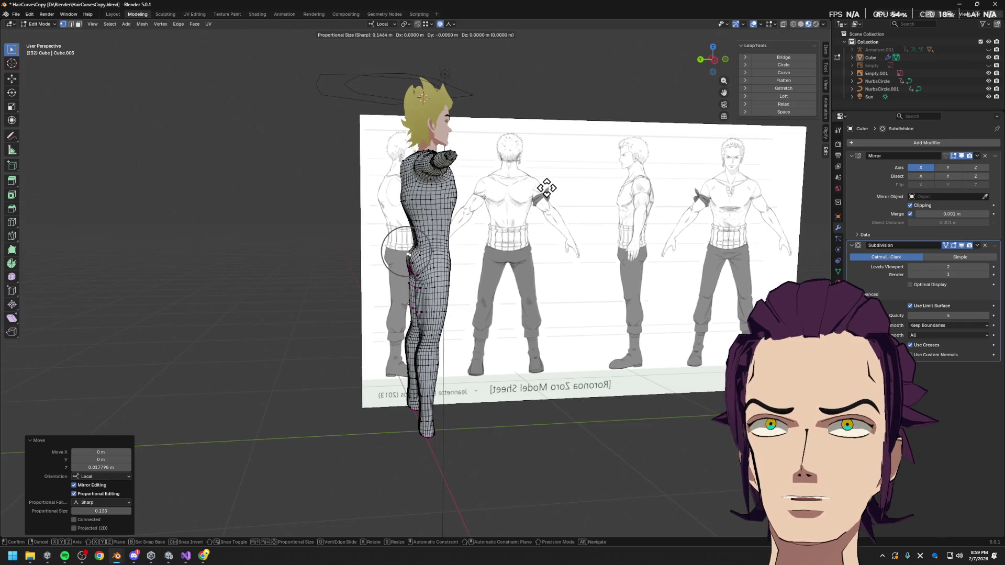
key("g")
key("y")
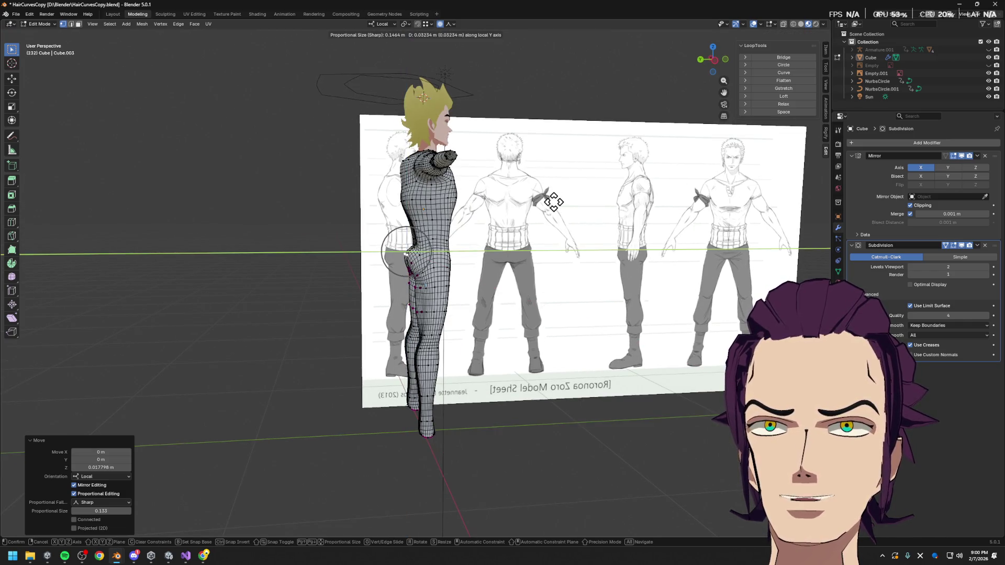
left_click(558, 200)
scroll(558, 200, "up", 4)
mouse_move(558, 201)
middle_mouse_down()
mouse_move(498, 231)
mouse_move(534, 240)
middle_mouse_up()
scroll(550, 242, "up", 2)
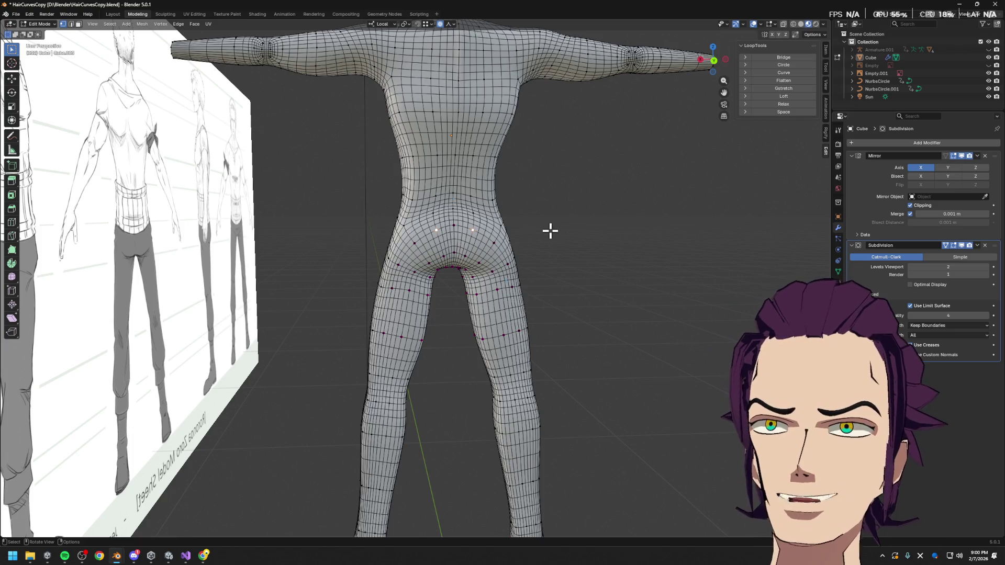
- Nudge the hip vertices sideways along local X with soft falloff, cancelling a few trial moves
key("g")
key("x")
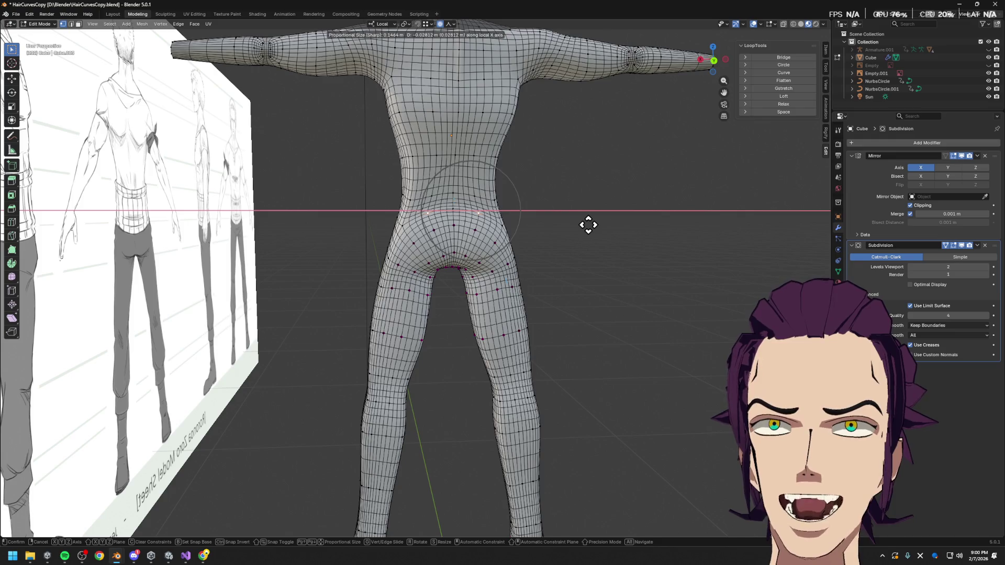
left_click(589, 225)
mouse_move(590, 226)
middle_mouse_down()
mouse_move(650, 239)
mouse_move(577, 234)
mouse_move(605, 232)
middle_mouse_up()
key("g")
key("g")
key("Escape")
key("g")
key("x")
key("Escape")
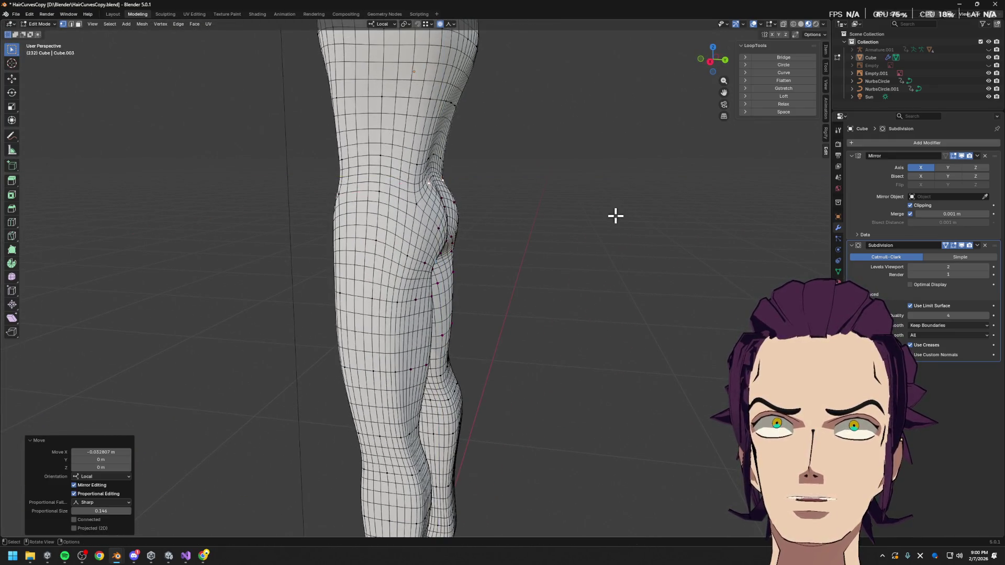
key("g")
key("y")
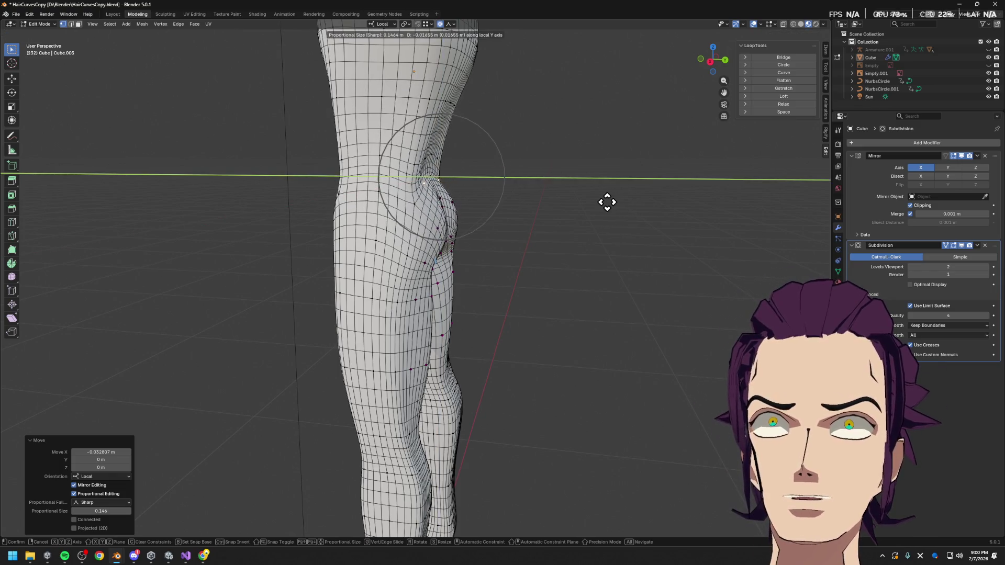
key("Escape")
middle_click_drag(612, 203, 560, 209)
middle_click_drag(440, 224, 525, 233)
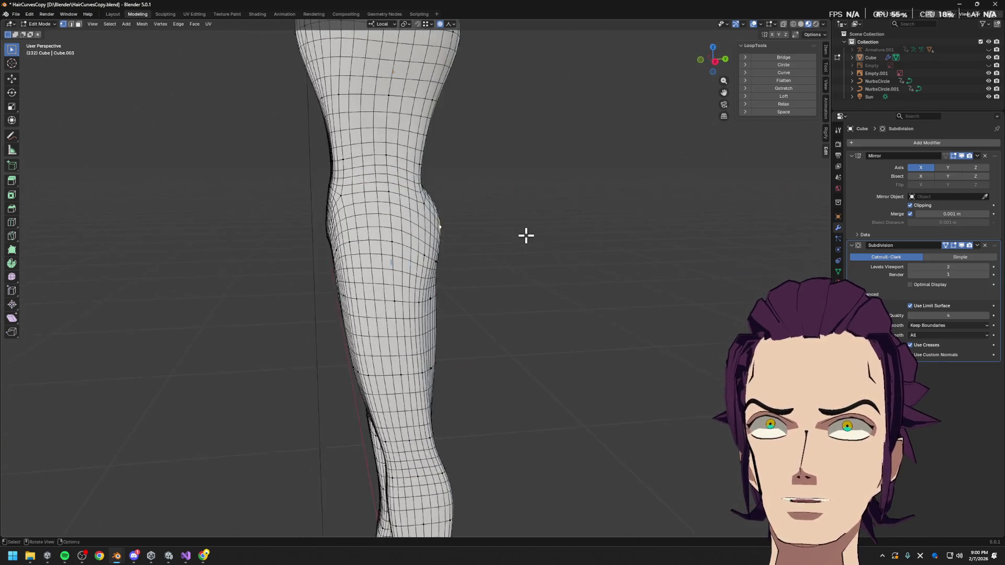
- Push the back of the thigh outward along local Y with proportional editing
key("g")
key("y")
left_click(543, 234)
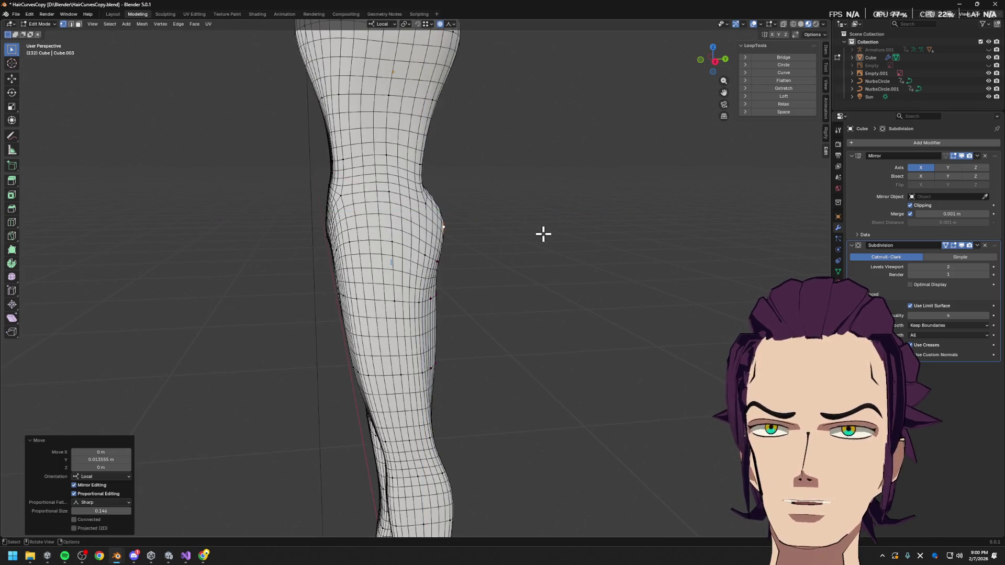
key("g")
key("y")
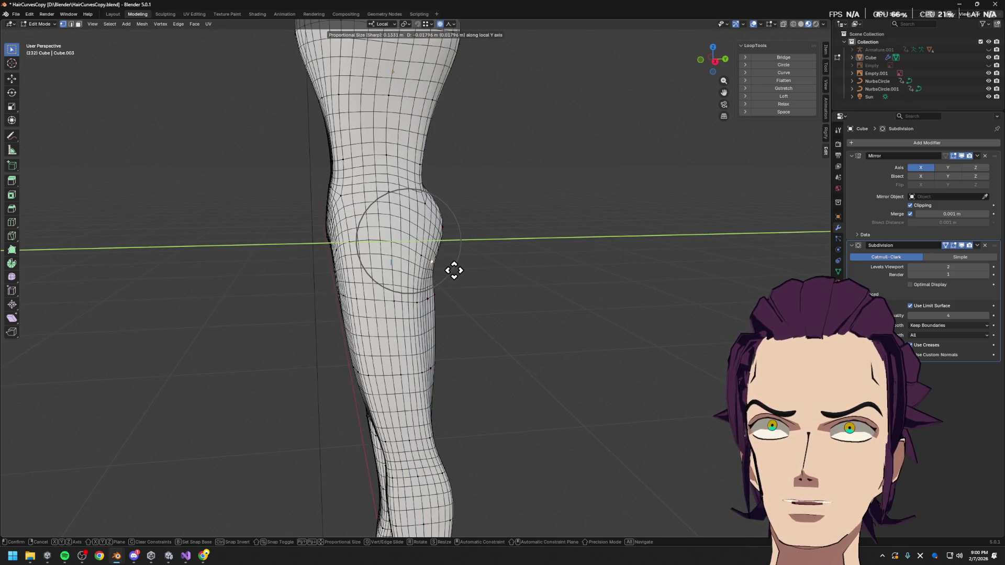
left_click(452, 273)
mouse_move(453, 273)
middle_mouse_down()
mouse_move(413, 269)
mouse_move(426, 281)
mouse_move(568, 292)
middle_mouse_up()
key("g")
key("y")
left_click(446, 279)
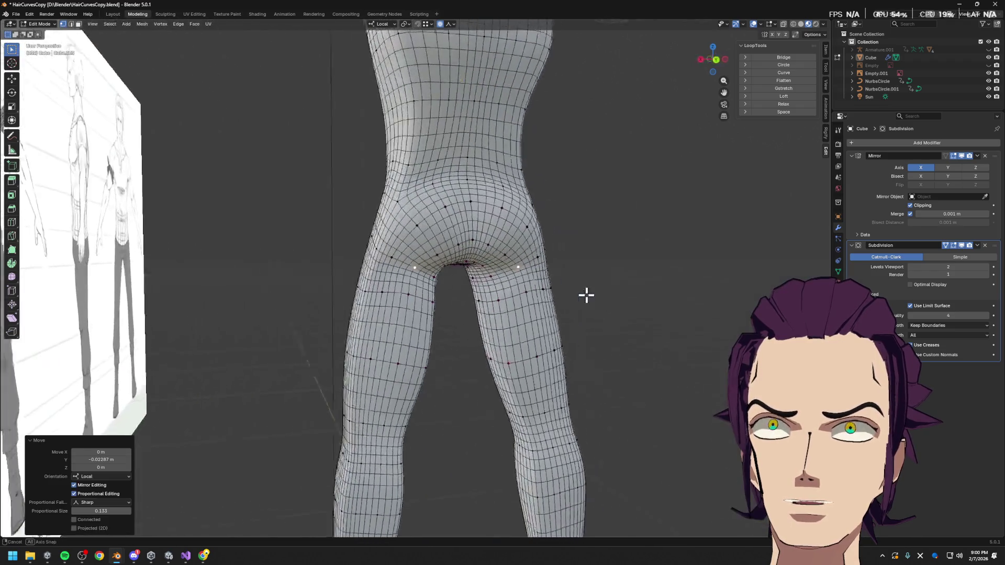
- Shift the inner buttock vertices sideways along local X in two soft moves
key("g")
key("x")
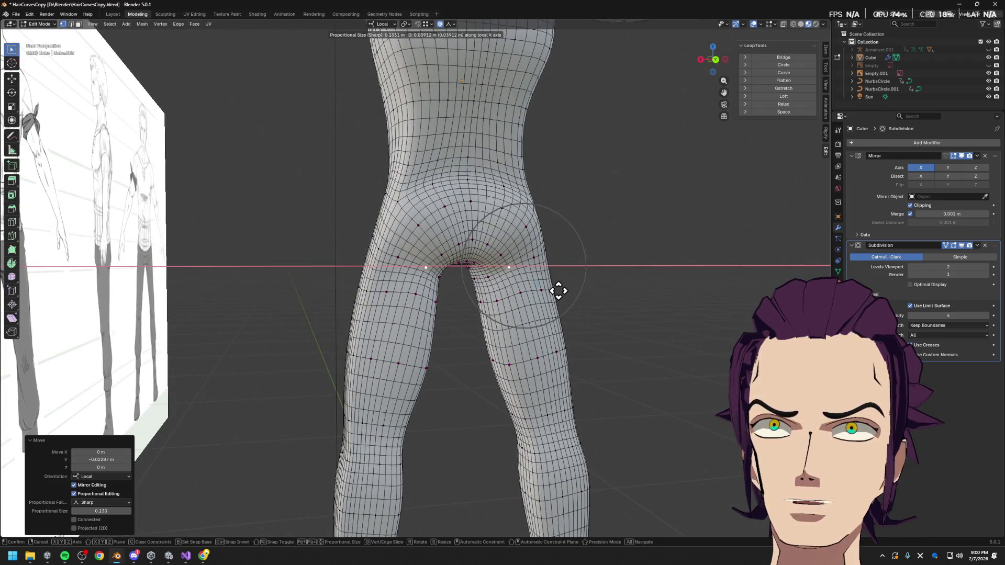
left_click(564, 291)
mouse_move(564, 291)
middle_mouse_down()
mouse_move(469, 291)
mouse_move(639, 303)
mouse_move(524, 333)
mouse_move(416, 330)
middle_mouse_up()
key("g")
key("x")
left_click(539, 293)
- Adjust the leg's depth along local Y twice, then return to Object Mode to review the smooth body
key("g")
key("y")
left_click(454, 296)
key("g")
key("y")
left_click(643, 307)
key("Tab")
scroll(416, 330, "up", 5)
scroll(299, 336, "down", 5)
- Try Levels Viewport 3 on the Subdivision modifier, settle on 1, and re-enter Edit Mode
mouse_move(476, 337)
middle_mouse_down()
mouse_move(603, 285)
mouse_move(658, 287)
middle_mouse_up()
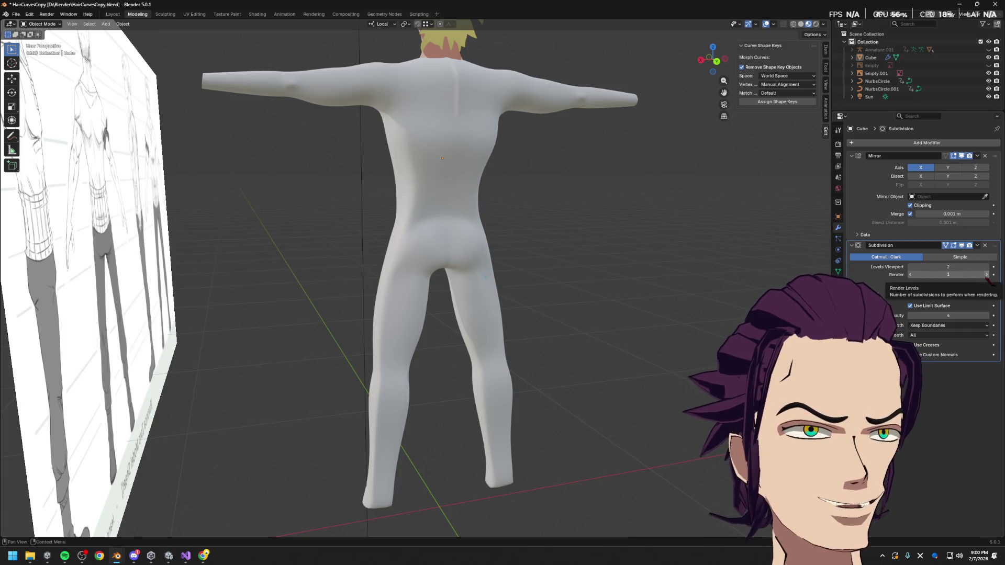
mouse_move(910, 268)
left_mouse_down()
mouse_move(919, 267)
mouse_move(904, 269)
left_mouse_up()
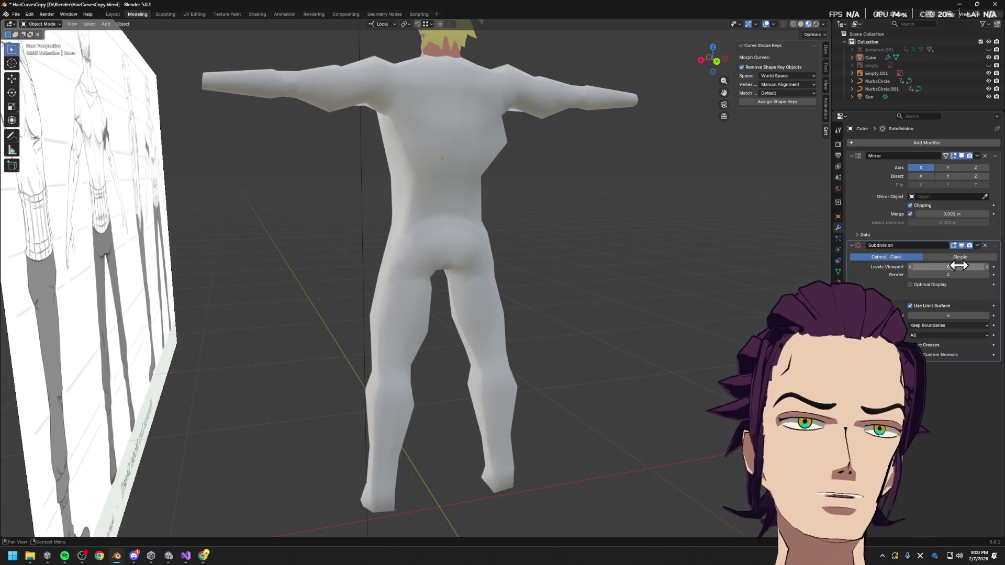
left_click(991, 268)
scroll(503, 298, "down", 3)
key("Tab")
mouse_move(502, 299)
middle_mouse_down()
mouse_move(488, 251)
mouse_move(447, 376)
middle_mouse_up()
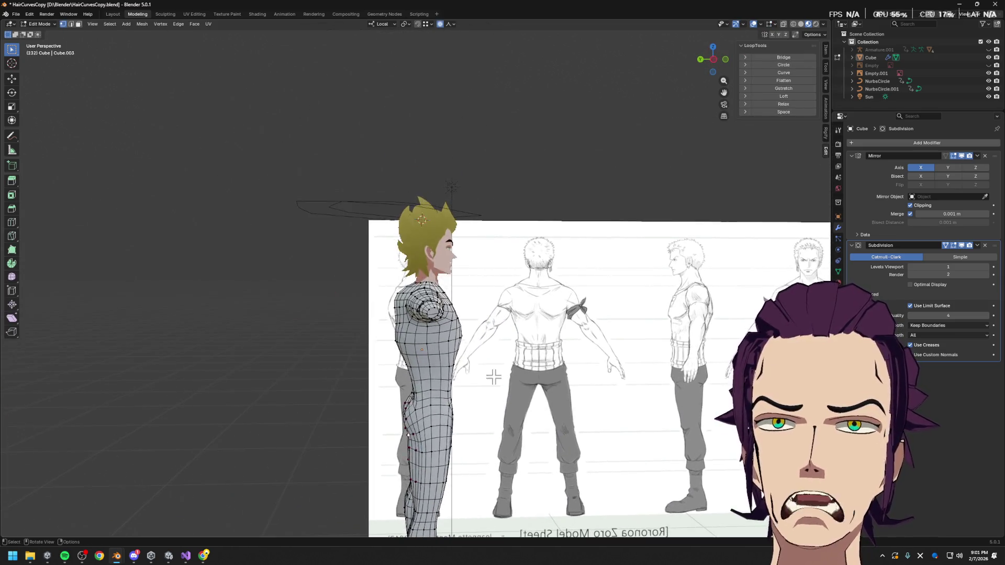
scroll(446, 375, "up", 2)
scroll(427, 315, "up", 2)
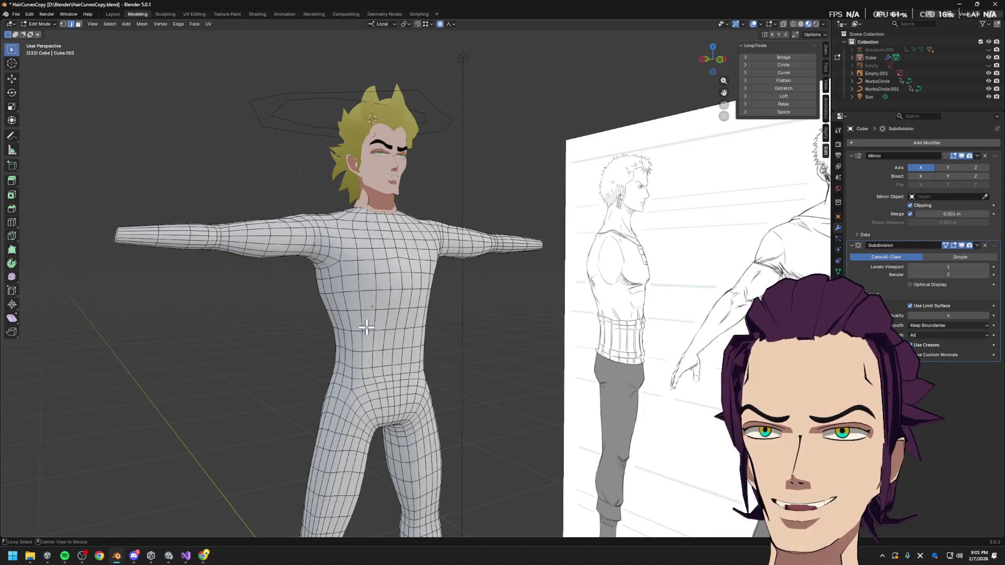
- Shrink the waist loop to about 0.8 with soft falloff, then switch to Left Orthographic view
key("s")
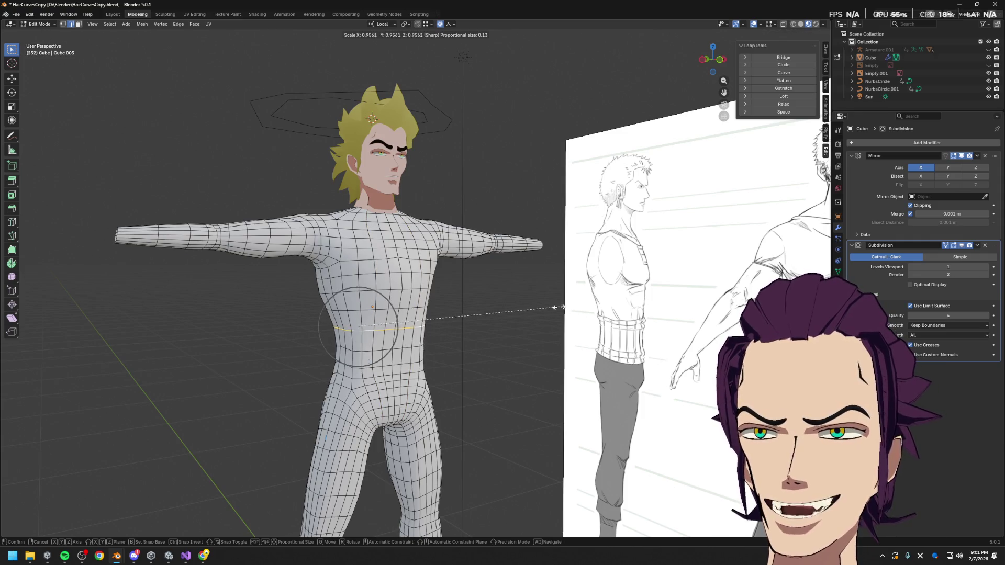
left_click(528, 311)
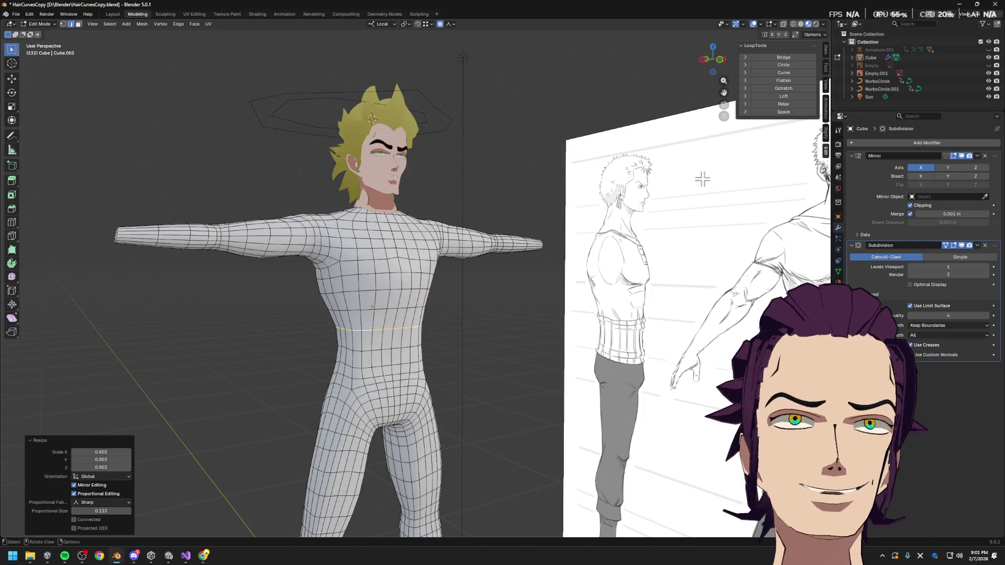
left_click(720, 59)
key("KP_1")
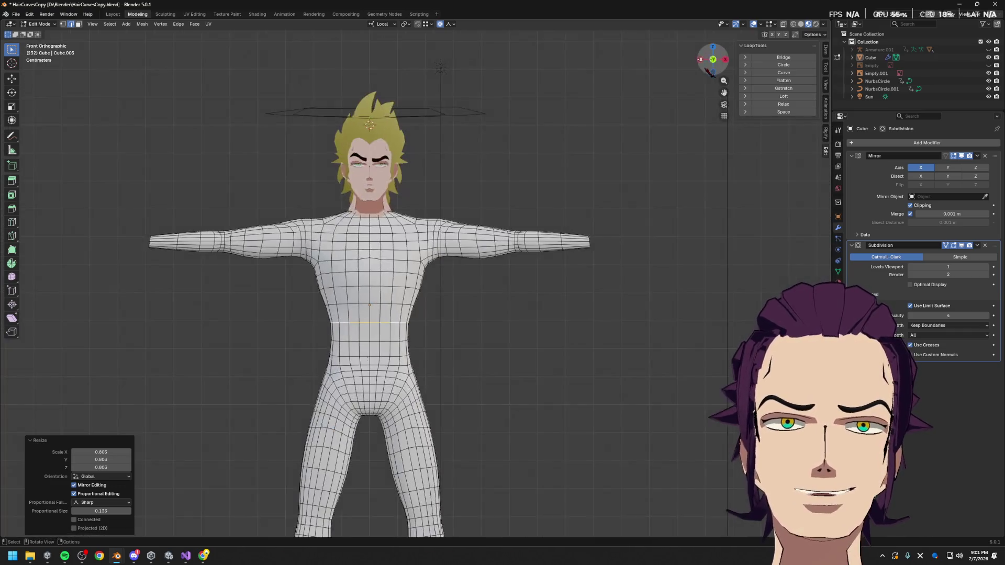
left_click(700, 59)
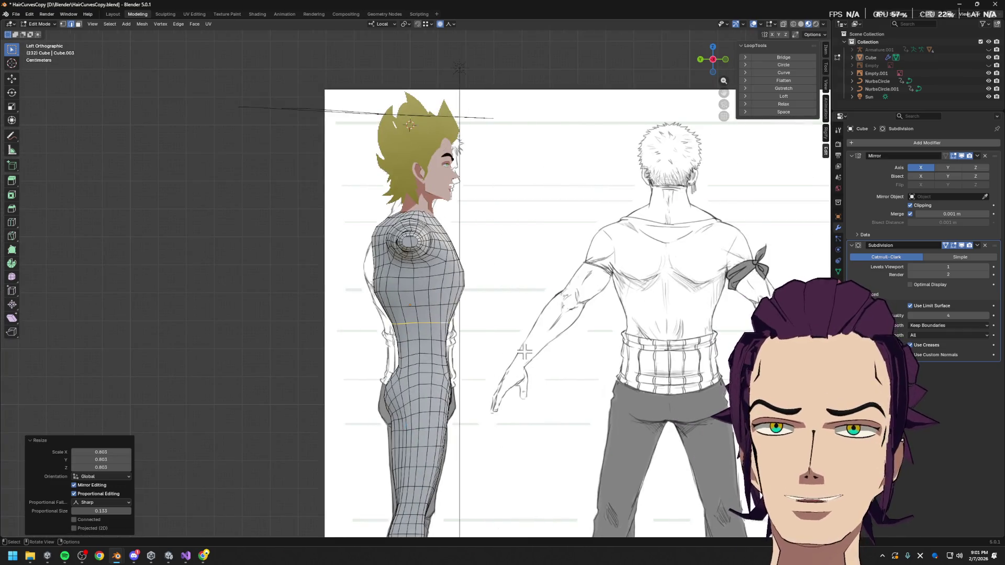
- Deepen the selected loop and the waist loop along local Y, then shift the waist slightly in depth
key("s")
key("y")
key("y")
left_click(543, 355)
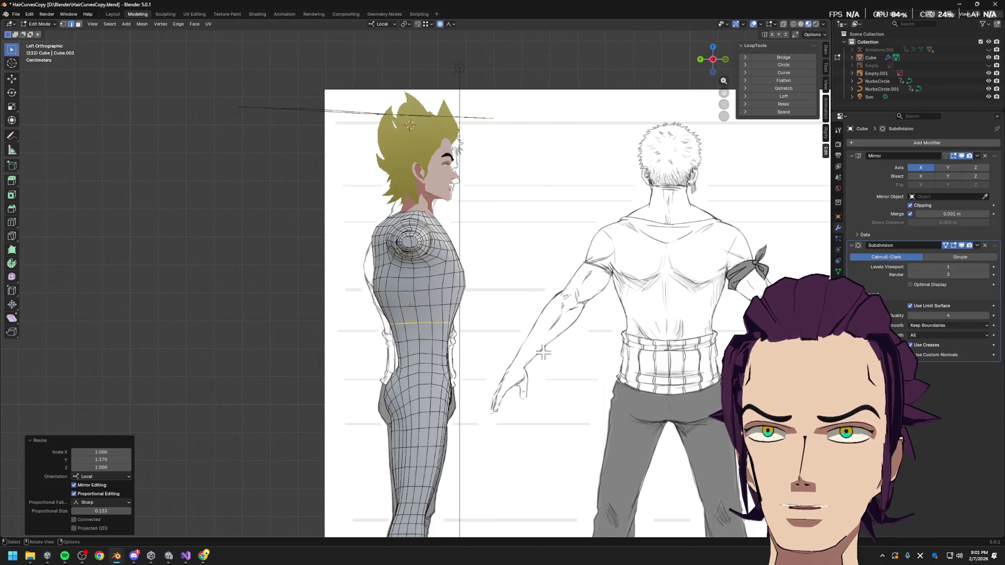
left_click(413, 359, "alt")
key("s")
key("y")
key("y")
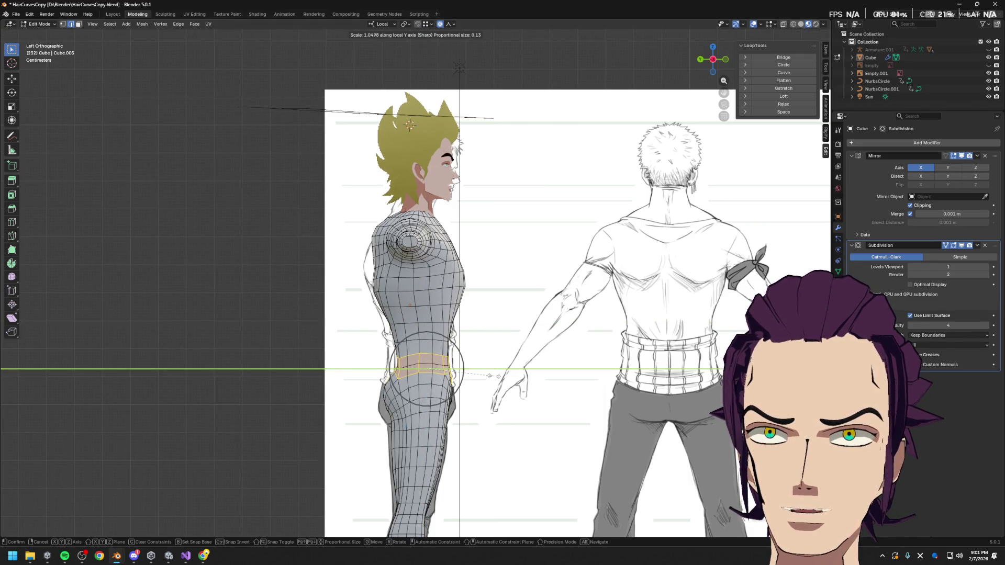
left_click(493, 378)
key("g")
key("y")
key("y")
left_click(485, 370)
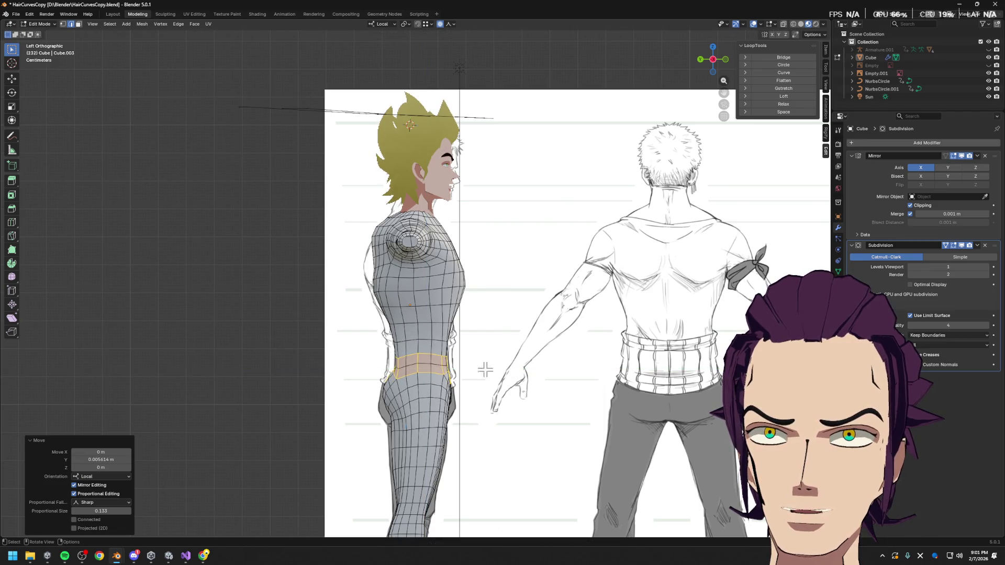
- Slim and flatten the loop below the waist in depth and nudge the shoulder faces along local Y
left_click(406, 322, "alt")
key("s")
key("y")
key("y")
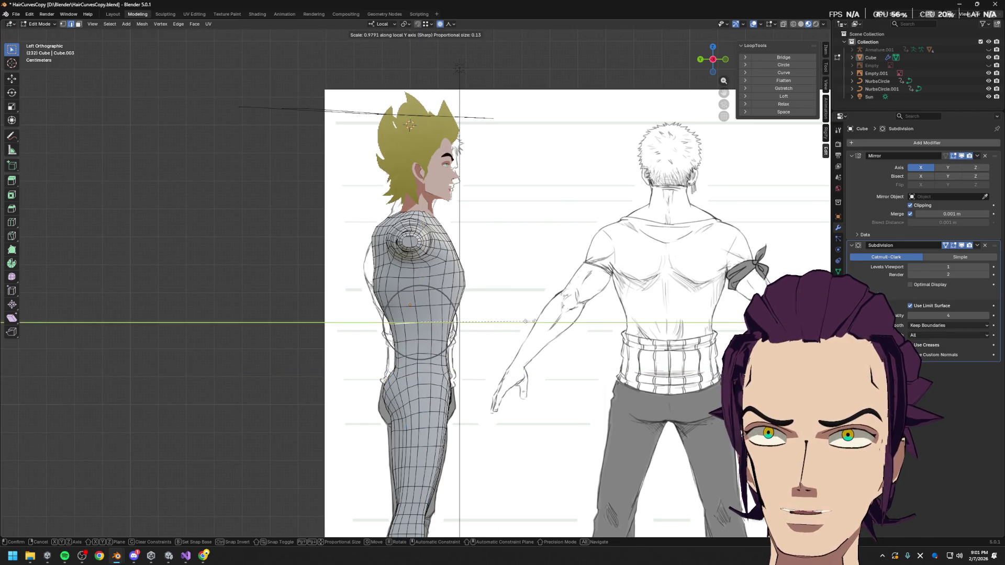
left_click(428, 298)
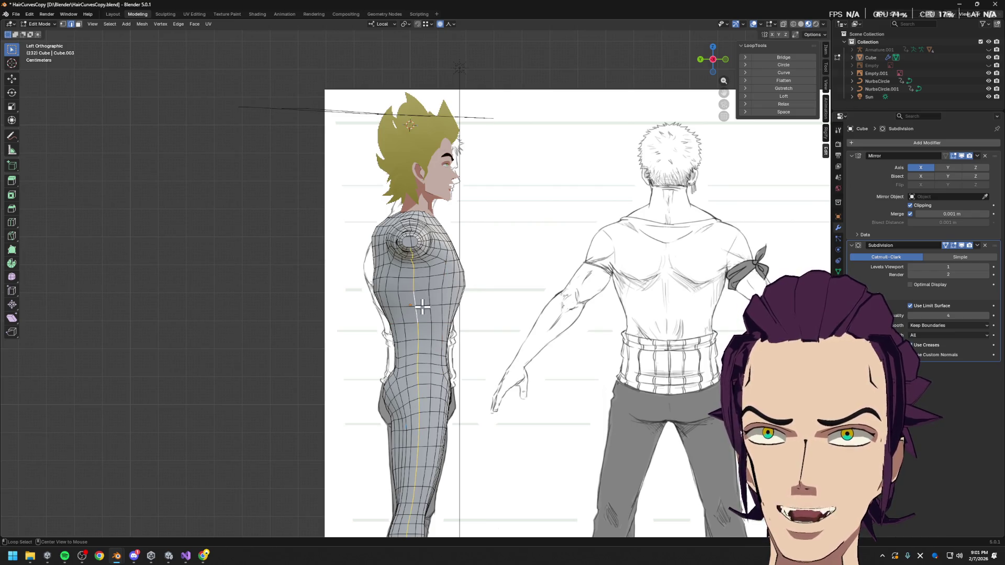
key("s")
key("y")
key("y")
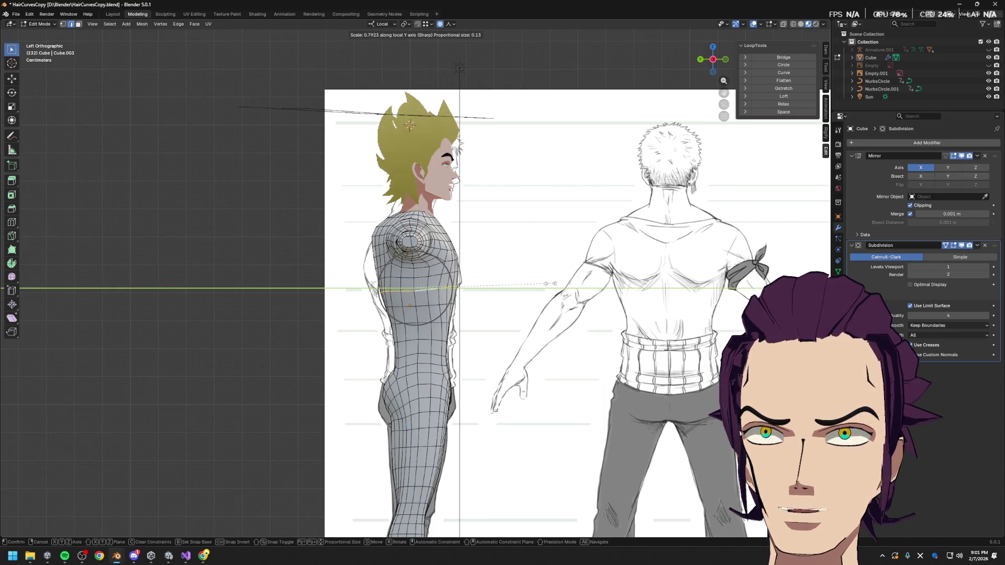
left_click(548, 283)
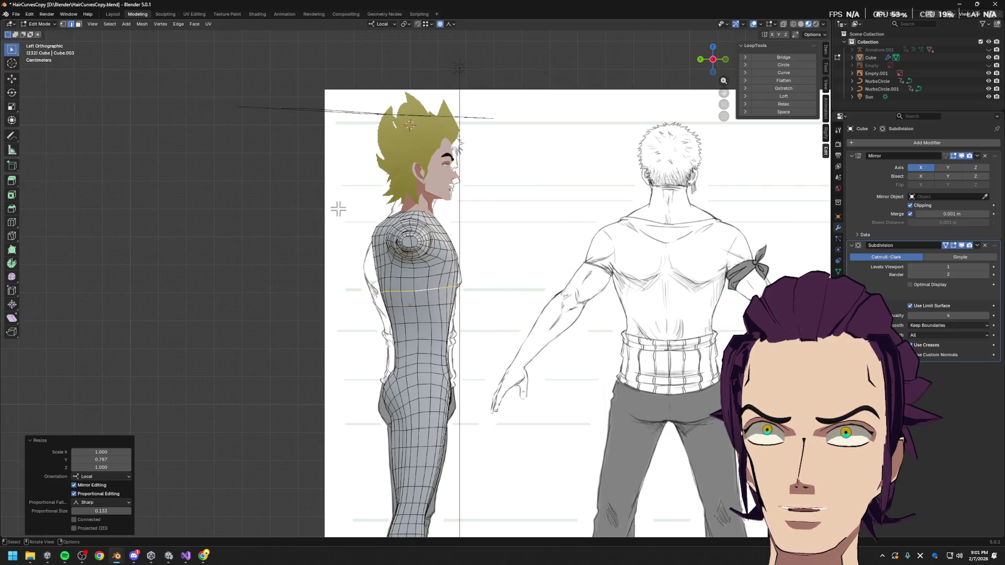
key("l")
key("g")
key("y")
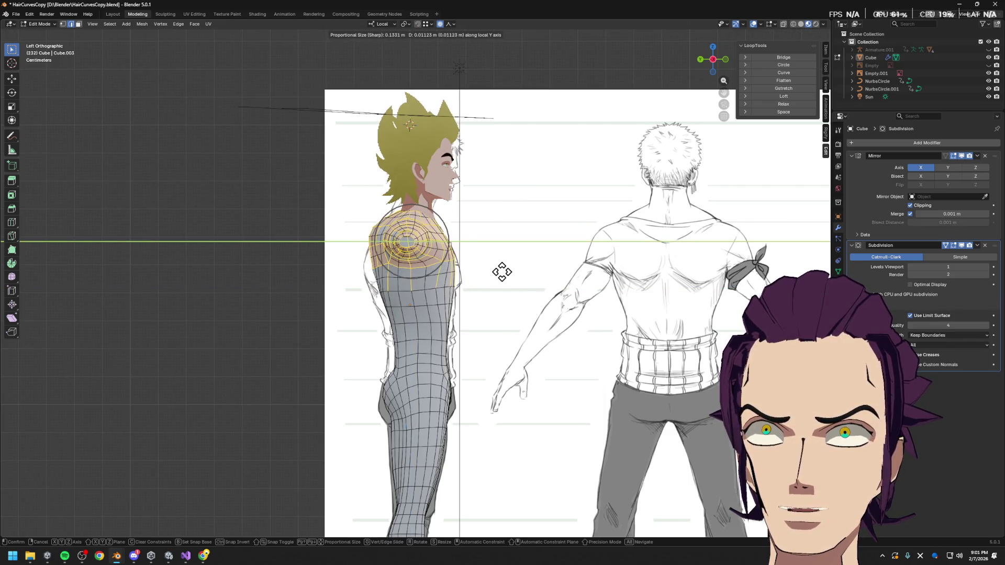
left_click(503, 272)
- Deepen the horizontal chest loop along local Y and shift it slightly in depth
left_click(407, 306, "alt")
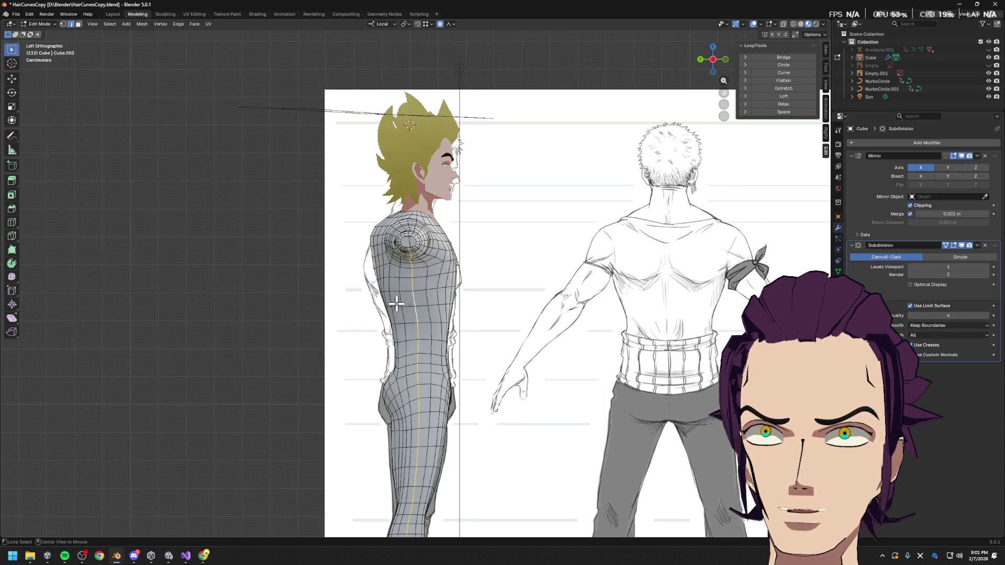
left_click(426, 292, "alt")
key("s")
key("y")
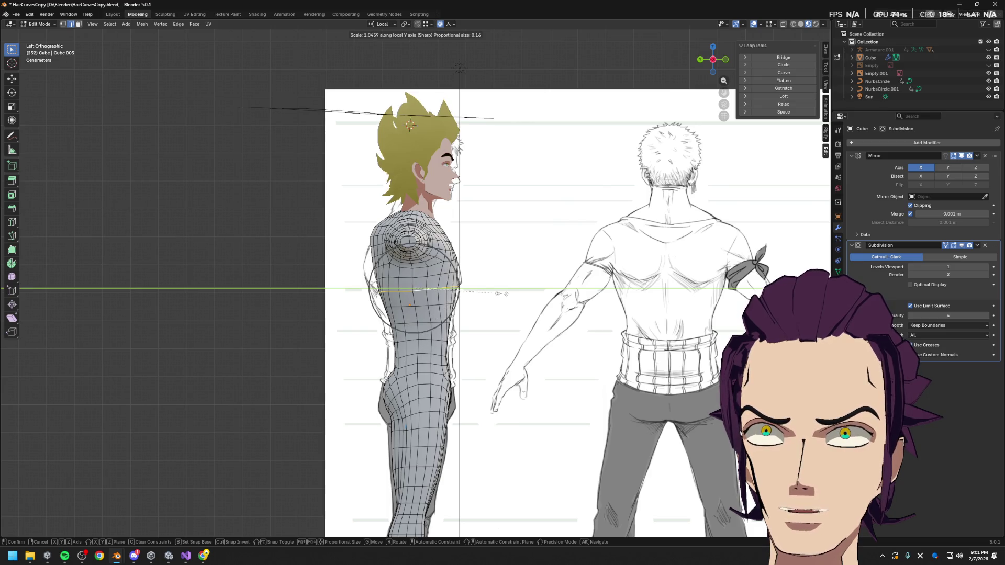
scroll(506, 294, "down", 3)
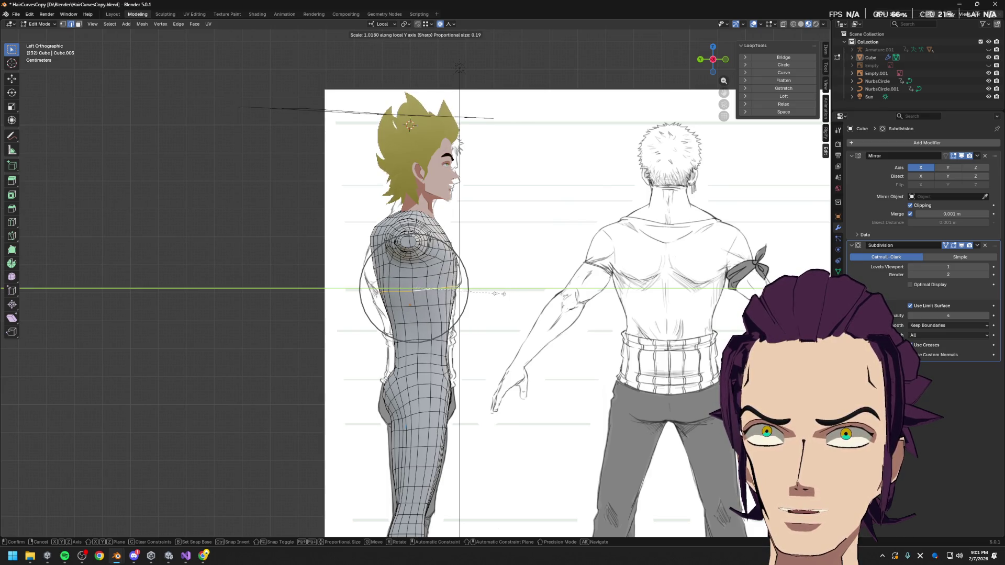
left_click(503, 295)
key("g")
key("y")
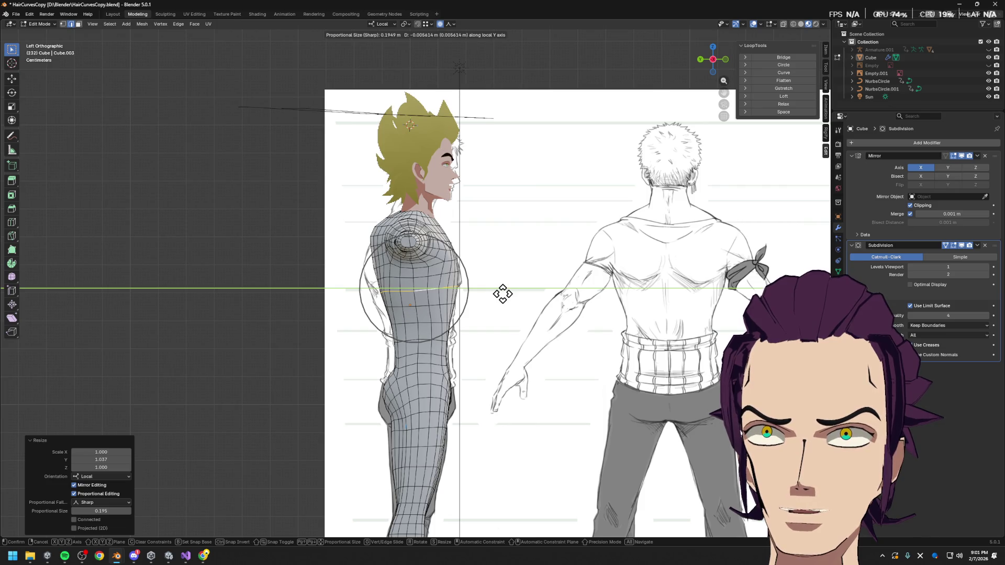
left_click(503, 294)
- Scale and move the vertical torso loop along local Y to match the side profile
left_click(415, 341, "alt")
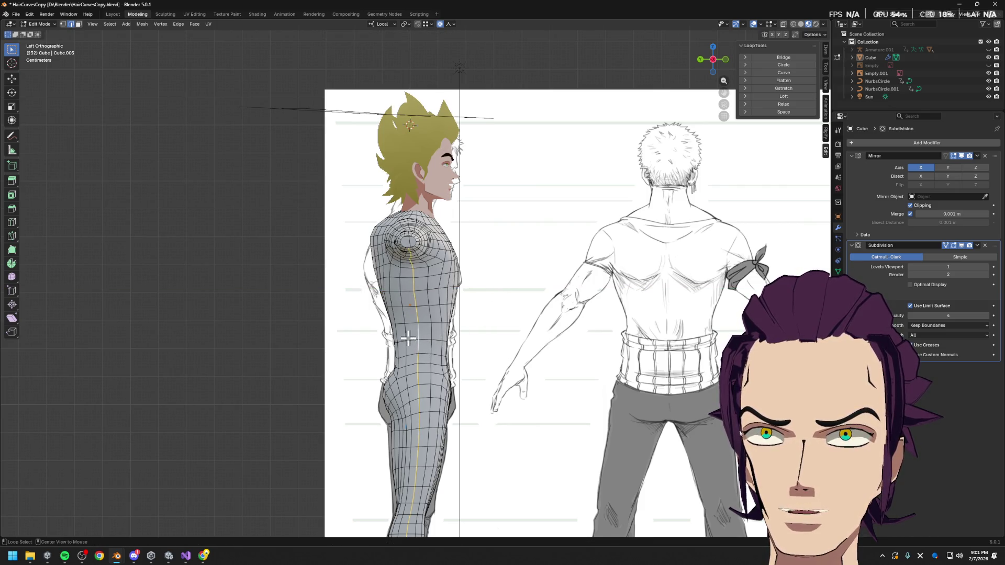
key("alt+s")
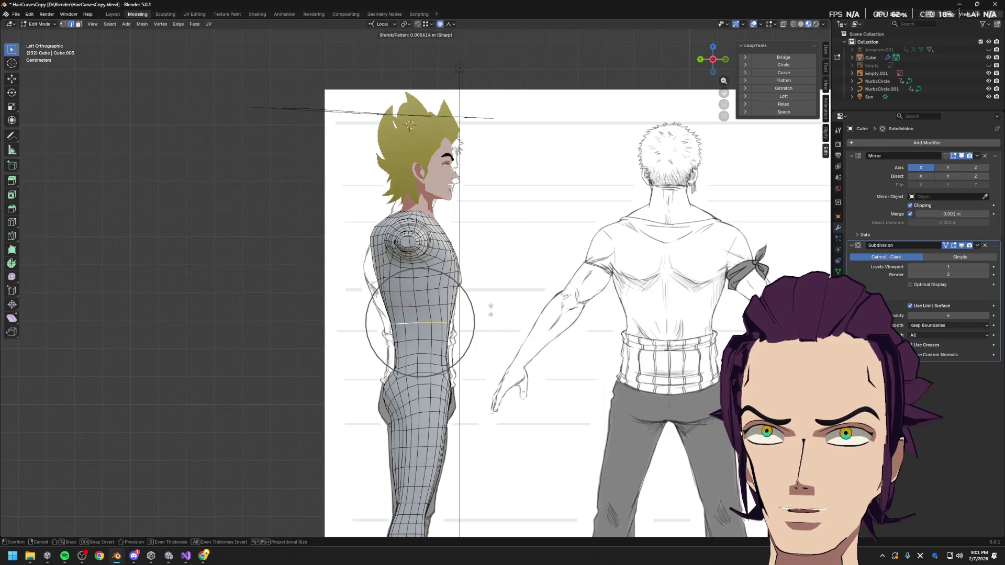
key("s")
key("y")
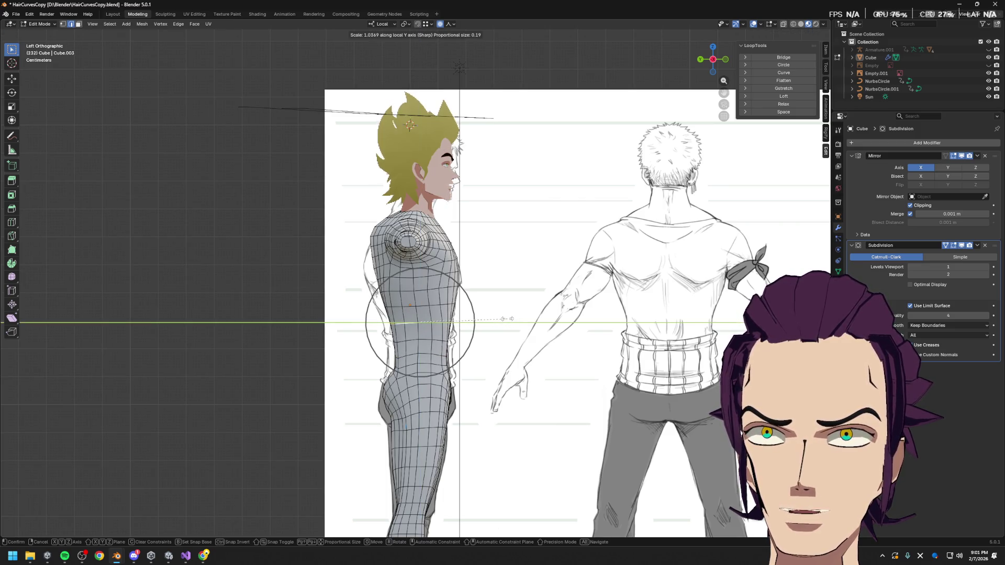
left_click(508, 319)
key("g")
key("y")
left_click(509, 319)
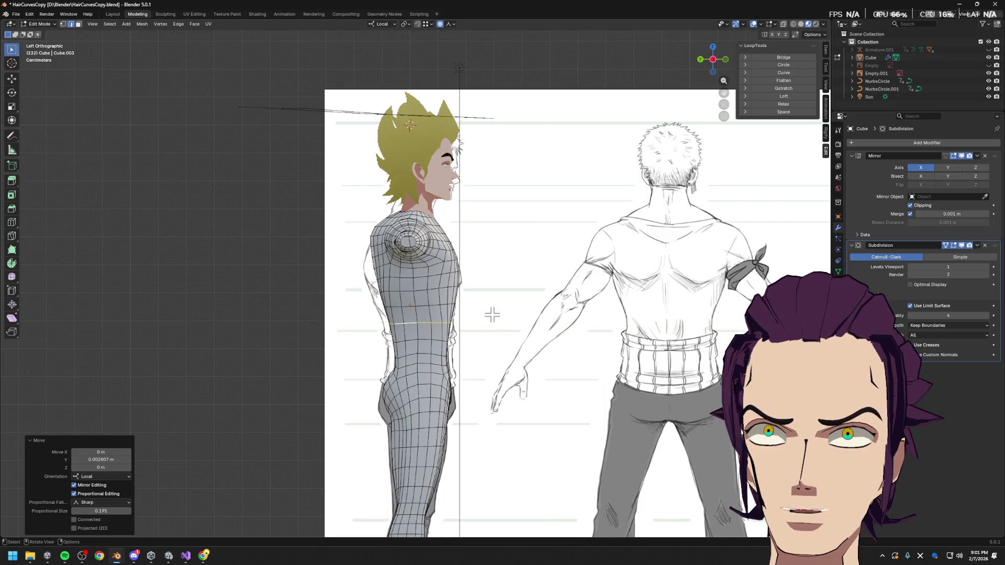
- Shift the upper torso loop in depth and select the loop near the shoulder
left_click(423, 292, "alt")
key("g")
key("y")
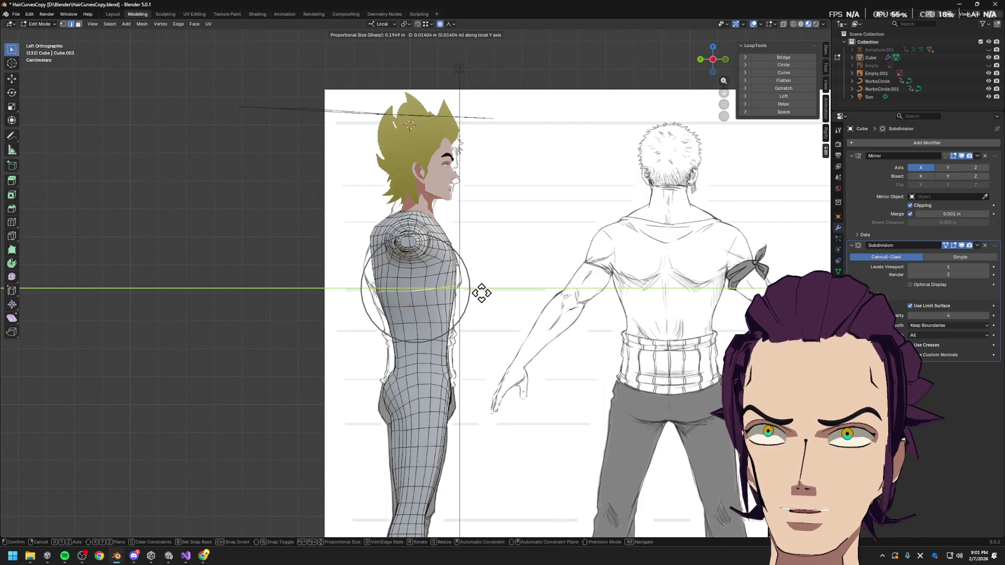
left_click(481, 293)
left_click(434, 268, "alt")
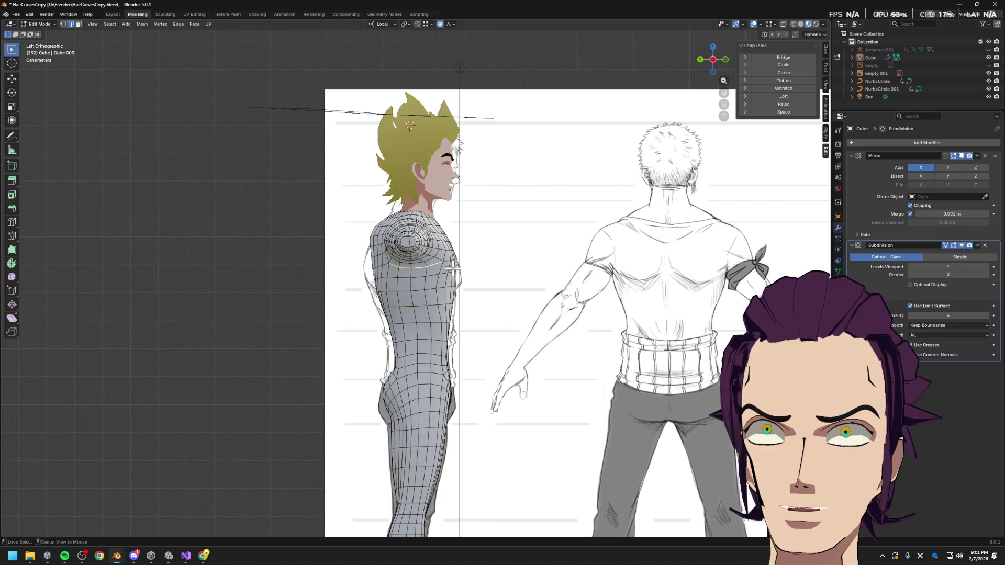
- Shift the shoulder loop in depth, briefly preview the smooth body, and inspect the back from several angles
key("g")
key("y")
left_click(601, 290)
mouse_move(461, 250)
middle_mouse_down()
mouse_move(542, 263)
mouse_move(518, 326)
mouse_move(482, 337)
mouse_move(601, 341)
mouse_move(553, 336)
mouse_move(536, 350)
mouse_move(467, 285)
middle_mouse_up()
key("Tab")
key("Tab")
scroll(467, 285, "up", 3)
scroll(472, 276, "up", 3)
scroll(545, 288, "up", 2)
scroll(545, 288, "down", 3)
mouse_move(545, 287)
middle_mouse_down()
mouse_move(561, 206)
mouse_move(467, 168)
mouse_move(382, 163)
mouse_move(497, 263)
mouse_move(462, 247)
mouse_move(526, 269)
middle_mouse_up()
key("Tab")
key("Tab")
mouse_move(717, 258)
middle_mouse_down()
mouse_move(721, 274)
mouse_move(652, 241)
middle_mouse_up()
scroll(621, 262, "up", 2)
scroll(618, 268, "up", 1)
mouse_move(618, 268)
middle_mouse_down()
mouse_move(398, 235)
mouse_move(540, 236)
mouse_move(566, 254)
mouse_move(663, 243)
middle_mouse_up()
scroll(539, 236, "up", 2)
- Adjust the back vertices sideways along X and reshape the shoulder with two depth moves along Y
key("g")
key("x")
left_click(606, 259)
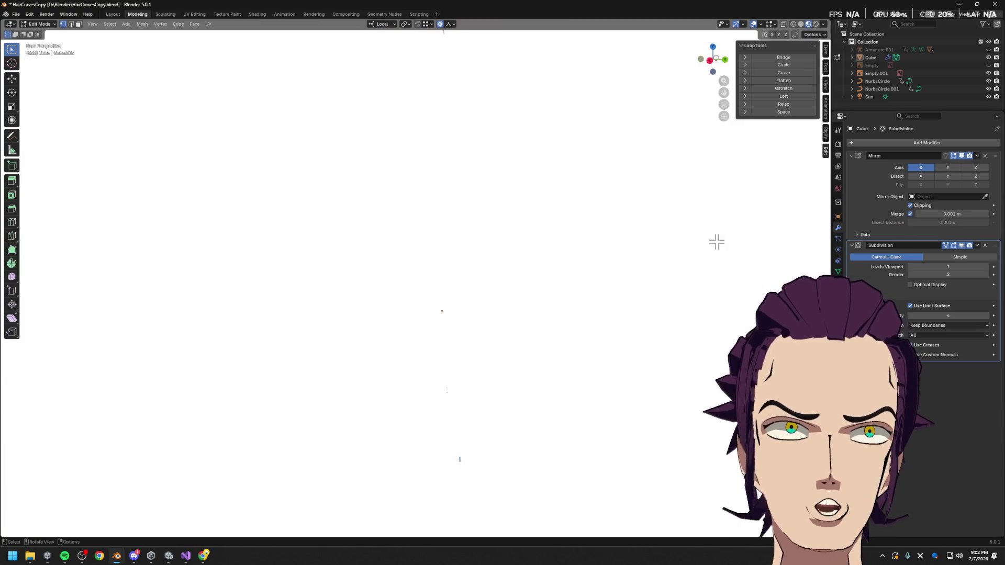
middle_click_drag(760, 230, 705, 243)
key("g")
key("y")
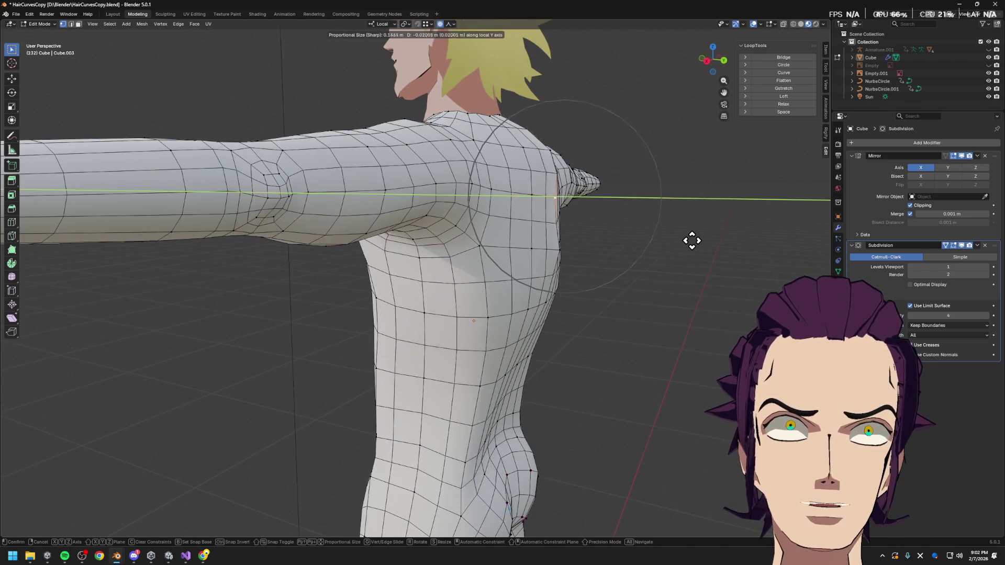
scroll(696, 241, "up", 3)
left_click(699, 245)
left_click(574, 253)
key("g")
key("y")
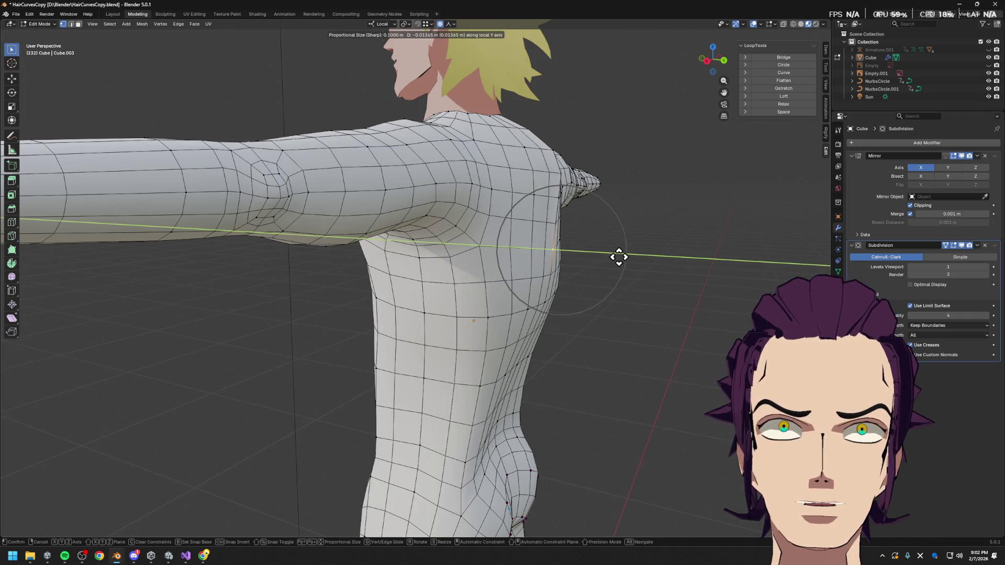
left_click(620, 256)
- Reshape the hip vertices along local Y, then return to Object Mode to view the smooth result
mouse_move(608, 198)
middle_mouse_down()
mouse_move(574, 139)
mouse_move(459, 148)
middle_mouse_up()
left_click(616, 158)
key("g")
key("y")
left_click(590, 150)
scroll(463, 165, "down", 4)
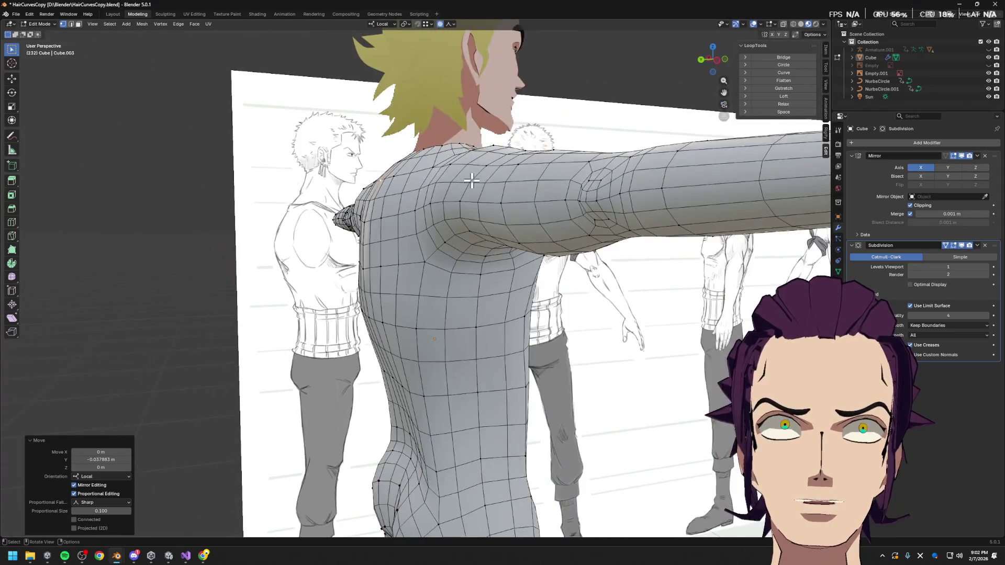
key("Tab")
mouse_move(471, 187)
middle_mouse_down()
mouse_move(539, 237)
mouse_move(329, 236)
middle_mouse_up()
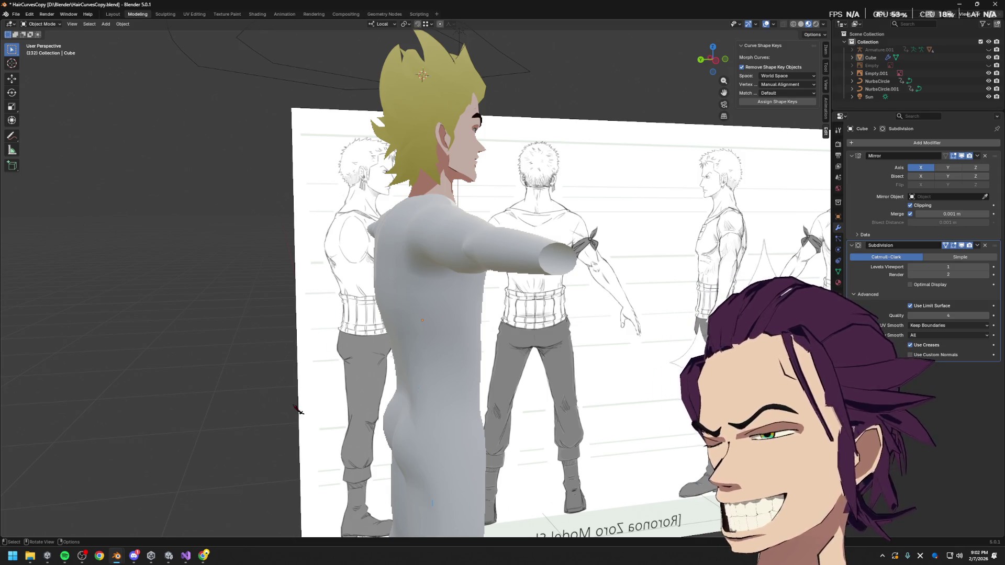
- Set the Subdivision modifier's Levels Viewport to 2, inspect the rear, and re-enter Edit Mode
mouse_move(279, 405)
middle_mouse_down()
mouse_move(448, 292)
mouse_move(455, 332)
mouse_move(655, 335)
middle_mouse_up()
scroll(453, 291, "up", 3)
scroll(438, 355, "up", 2)
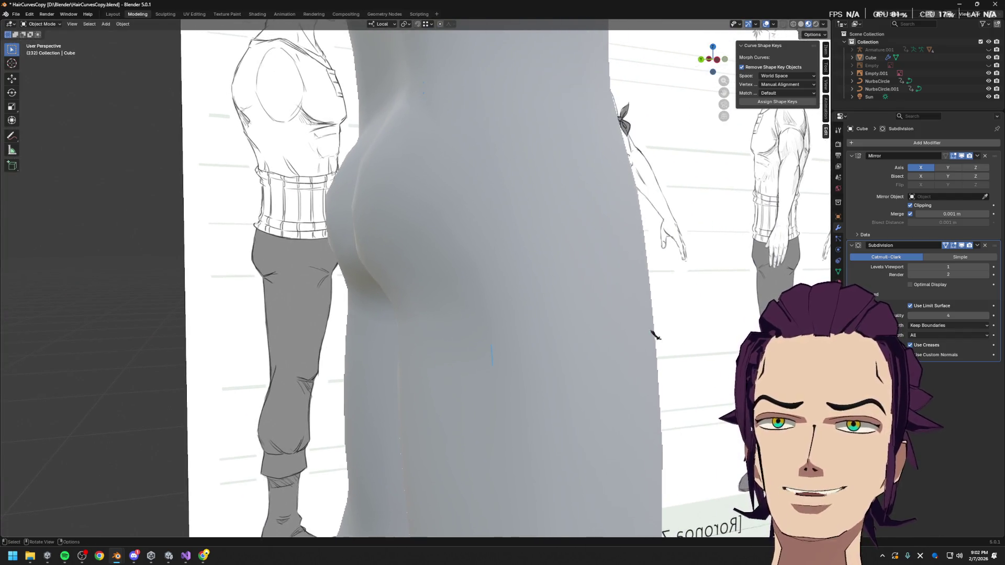
left_click(988, 267)
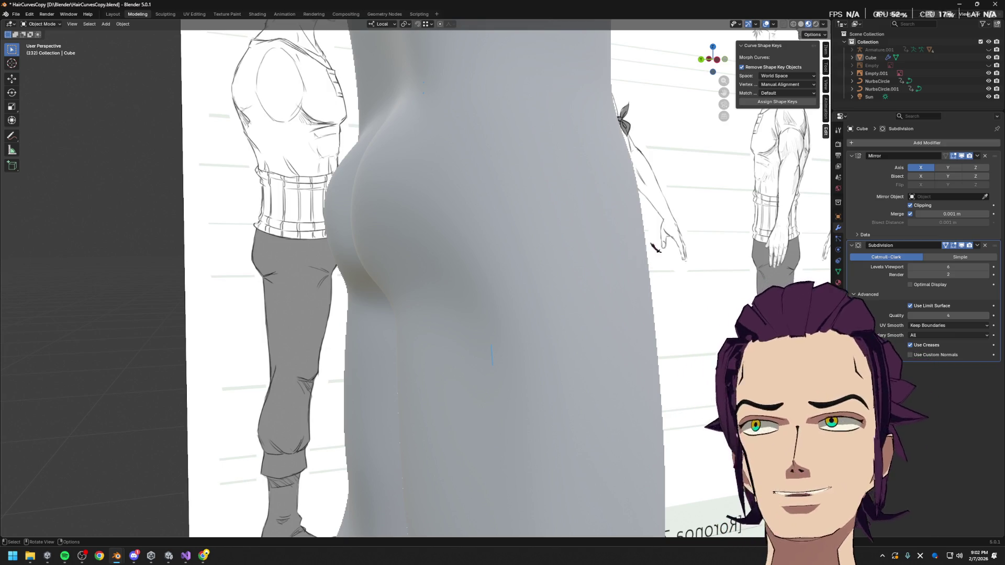
middle_click_drag(831, 255, 678, 266)
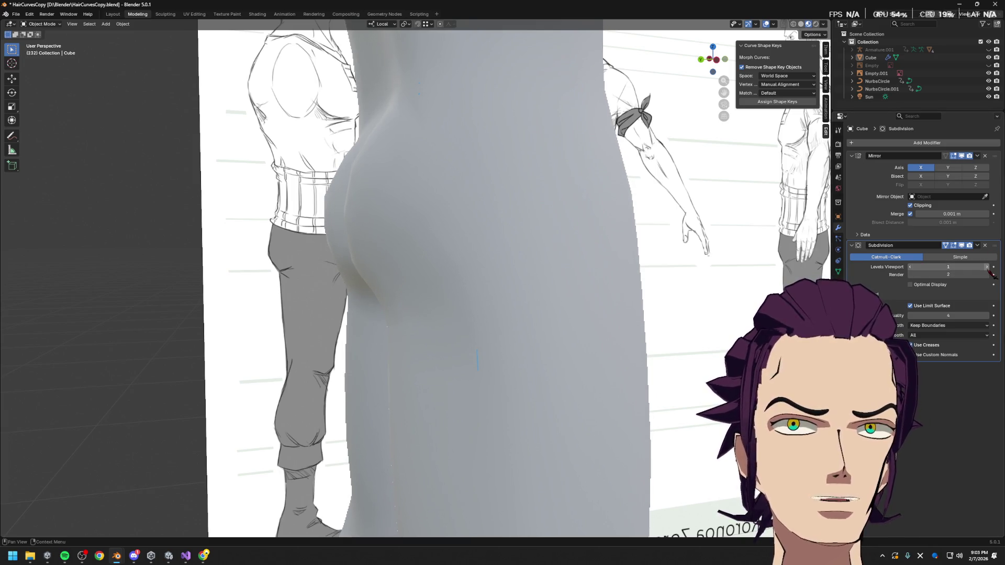
mouse_move(657, 213)
middle_mouse_down()
mouse_move(610, 246)
mouse_move(422, 198)
mouse_move(494, 206)
middle_mouse_up()
key("Tab")
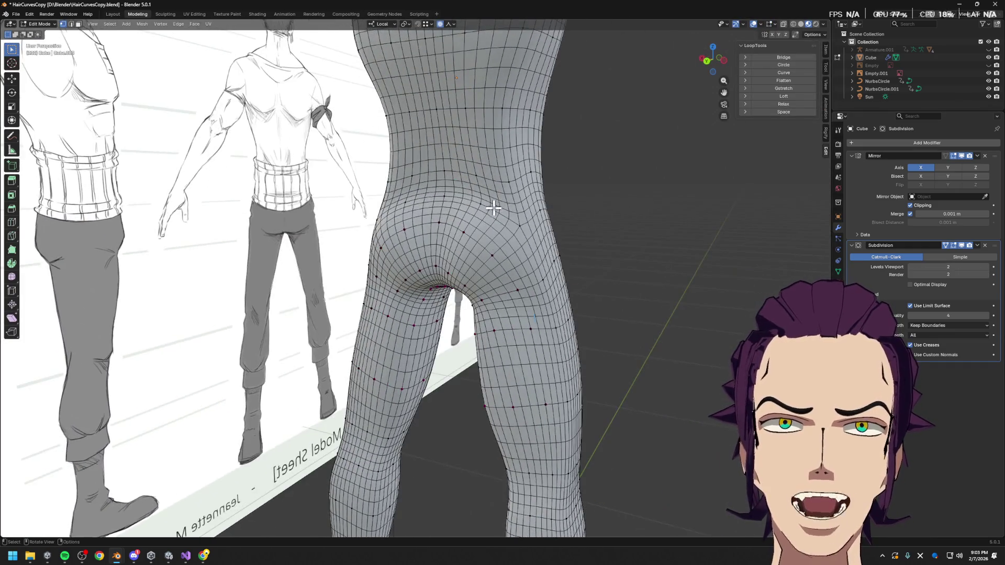
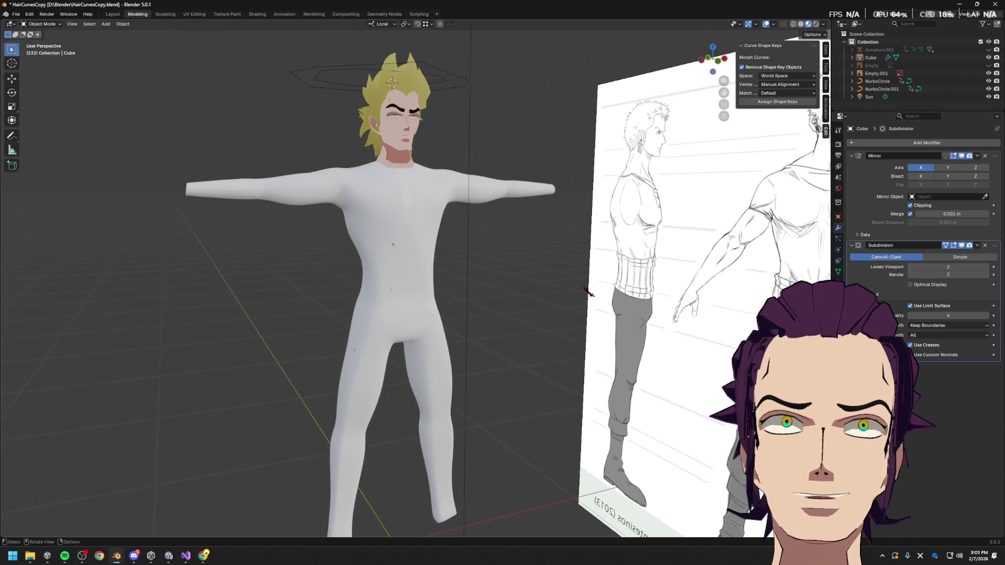
- Edit the body mesh, select a vertical leg edge loop and lower the subdivision preview to level 1
mouse_move(549, 255)
middle_mouse_down()
mouse_move(502, 284)
mouse_move(499, 236)
middle_mouse_up()
key("Tab")
scroll(415, 211, "up", 2)
middle_click_drag(415, 211, 413, 209)
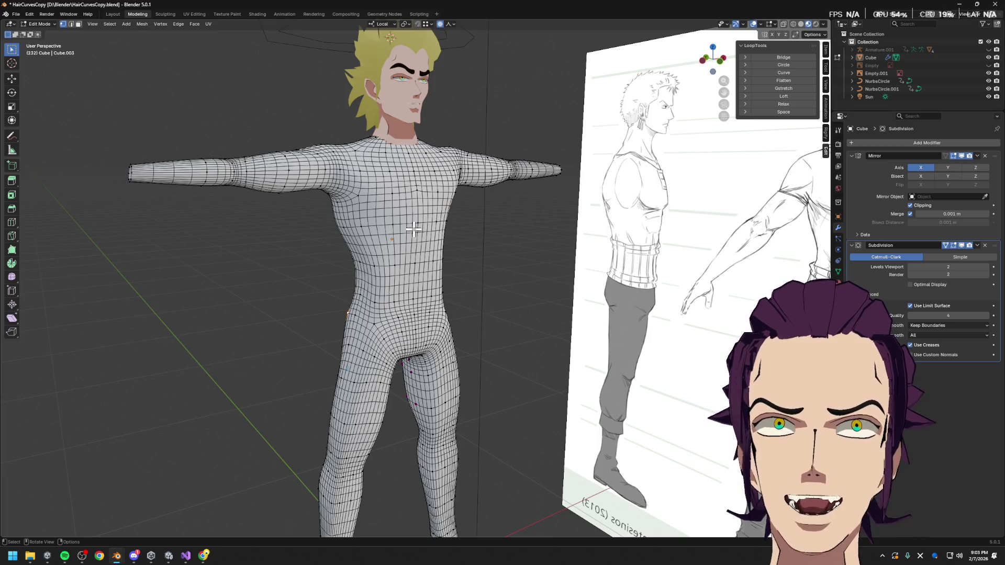
mouse_move(430, 212)
middle_mouse_down("shift")
mouse_move(465, 157)
mouse_move(381, 197)
mouse_move(449, 213)
mouse_move(372, 196)
middle_mouse_up("shift")
left_click(299, 195, "alt")
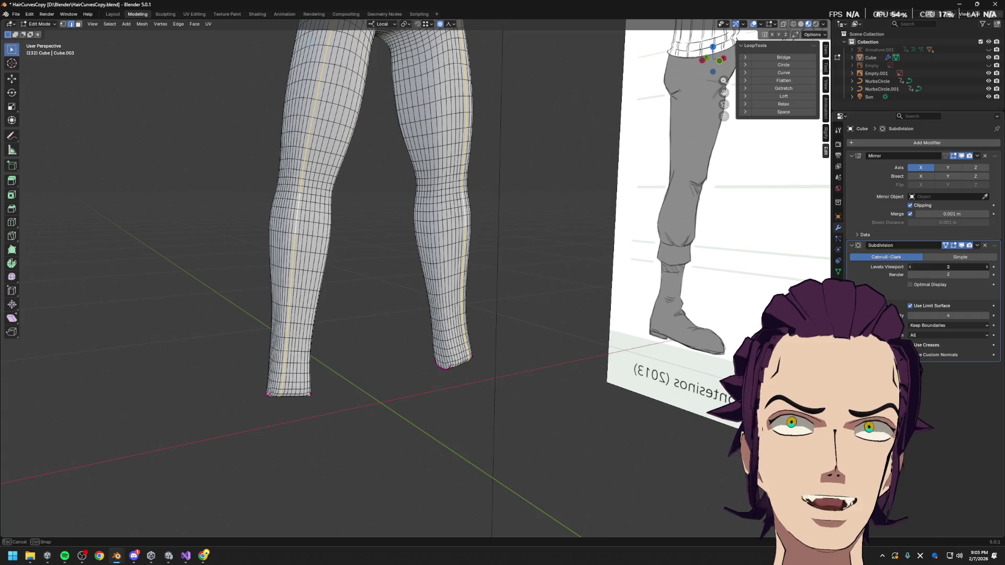
key("ctrl+1")
- Relax several horizontal and vertical leg loops with LoopTools and space the last loop evenly
left_click(303, 236, "alt")
mouse_move(302, 236)
middle_mouse_down()
mouse_move(465, 236)
mouse_move(455, 236)
middle_mouse_up()
left_click(784, 104)
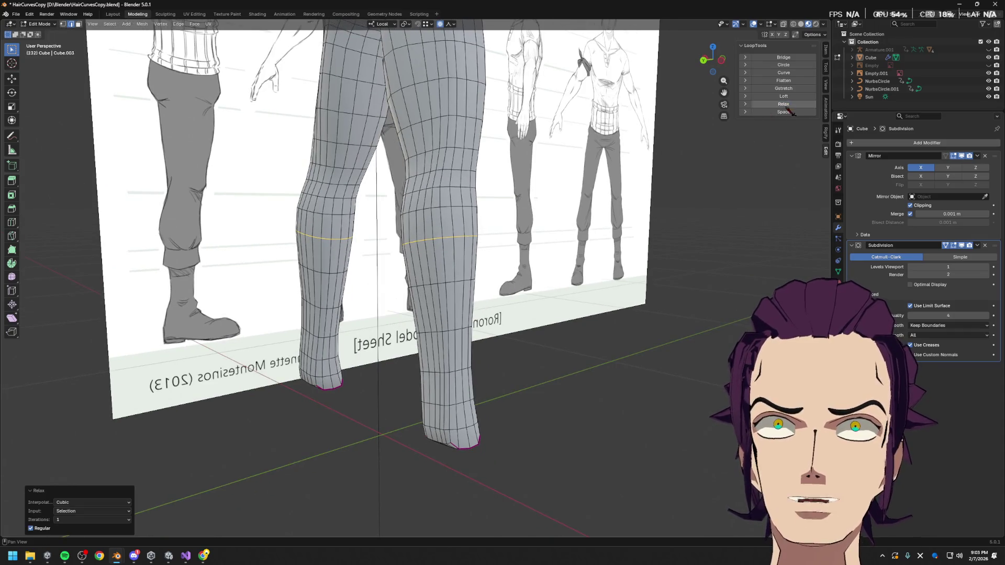
left_click(447, 197, "alt")
left_click(424, 150, "alt")
left_click(789, 105)
left_click(422, 118, "alt")
left_click(402, 119, "alt")
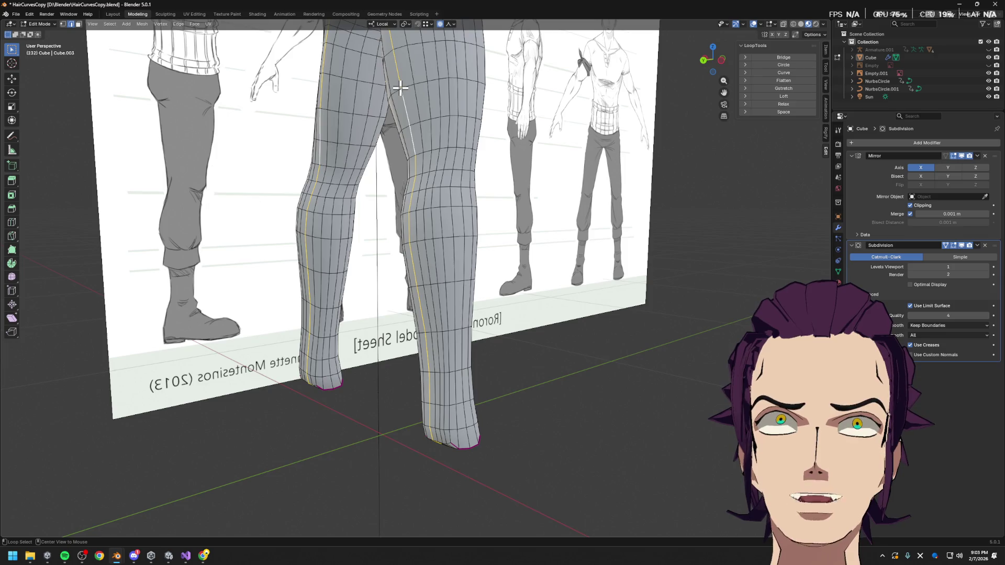
left_click(802, 114)
mouse_move(663, 175)
middle_mouse_down()
mouse_move(442, 225)
mouse_move(516, 164)
middle_mouse_up()
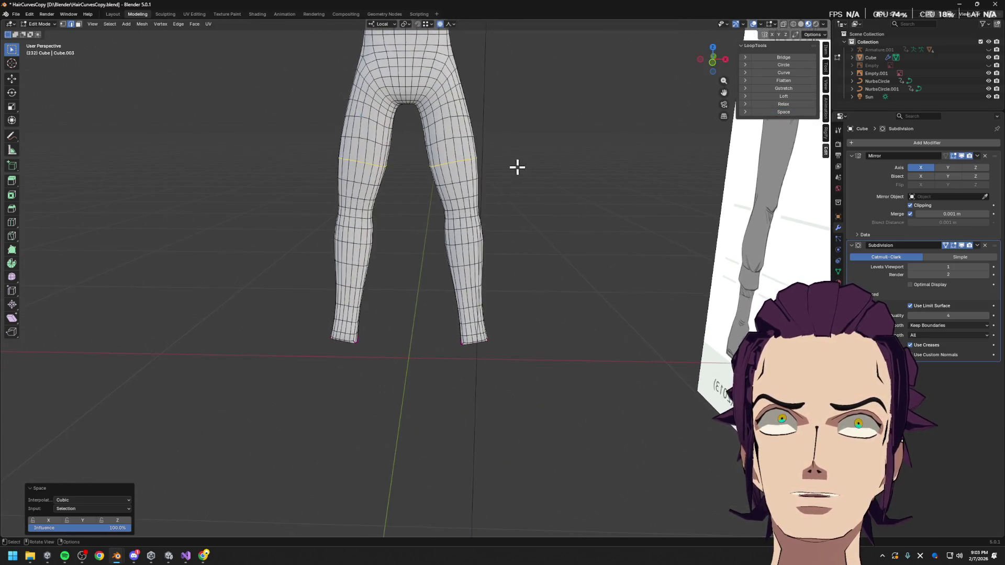
- Widen the thigh loop slightly along X with proportional editing, edge-slide it, and cancel a further scale
key("s")
key("x")
left_click(564, 167)
key("g")
key("g")
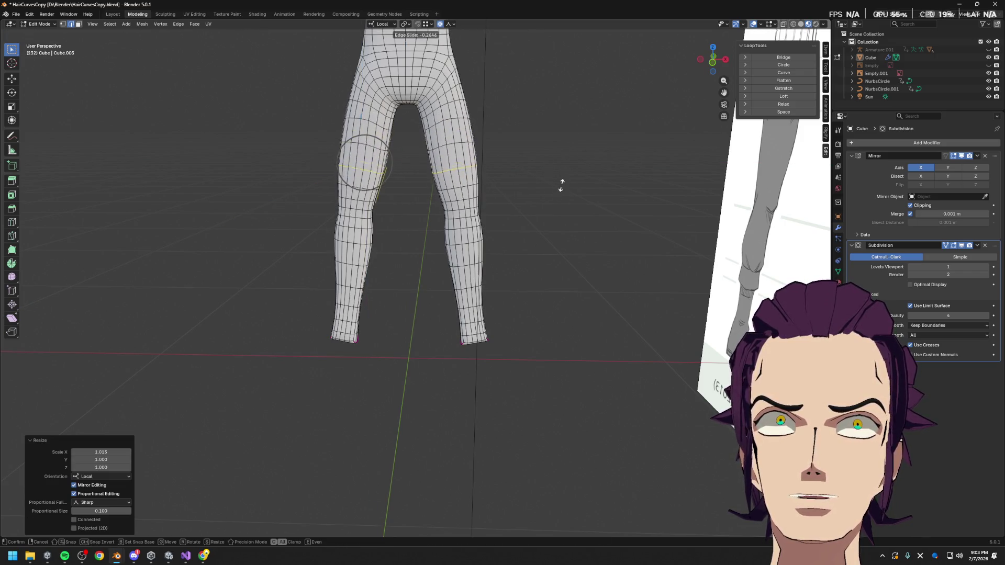
left_click(564, 175)
key("s")
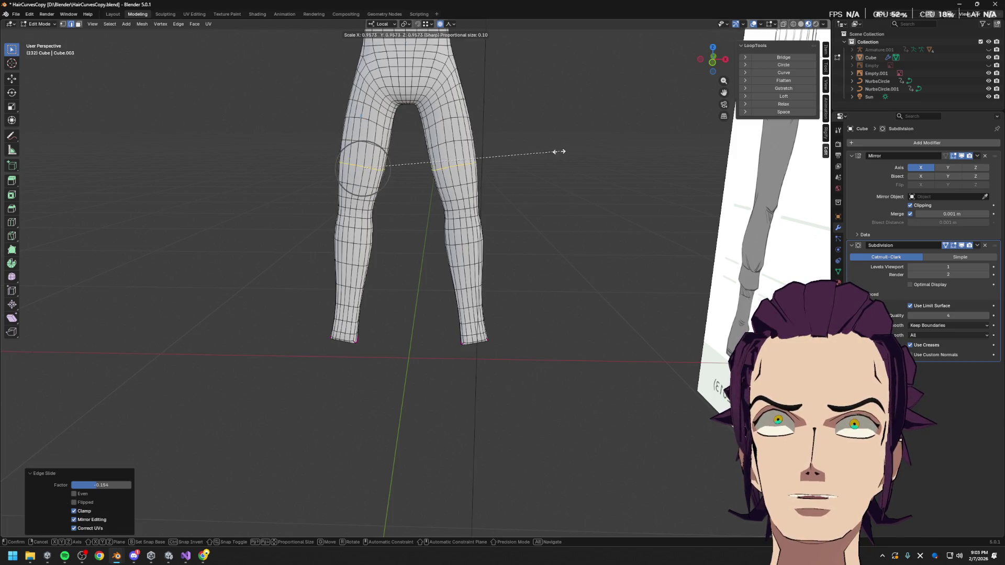
key("Escape")
mouse_move(503, 176)
middle_mouse_down()
mouse_move(589, 180)
mouse_move(539, 221)
mouse_move(482, 231)
middle_mouse_up()
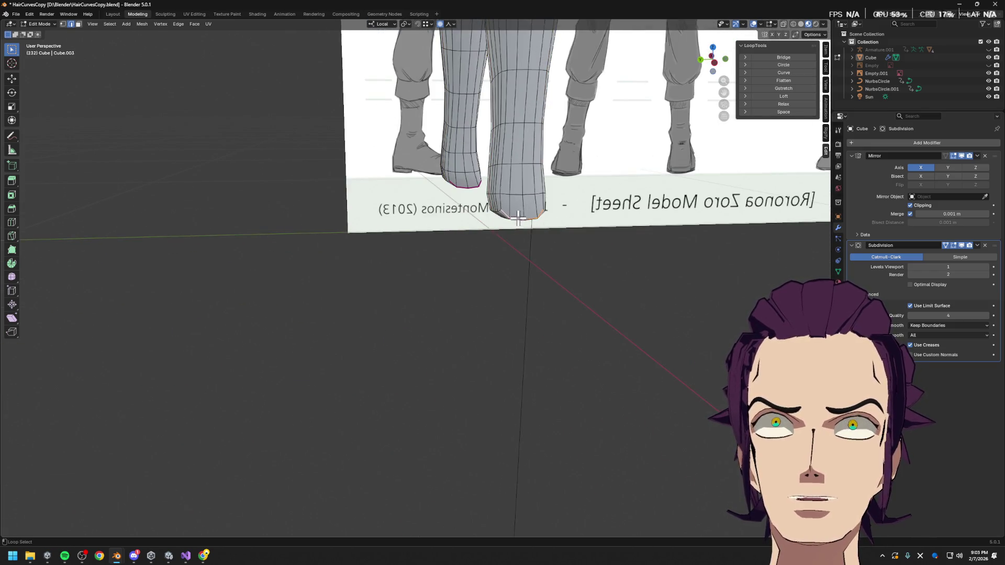
mouse_move(498, 209)
middle_mouse_down()
mouse_move(548, 184)
mouse_move(472, 207)
middle_mouse_up()
scroll(466, 208, "up", 3)
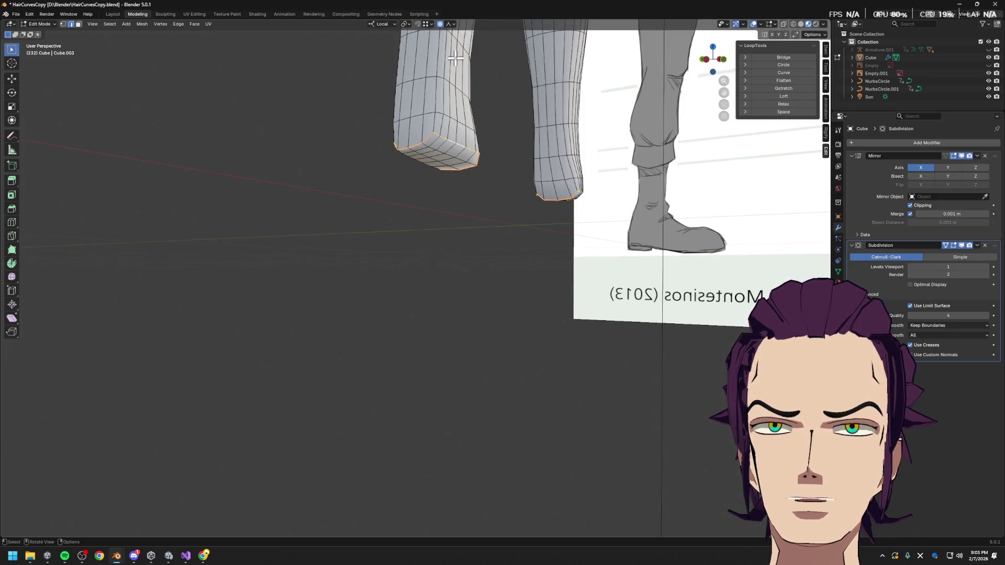
- Relax the leg-end loops and make them circular with LoopTools, undoing a Curve attempt
left_click(801, 106)
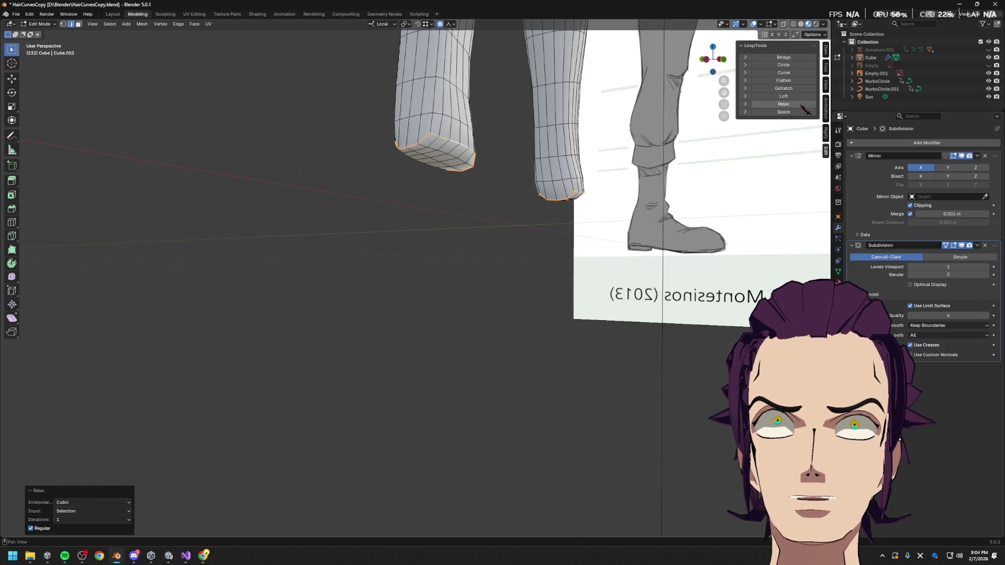
middle_click_drag(665, 150, 726, 134)
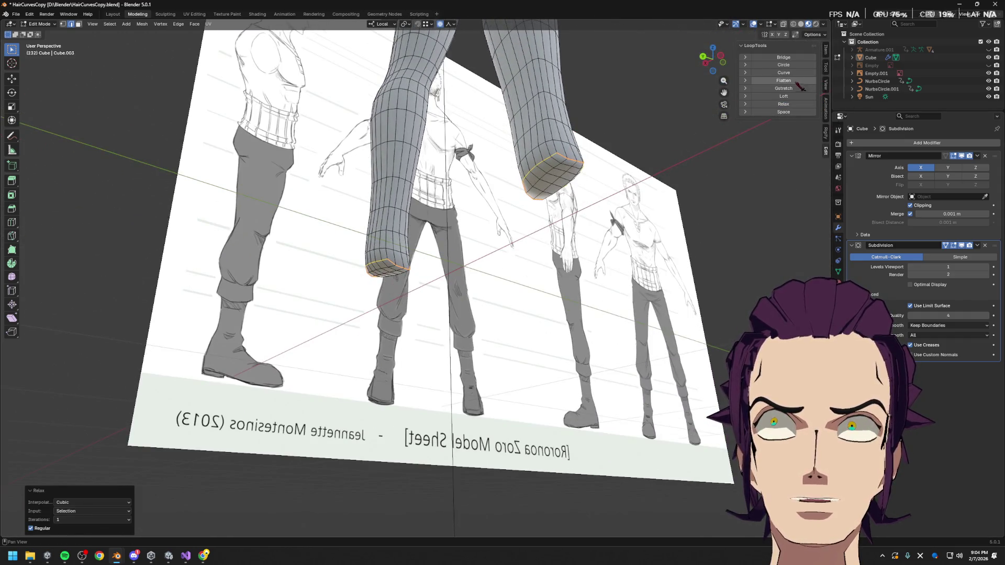
left_click(802, 66)
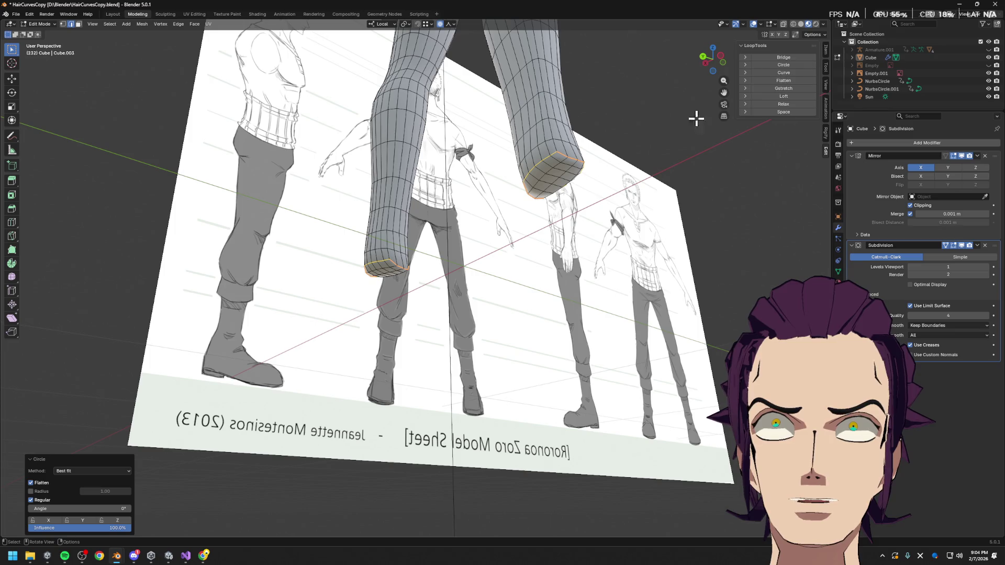
left_click(802, 75)
key("ctrl+z")
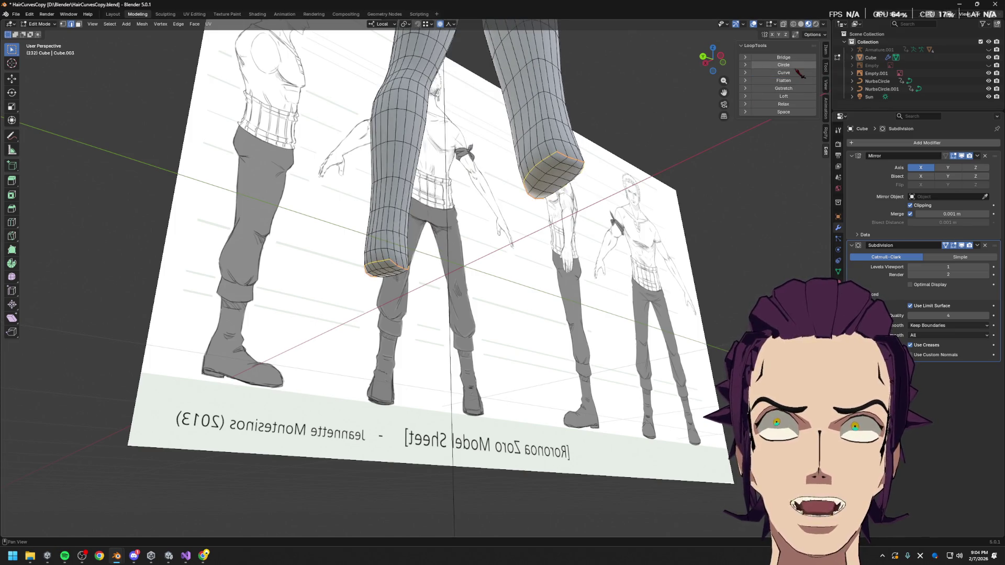
left_click(798, 68)
middle_click_drag(624, 106, 651, 131)
- Narrow the leg-end loops along local X to about 0.79, turning proportional editing off for the second scale
key("s")
key("z")
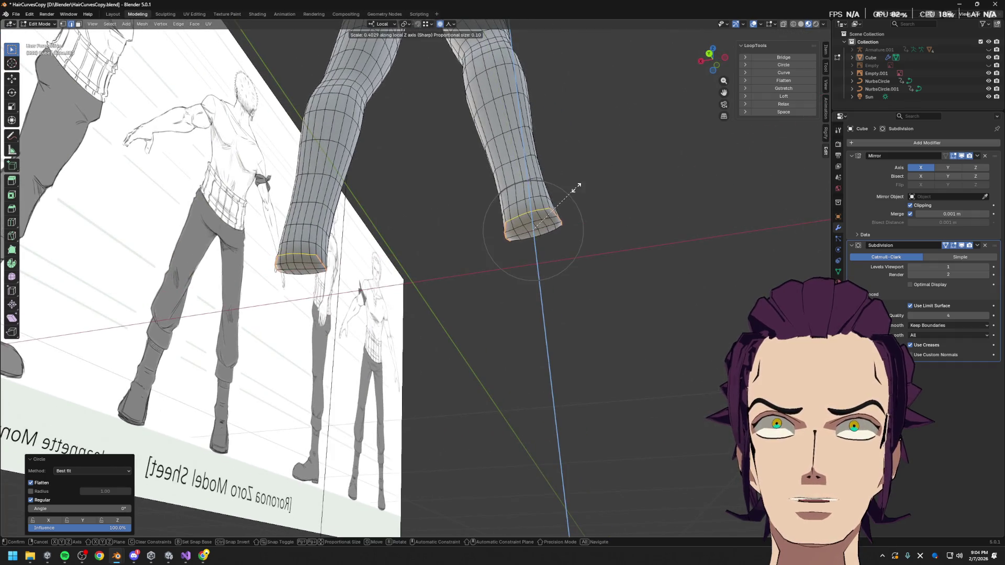
key("x")
key("x")
left_click(674, 209)
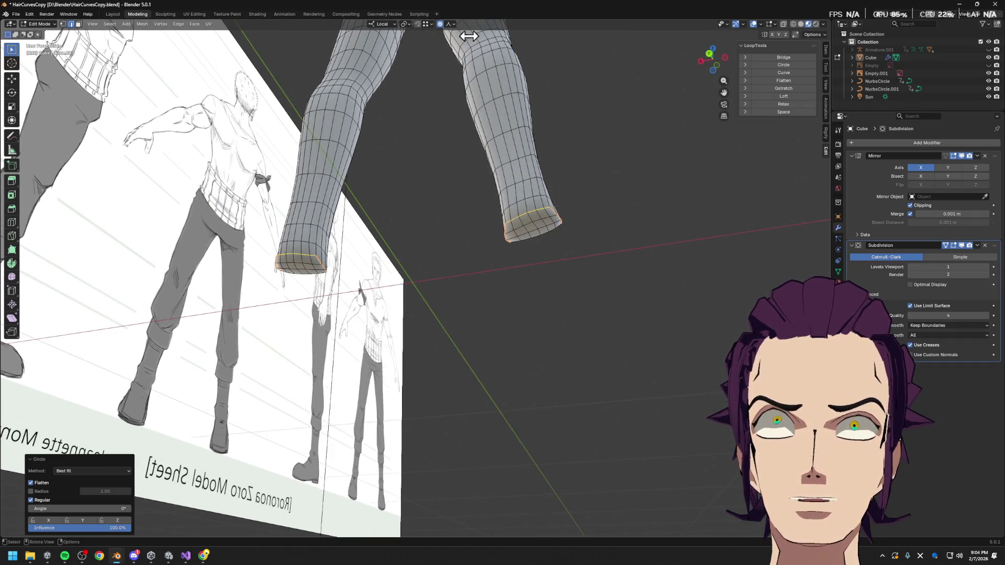
left_click(449, 23)
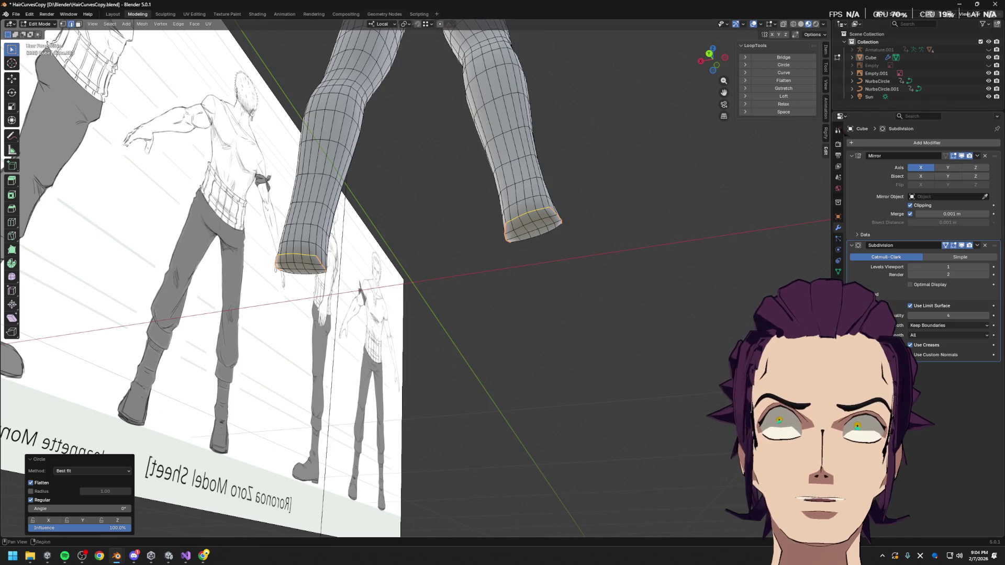
key("s")
key("x")
key("x")
left_click(628, 197)
mouse_move(629, 197)
middle_mouse_down()
mouse_move(512, 246)
mouse_move(440, 231)
middle_mouse_up()
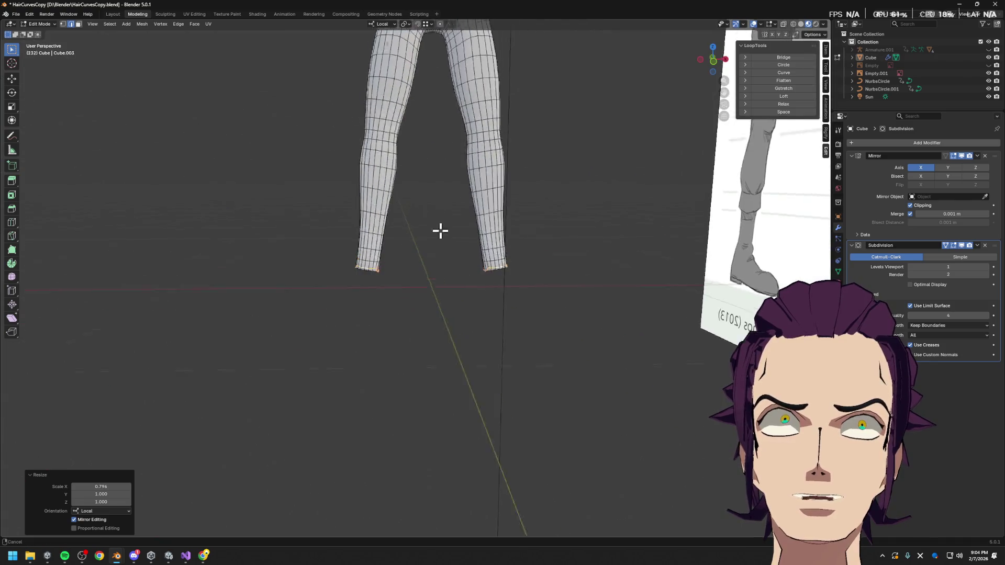
scroll(449, 331, "down", 3)
middle_click_drag(452, 315, 628, 310)
left_click(800, 23)
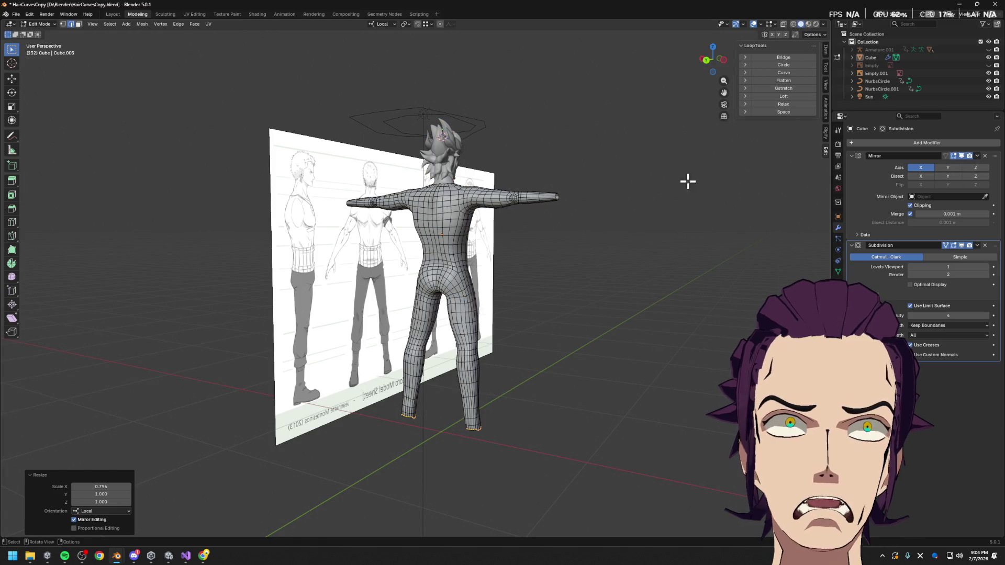
- Move the chest midline vertices along local X to refine the sternum area
middle_click_drag(687, 180, 594, 254)
key("Tab")
mouse_move(494, 276)
middle_mouse_down()
mouse_move(463, 276)
mouse_move(480, 269)
middle_mouse_up()
key("Tab")
scroll(471, 235, "up", 3)
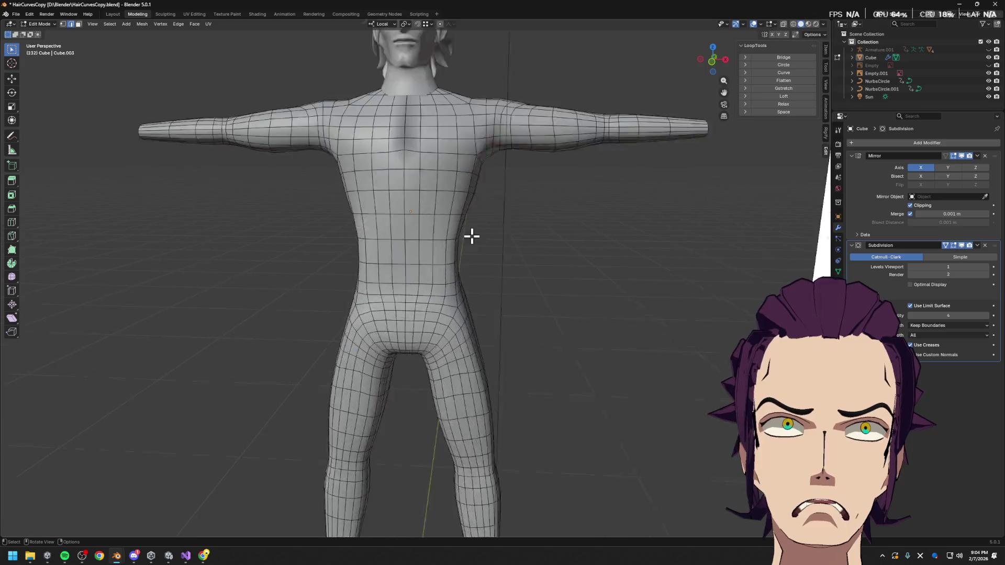
scroll(402, 246, "up", 3)
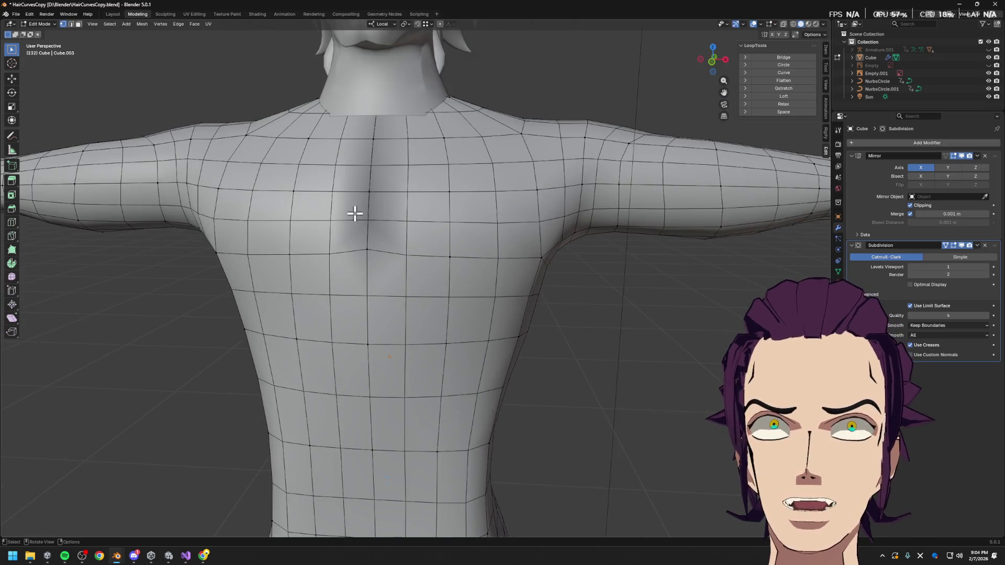
scroll(504, 240, "up", 3)
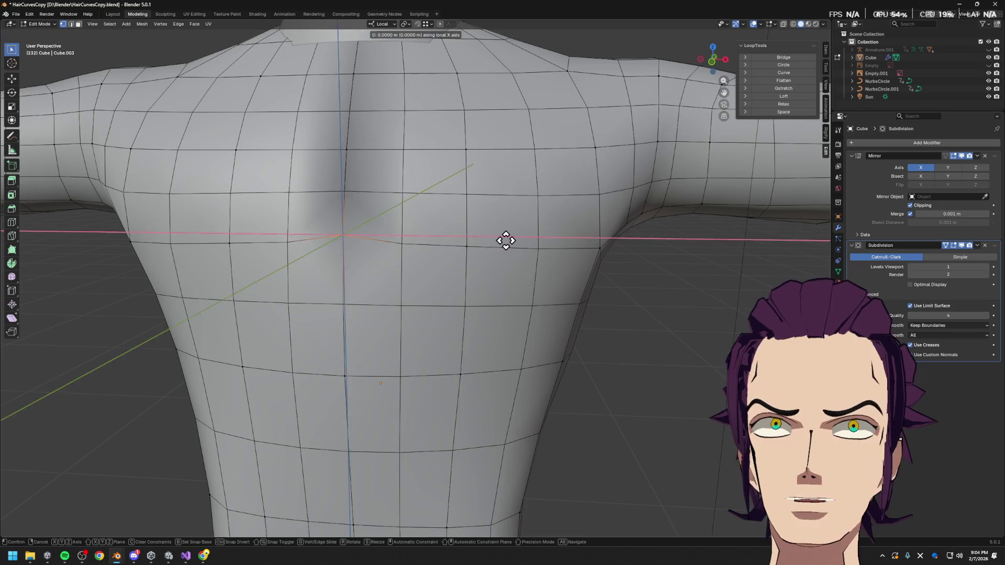
middle_click_drag(555, 247, 595, 202)
scroll(550, 236, "up", 2)
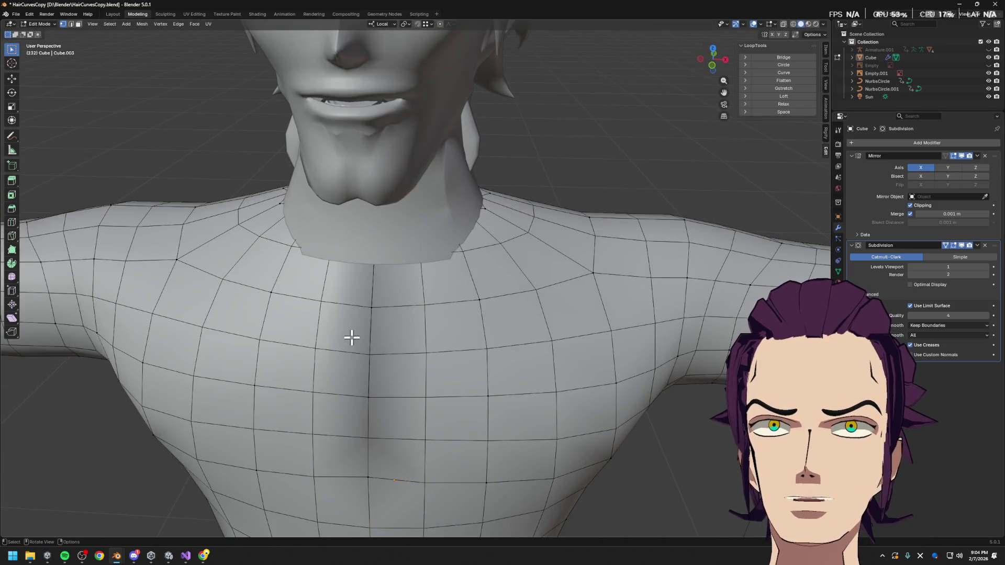
scroll(399, 393, "down", 5)
key("g")
key("x")
key("x")
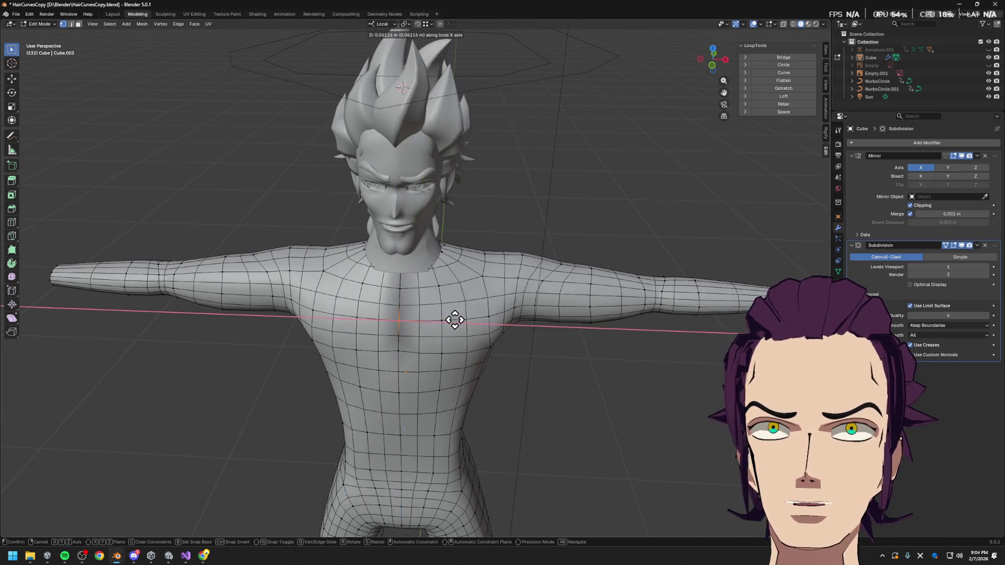
left_click(427, 291)
middle_click_drag(427, 291, 655, 361)
key("a")
scroll(482, 296, "down", 3)
scroll(483, 297, "down", 2)
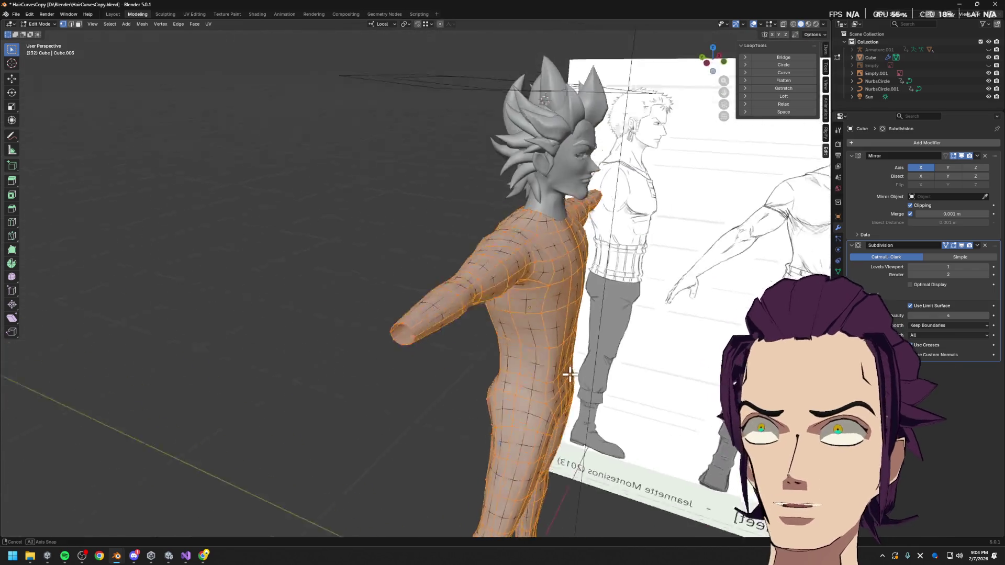
- Run Shade Smooth on the whole body mesh from the operator search and return to Object Mode
key("F3")
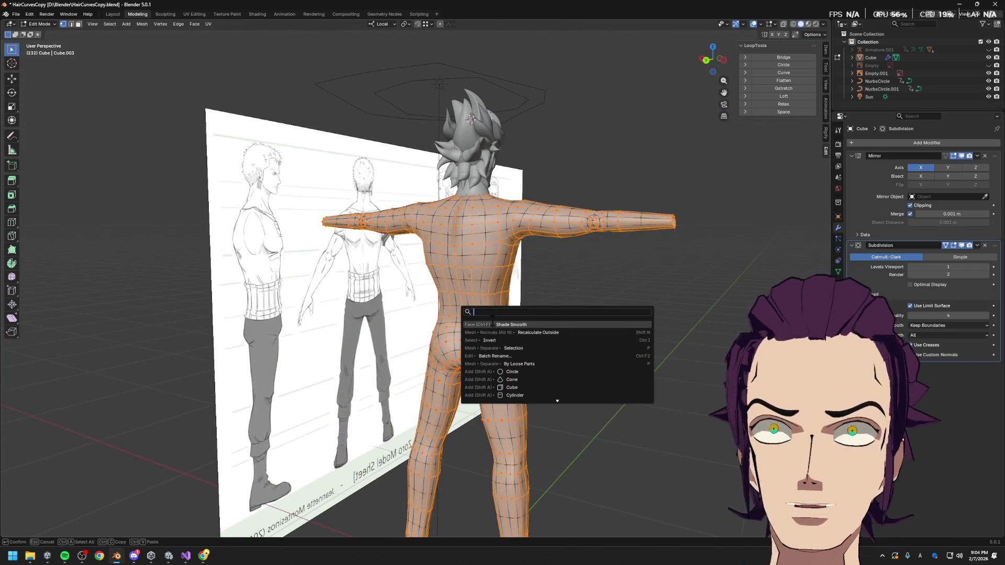
key("Escape")
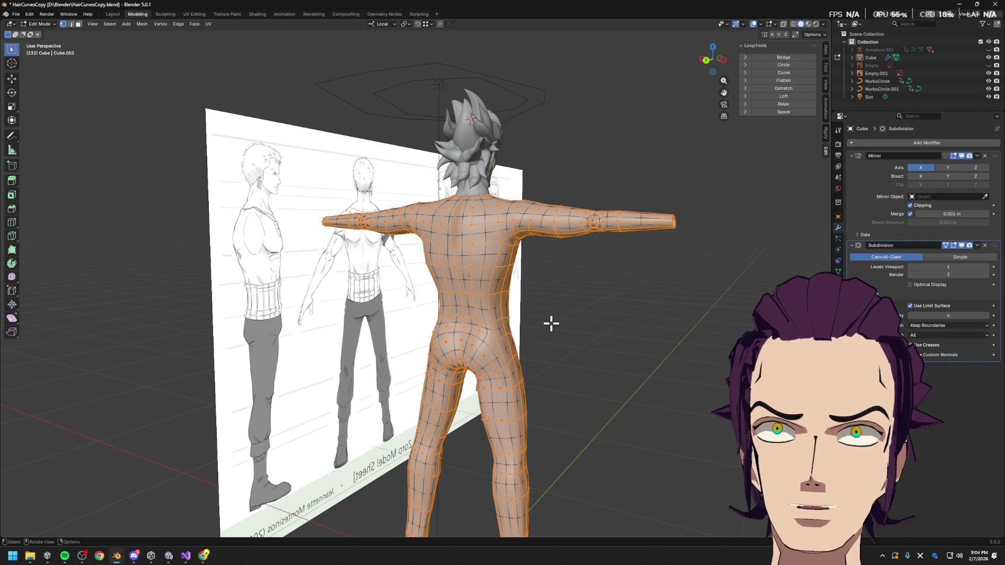
key("F3")
left_click(611, 365)
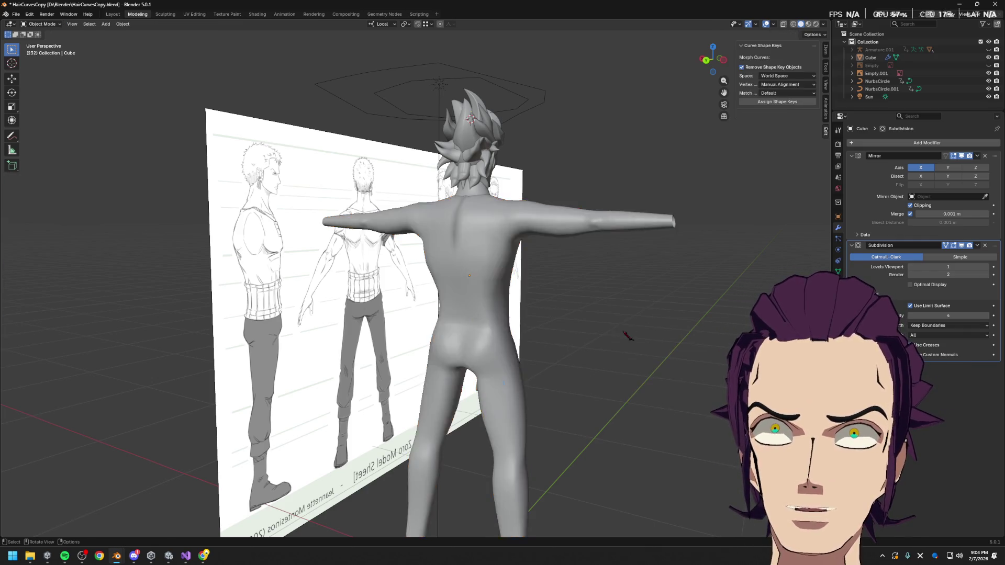
key("Tab")
middle_click_drag(611, 365, 503, 340)
- Switch to Material Preview shading and inspect the coloured character from the rear
left_click(810, 24)
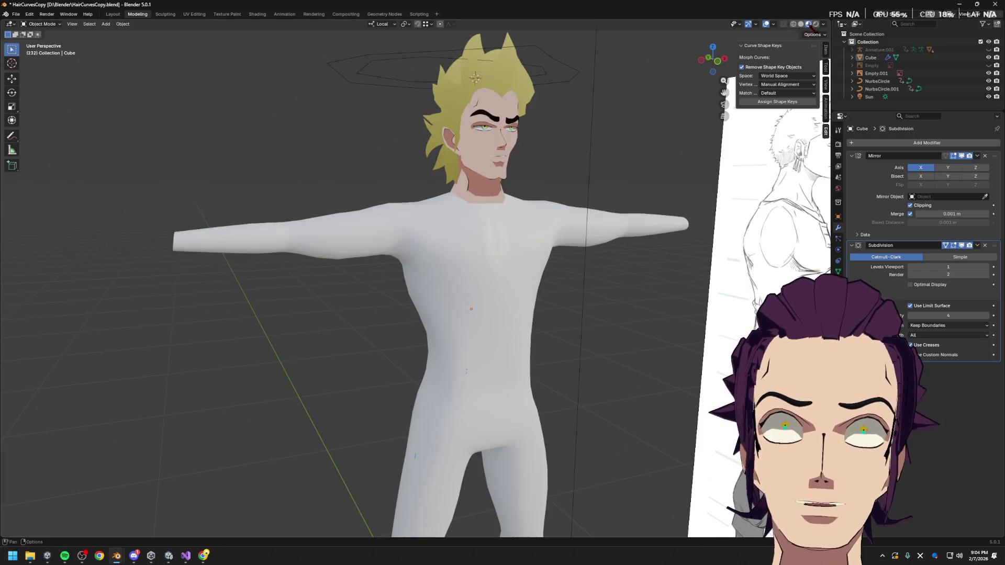
middle_click_drag(579, 286, 460, 343)
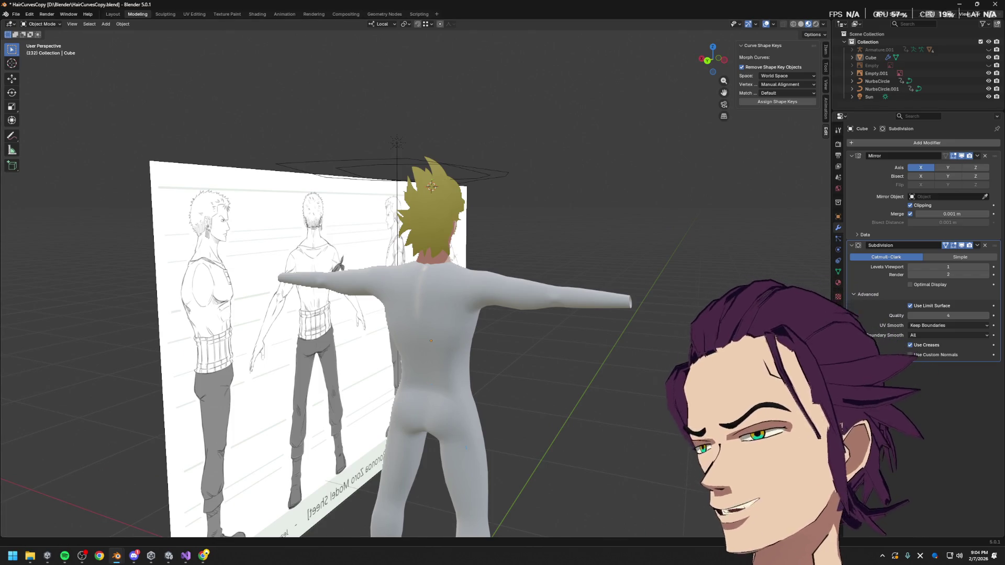
mouse_move(460, 343)
middle_mouse_down()
mouse_move(576, 357)
mouse_move(514, 409)
mouse_move(624, 317)
mouse_move(569, 363)
middle_mouse_up()
key("Tab")
left_click(495, 289)
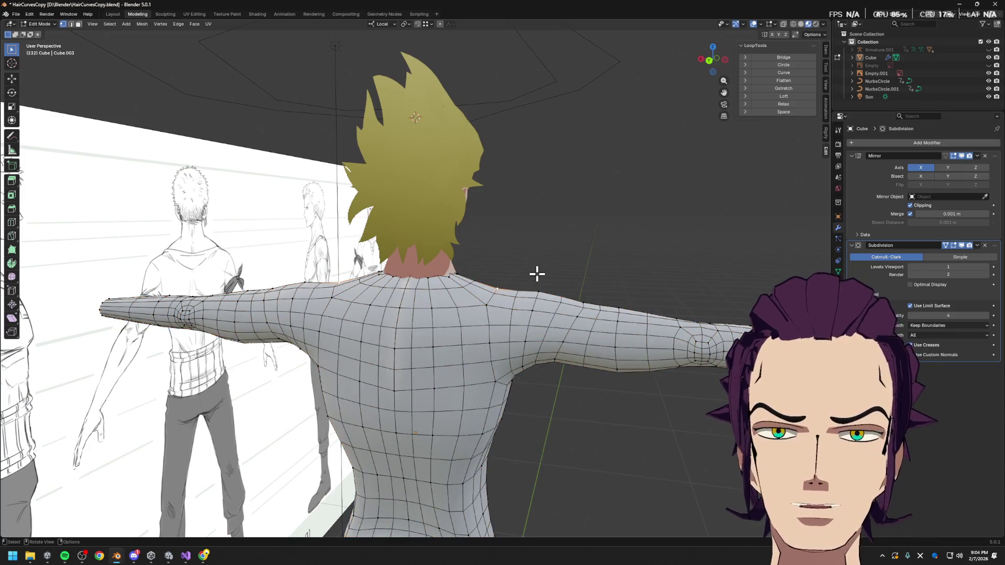
- Move the shoulder loop vertically, sideways and up again with axis-locked grabs
middle_click_drag(581, 278, 542, 281)
key("g")
key("z")
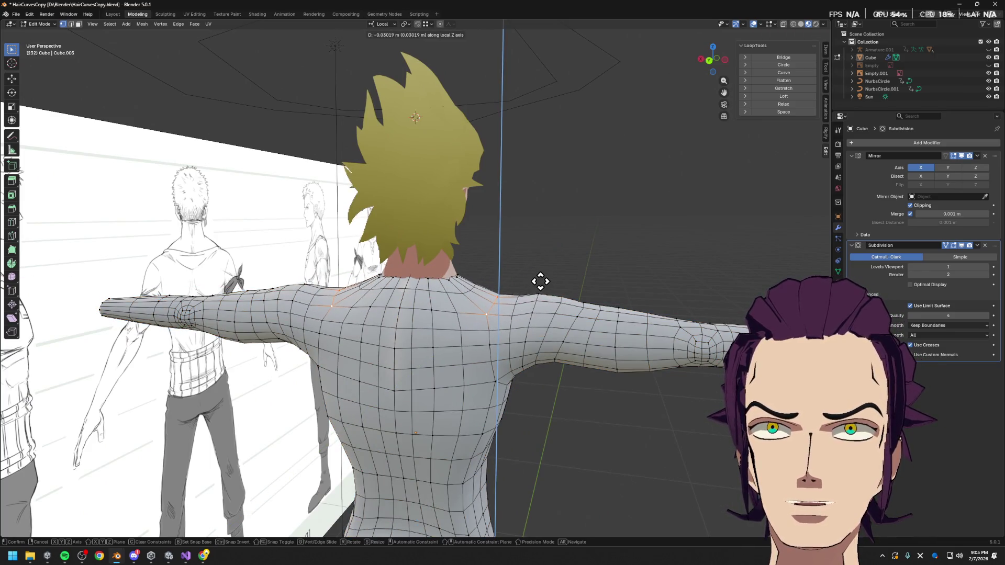
key("Return")
key("g")
key("x")
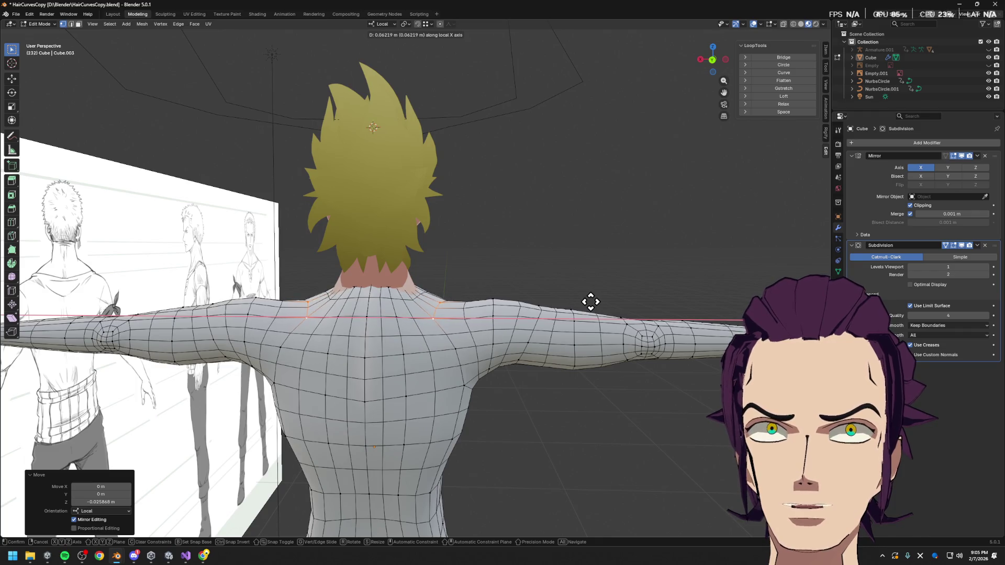
key("Return")
key("g")
key("z")
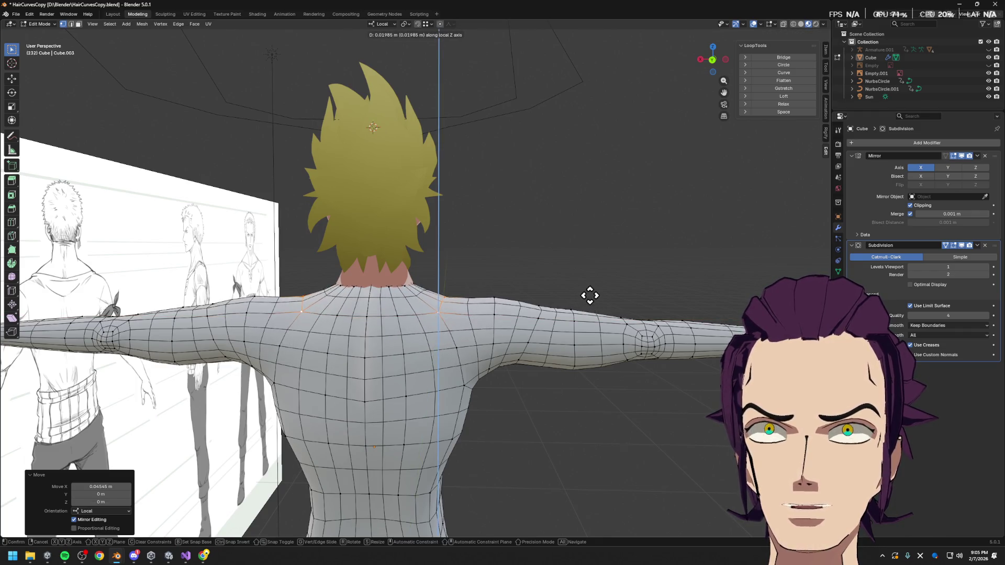
key("Return")
middle_click_drag(573, 291, 484, 445)
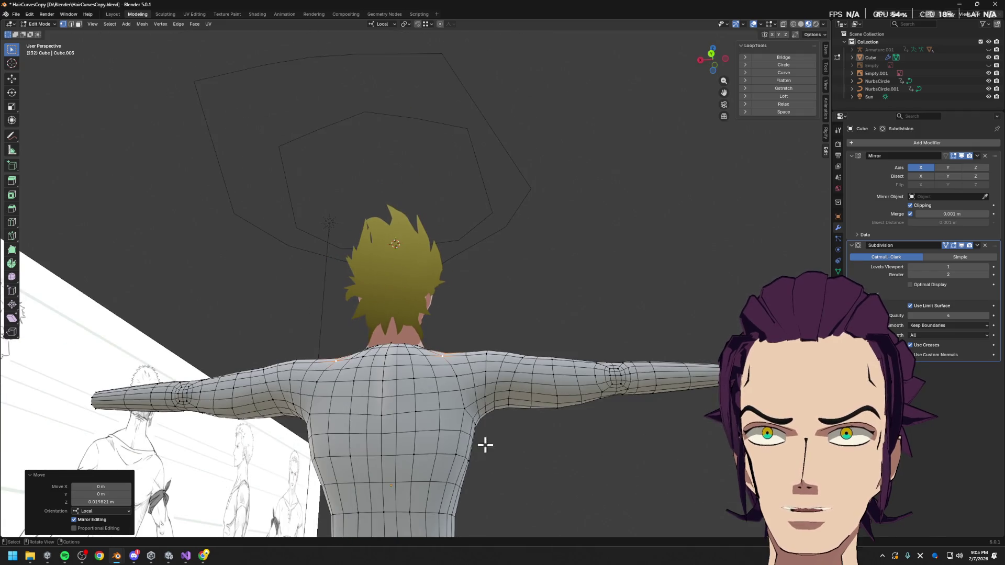
- Shift the armpit vertex pair sideways, checking from a straight-on back view
left_click(465, 412)
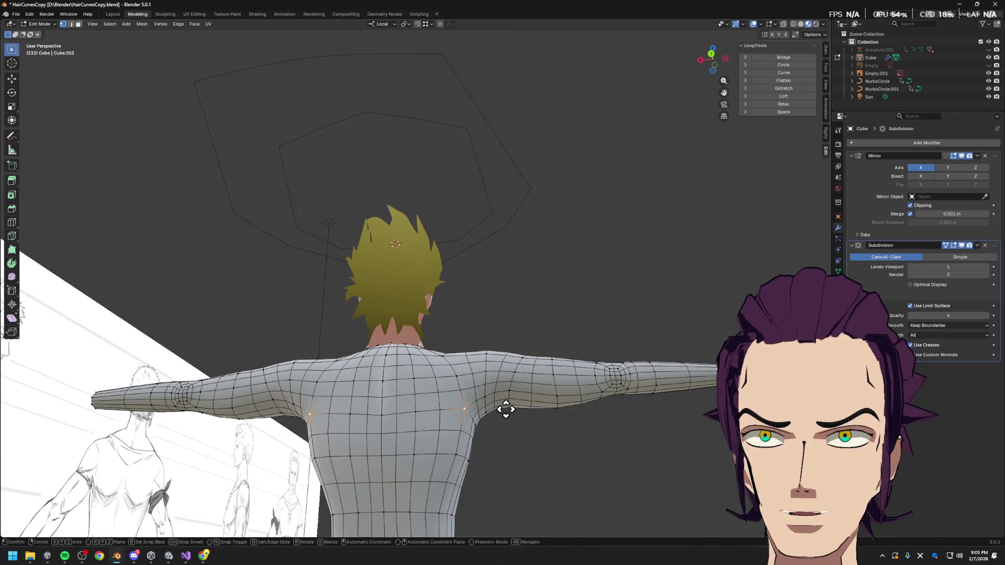
key("g")
key("x")
key("Return")
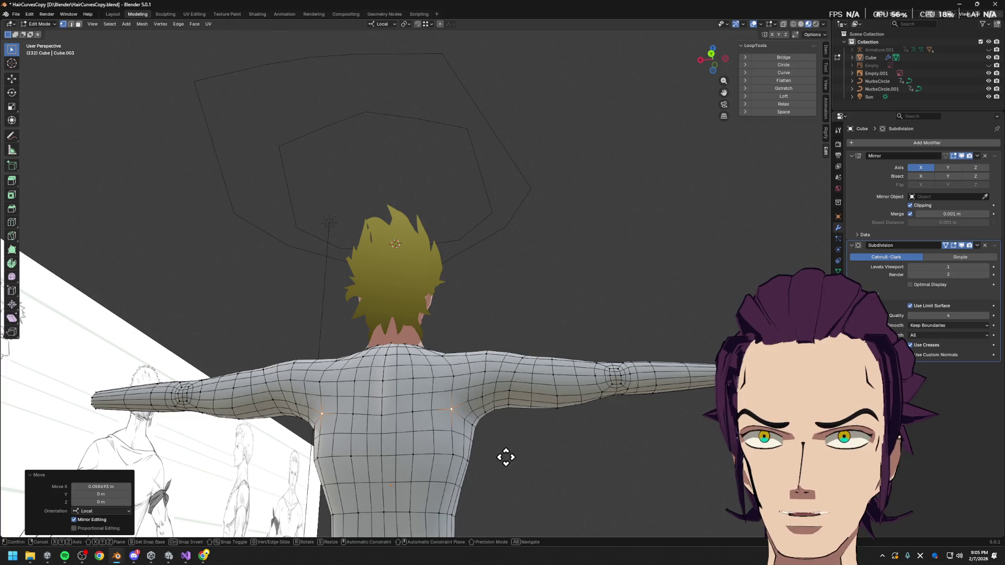
left_click(711, 57)
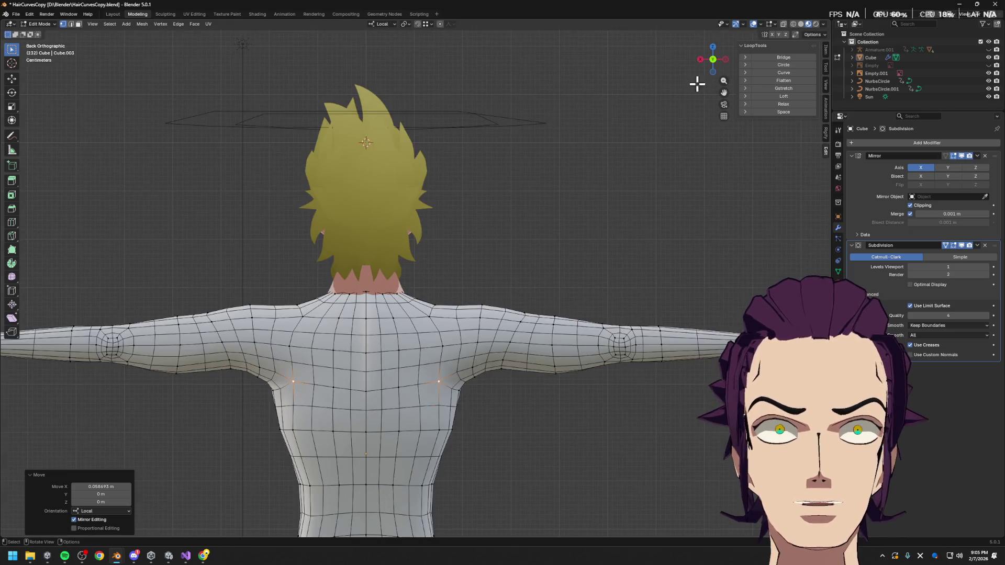
key("g")
key("x")
key("Return")
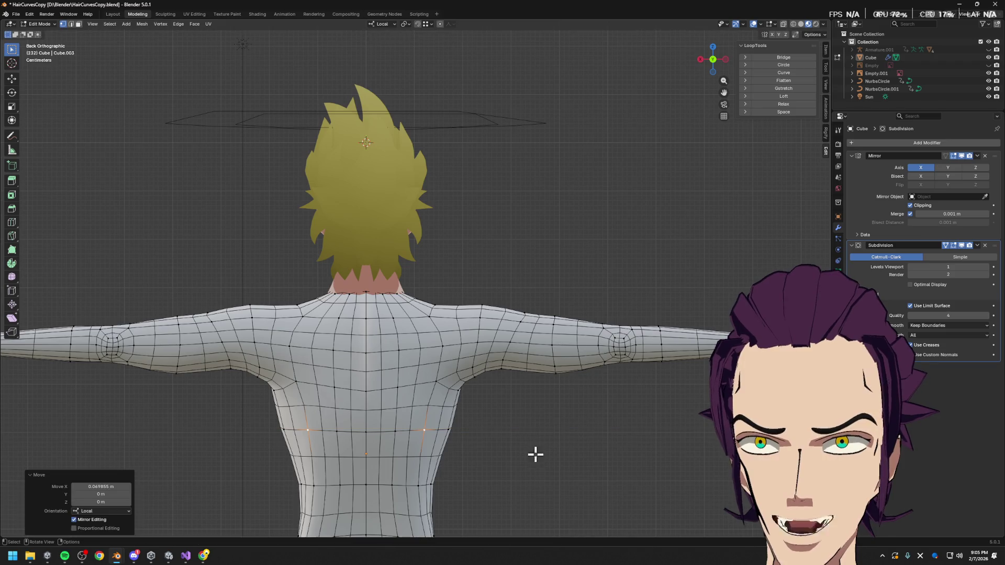
- Move the lower side vertices and a higher side pair sideways along X
key("g")
key("x")
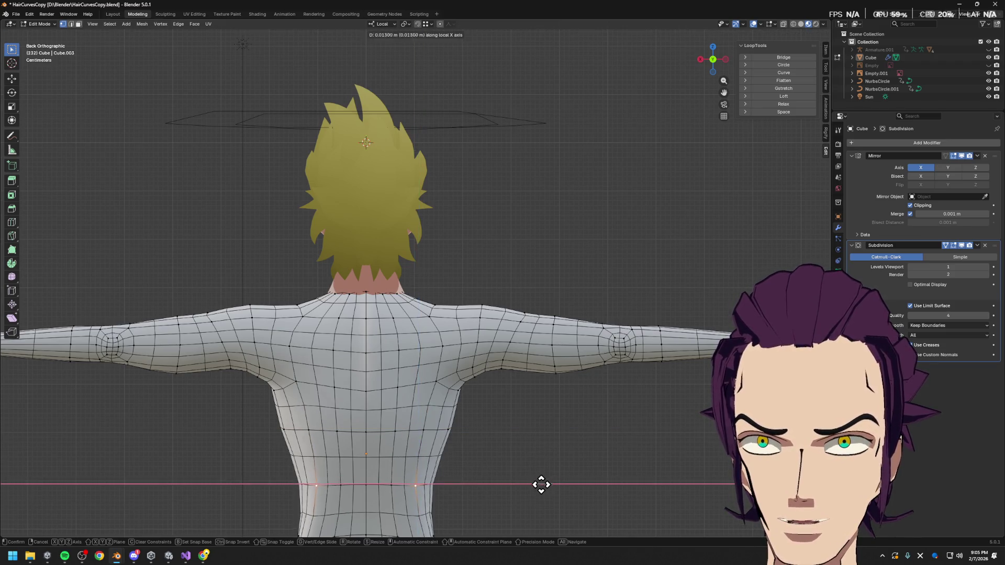
key("Return")
left_click(460, 432)
key("g")
key("x")
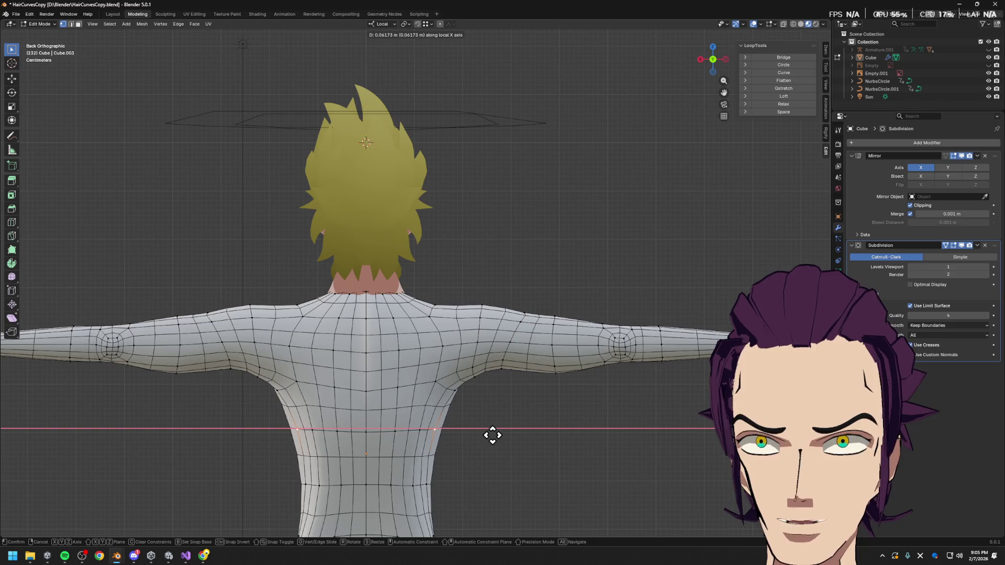
key("Return")
- Adjust the vertex pair below the armpits vertically with soft falloff moves
left_click(458, 384)
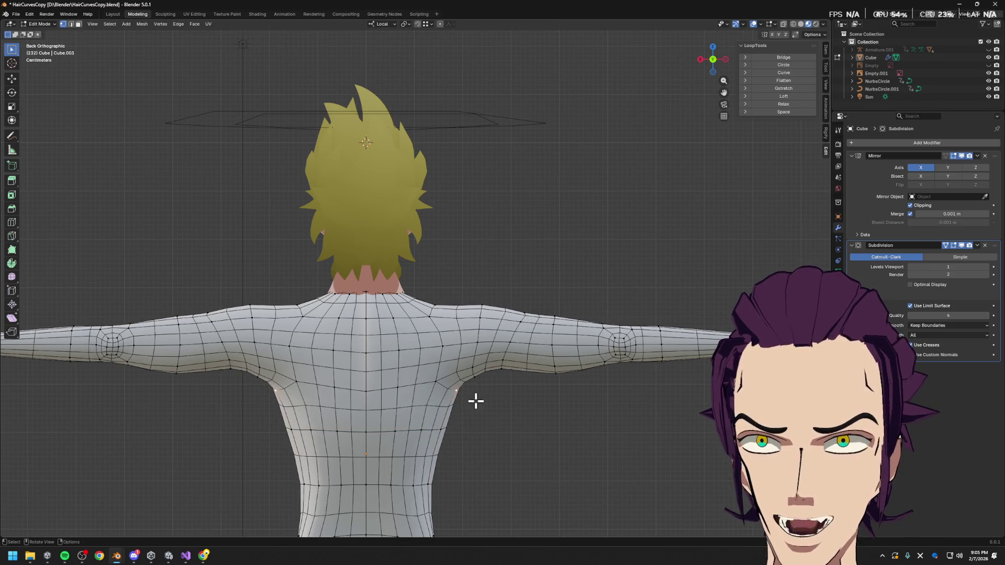
key("g")
key("x")
key("z")
key("Return")
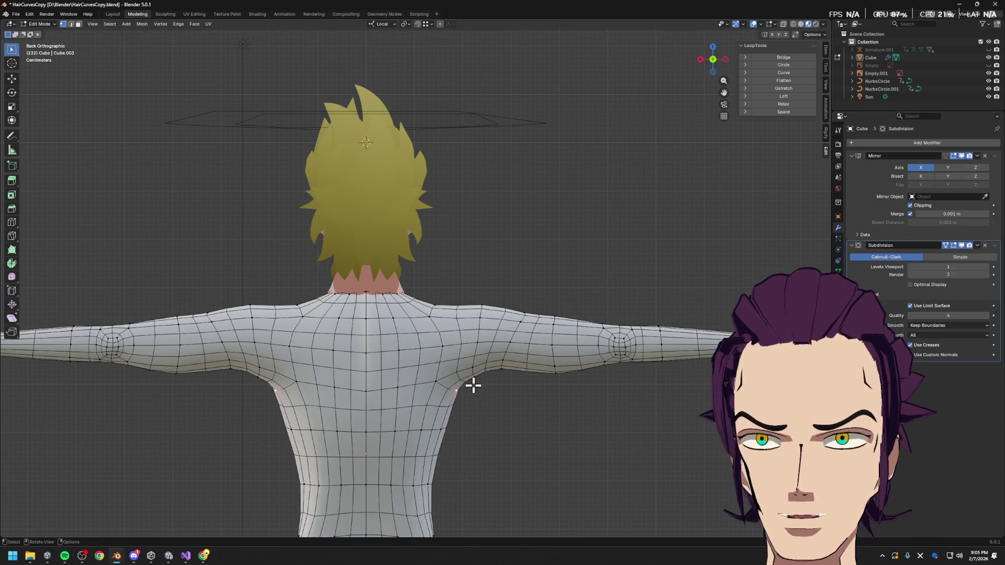
key("g")
key("z")
key("Return")
- Nudge the underarm vertices sideways and vertically, refining one underarm vertex along Z
key("g")
key("x")
key("Return")
key("g")
key("z")
key("Escape")
left_click(554, 369)
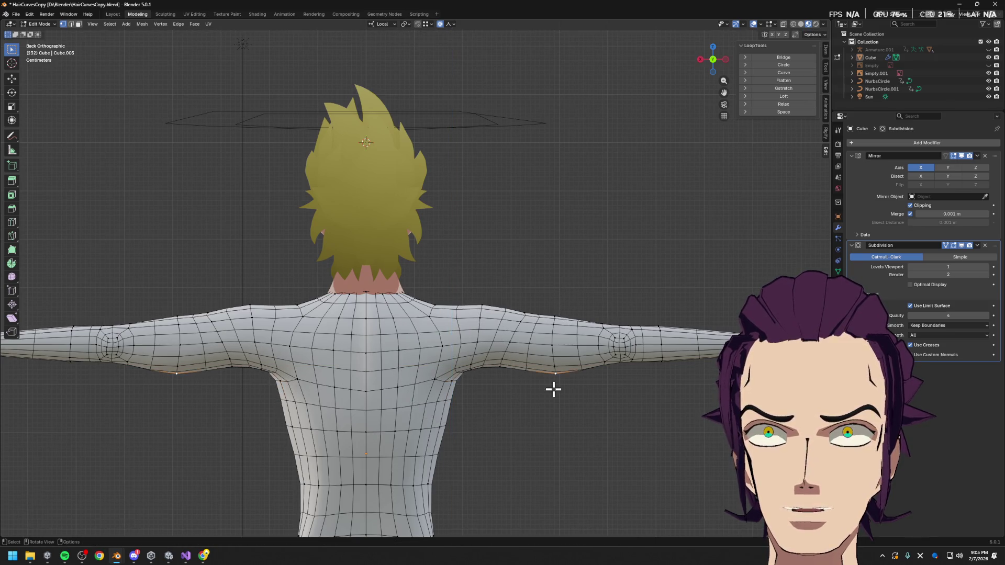
key("g")
key("z")
key("Return")
- Move another underarm vertex and a shoulder-top vertex, then review the back contour
left_click(528, 309)
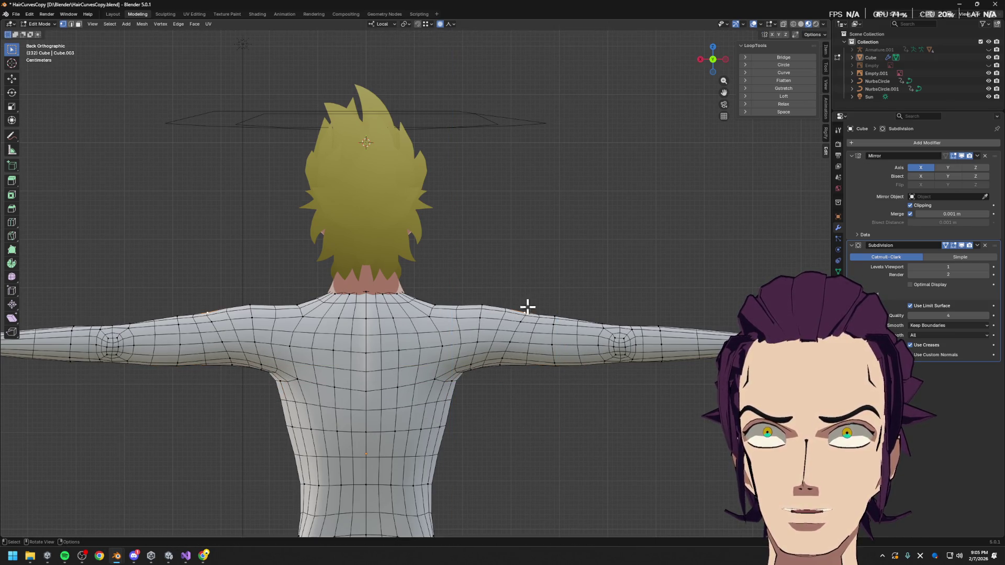
key("g")
key("z")
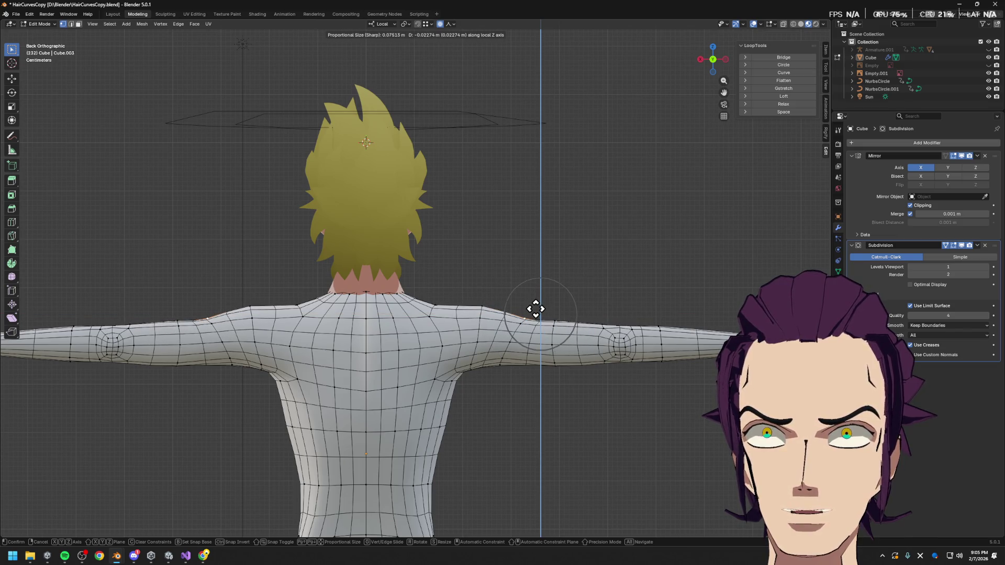
key("Return")
left_click(503, 357)
key("g")
key("z")
key("Return")
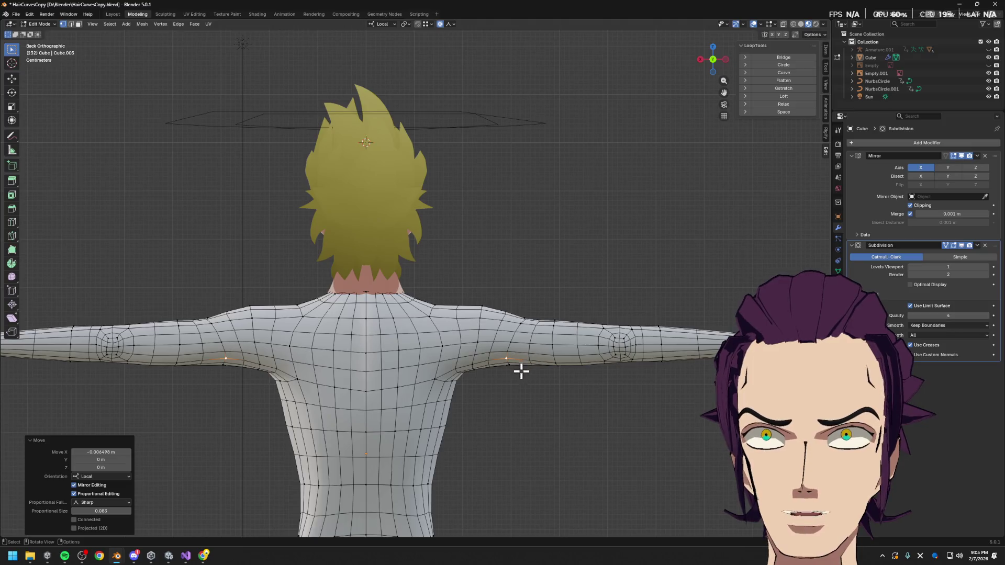
mouse_move(524, 370)
middle_mouse_down()
mouse_move(504, 322)
mouse_move(498, 382)
middle_mouse_up()
middle_click_drag(480, 419, 412, 362, "shift")
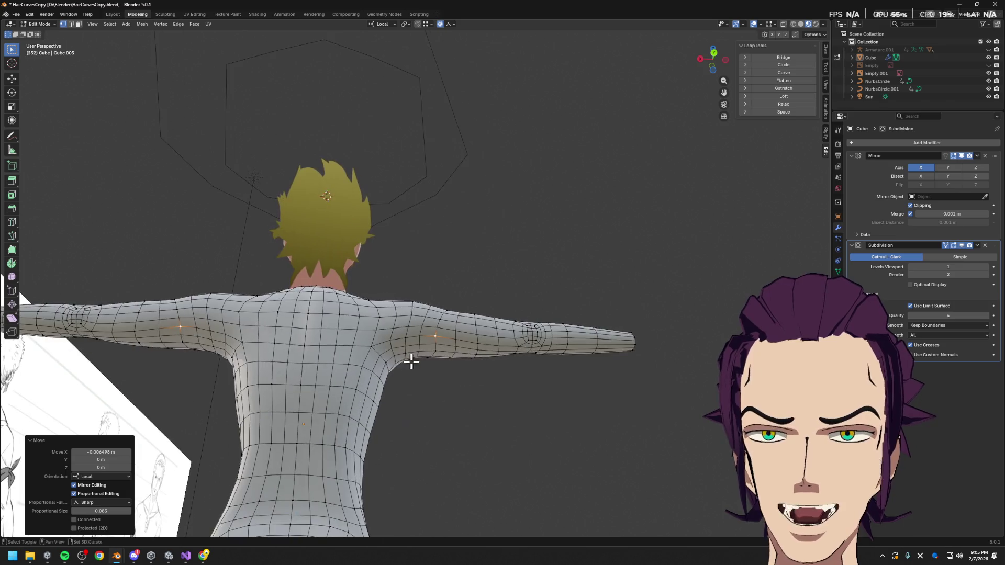
mouse_move(455, 327)
middle_mouse_down()
mouse_move(420, 343)
mouse_move(412, 400)
mouse_move(444, 308)
mouse_move(426, 285)
middle_mouse_up()
key("ctrl+r")
- Add a mirrored edge loop around the shoulder and edge-slide it into place
left_click(407, 240)
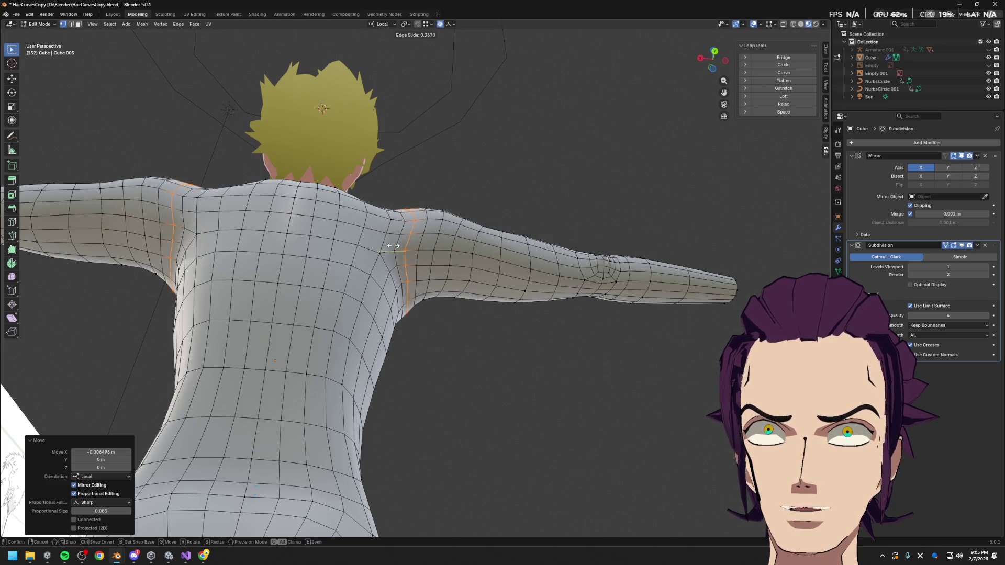
left_click(396, 247)
mouse_move(396, 247)
middle_mouse_down()
mouse_move(427, 304)
mouse_move(420, 321)
mouse_move(423, 269)
mouse_move(427, 285)
middle_mouse_up()
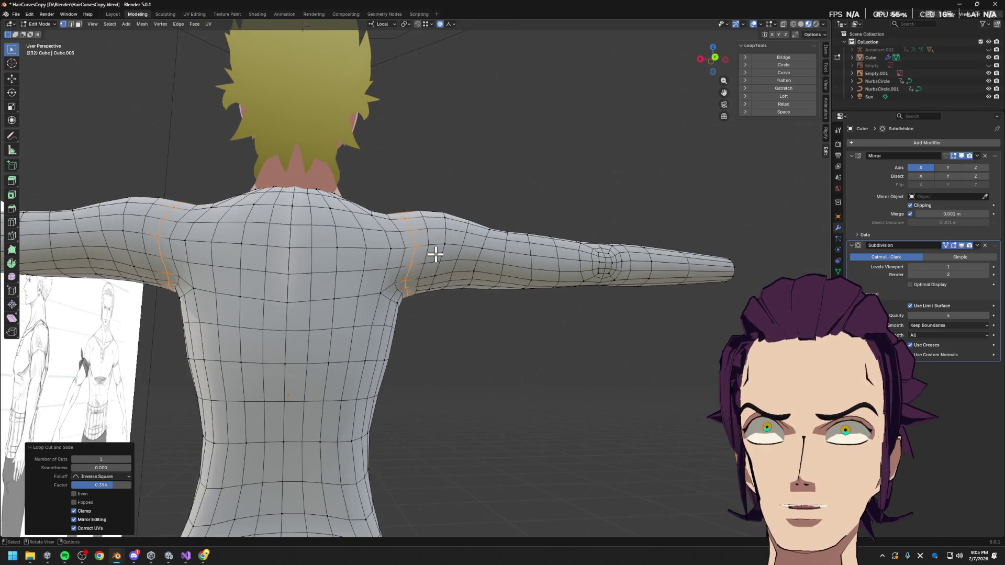
key("g")
key("g")
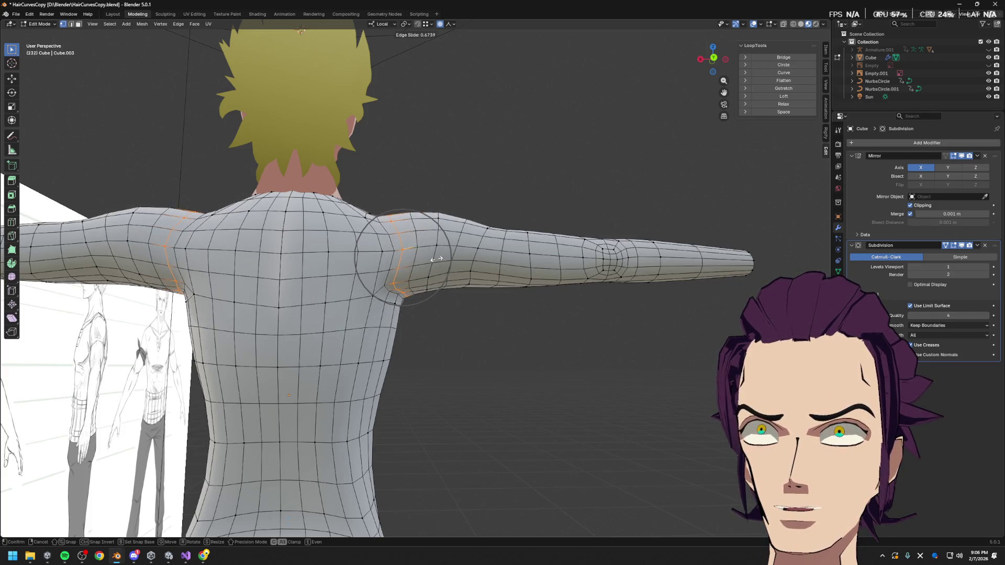
left_click(448, 257)
- Reshape the shoulder around the new loop with a proportional scale and a move along Y
mouse_move(444, 276)
middle_mouse_down()
mouse_move(393, 238)
mouse_move(411, 225)
mouse_move(411, 279)
middle_mouse_up()
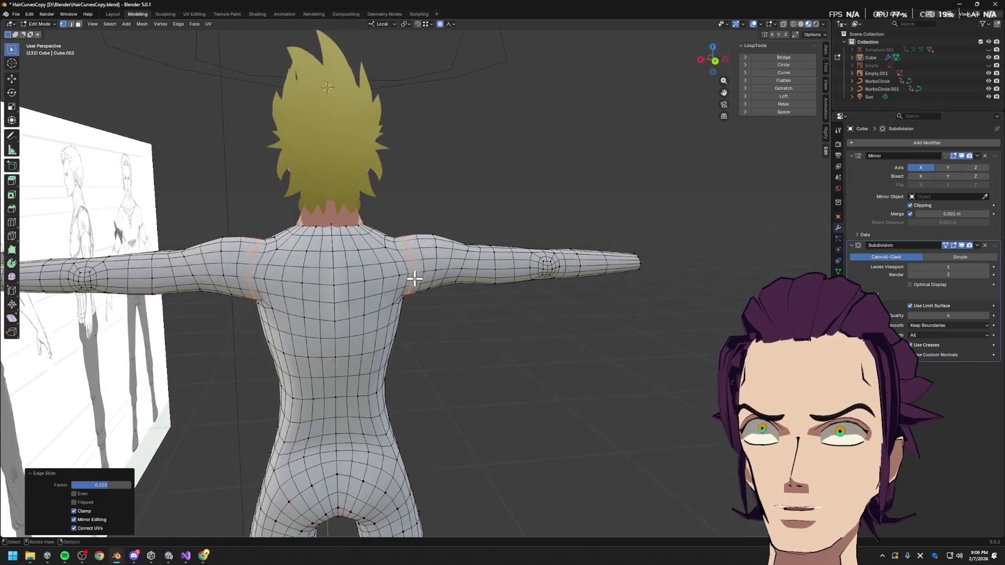
key("s")
key("g")
mouse_move(424, 221)
middle_mouse_down()
mouse_move(382, 265)
mouse_move(433, 284)
mouse_move(405, 269)
middle_mouse_up()
key("y")
key("y")
left_click(435, 280)
- Give the shoulder vertex one more nudge along the depth (Y) axis and check it from the back
key("g")
key("y")
key("y")
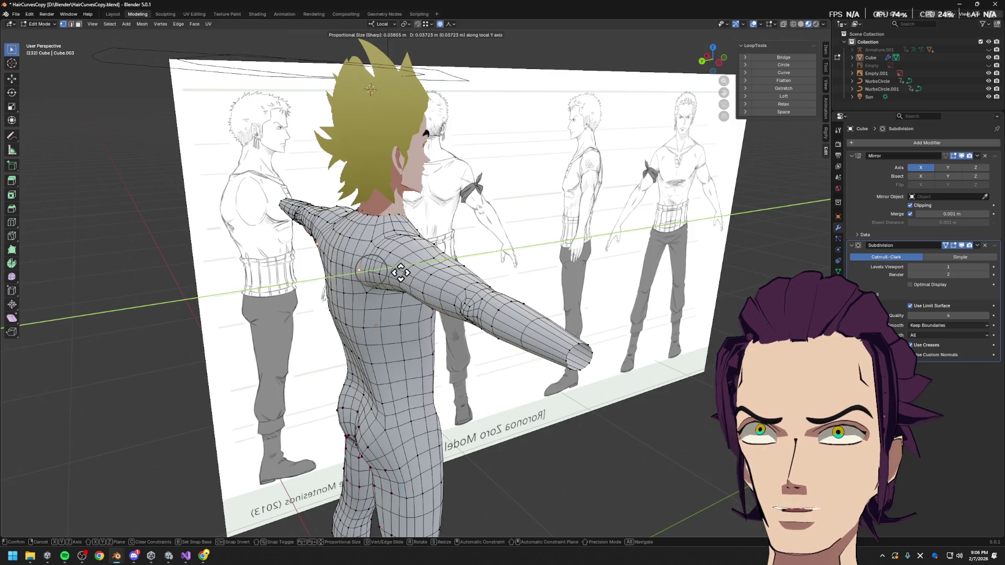
left_click(405, 273)
mouse_move(406, 272)
middle_mouse_down()
mouse_move(502, 260)
mouse_move(464, 303)
mouse_move(354, 259)
mouse_move(437, 281)
mouse_move(448, 274)
mouse_move(463, 287)
mouse_move(384, 252)
middle_mouse_up()
key("Tab")
key("Tab")
- Select the armpit-crease vertex and push it along the depth axis with soft falloff
left_click(462, 287)
middle_click_drag(321, 257, 379, 265)
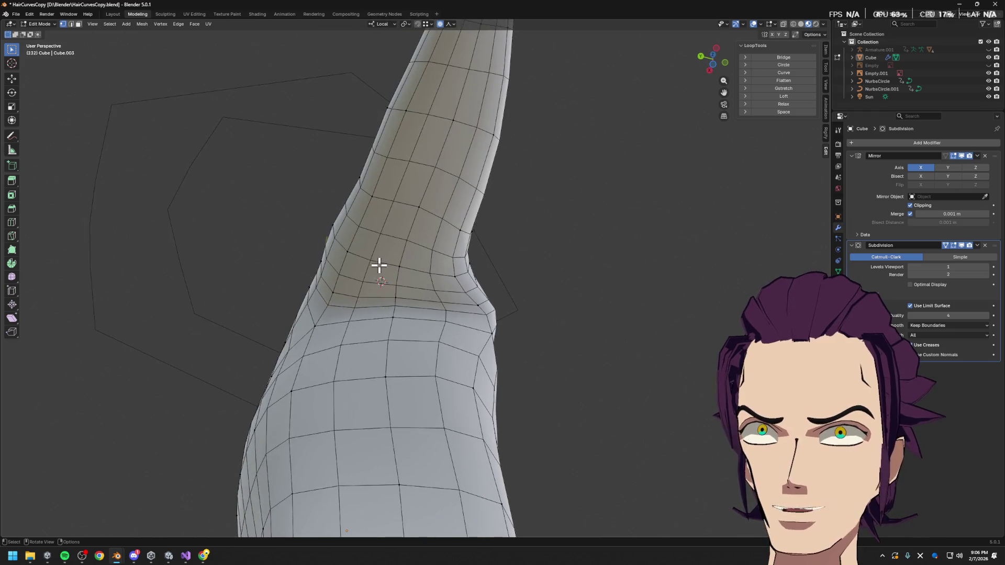
middle_click_drag(336, 226, 517, 287)
key("g")
key("y")
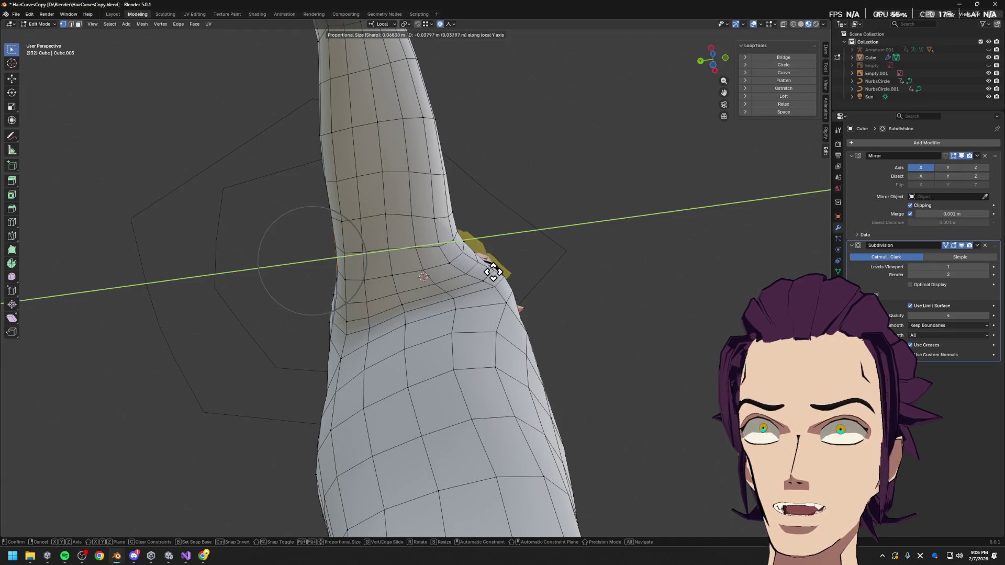
left_click(482, 272)
mouse_move(449, 259)
middle_mouse_down()
mouse_move(424, 313)
mouse_move(489, 259)
mouse_move(543, 242)
mouse_move(494, 285)
mouse_move(557, 299)
middle_mouse_up()
key("g")
key("y")
left_click(486, 255)
- Refine the armpit vertex with several more depth-axis nudges, checking from below and behind
key("g")
key("y")
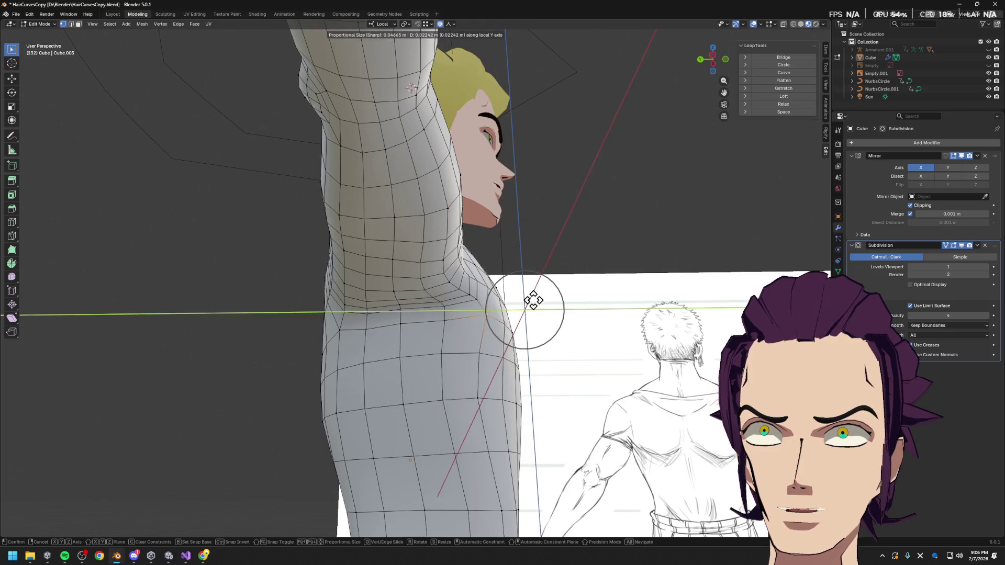
left_click(475, 287)
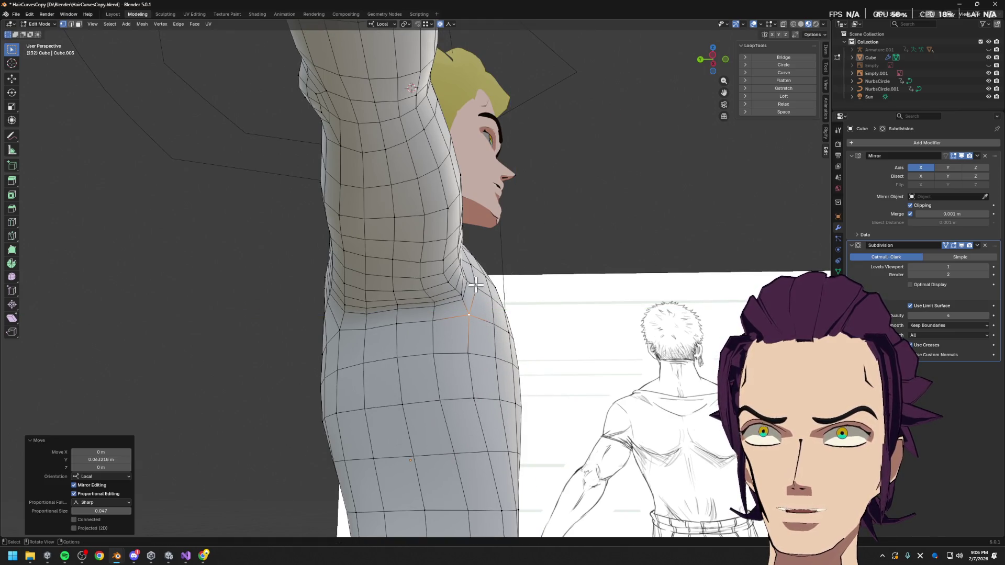
middle_click_drag(457, 291, 500, 260)
key("g")
key("y")
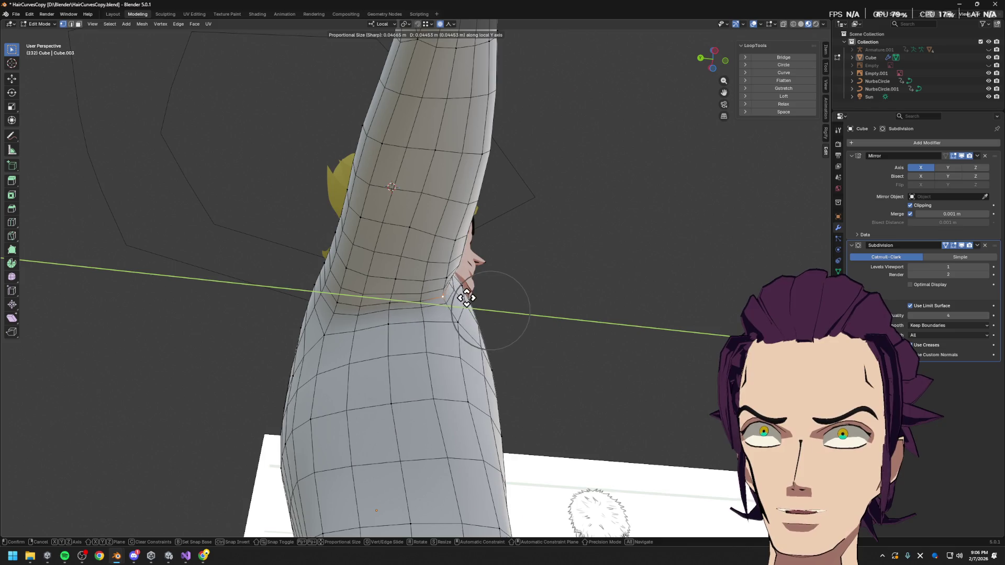
left_click(470, 293)
mouse_move(470, 292)
middle_mouse_down()
mouse_move(460, 232)
mouse_move(467, 221)
middle_mouse_up()
key("g")
key("y")
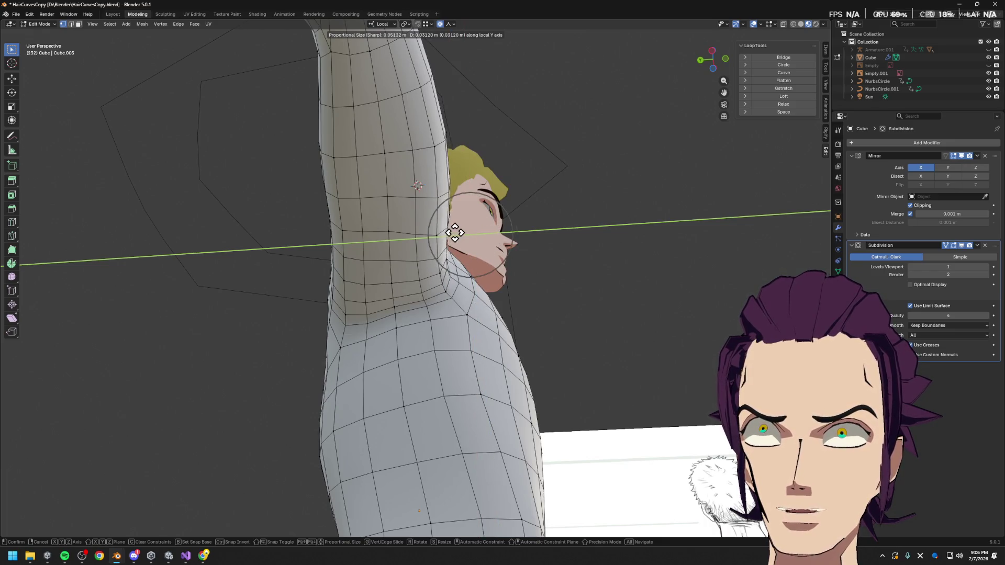
left_click(449, 226)
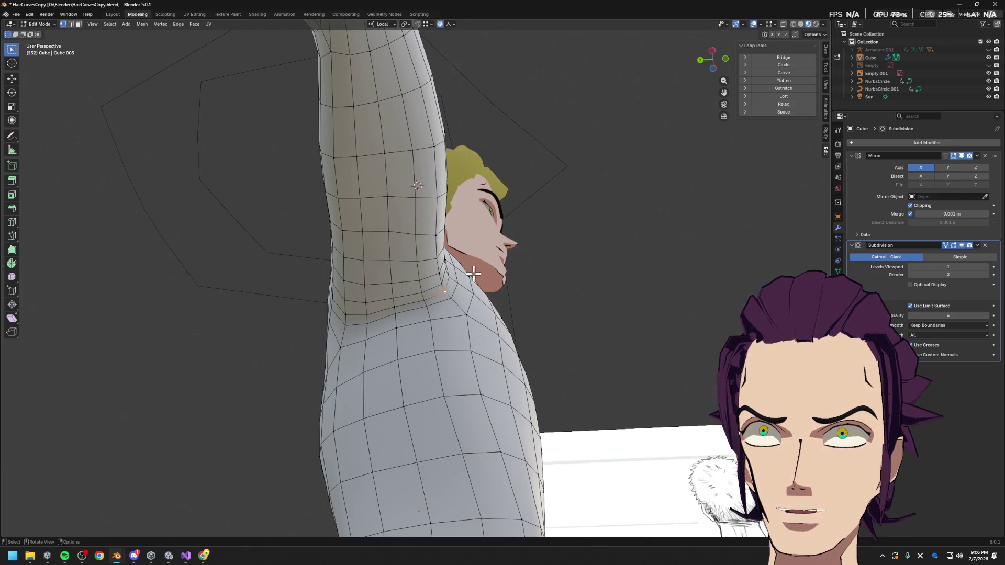
key("g")
key("y")
left_click(457, 280)
- From the front, shift the armpit vertex along the vertical (Z) axis
mouse_move(457, 279)
middle_mouse_down()
mouse_move(396, 335)
mouse_move(364, 307)
middle_mouse_up()
key("g")
key("z")
scroll(409, 278, "up", 2)
middle_click_drag(418, 277, 447, 227, "alt")
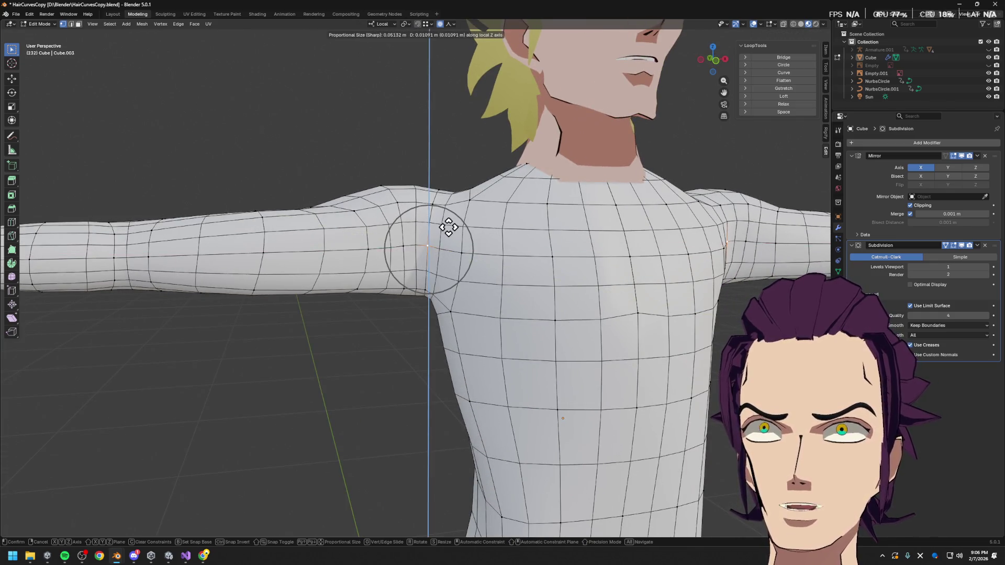
left_click(470, 247)
- Slide the chest-shoulder vertex along its edge and nudge neighbouring chest vertices
key("g")
right_click(465, 255)
key("g")
key("g")
left_click(520, 244)
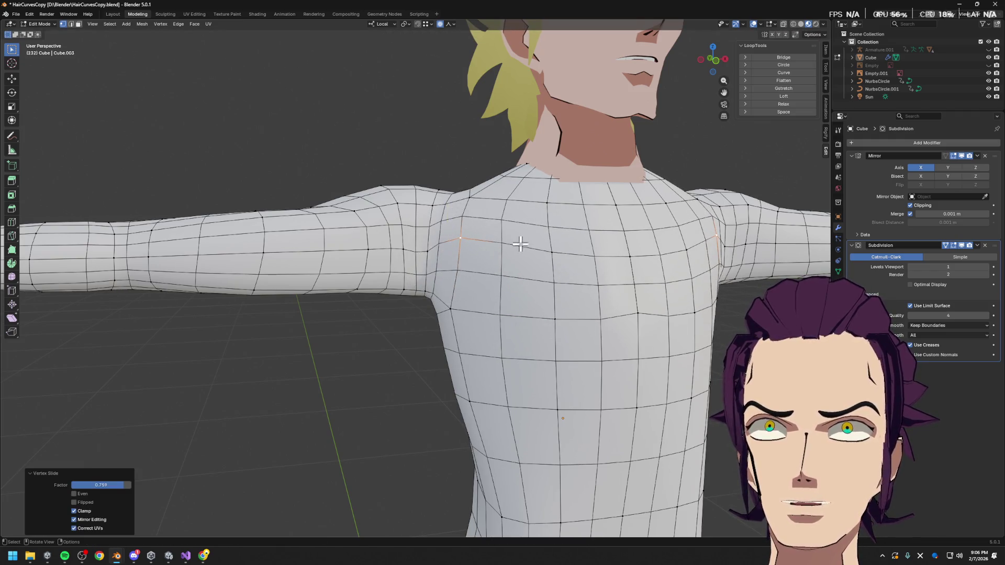
key("g")
left_click(681, 236)
key("g")
left_click(631, 248)
- Tweak the remaining right-shoulder vertices against the reference, then bring up the BaseBodyWithKRig window
key("g")
left_click(646, 231)
key("g")
middle_click_drag(560, 241, 581, 224)
left_click(595, 233)
key("g")
left_click(607, 226)
mouse_move(606, 227)
middle_mouse_down()
mouse_move(657, 237)
mouse_move(514, 314)
mouse_move(549, 337)
mouse_move(525, 344)
middle_mouse_up()
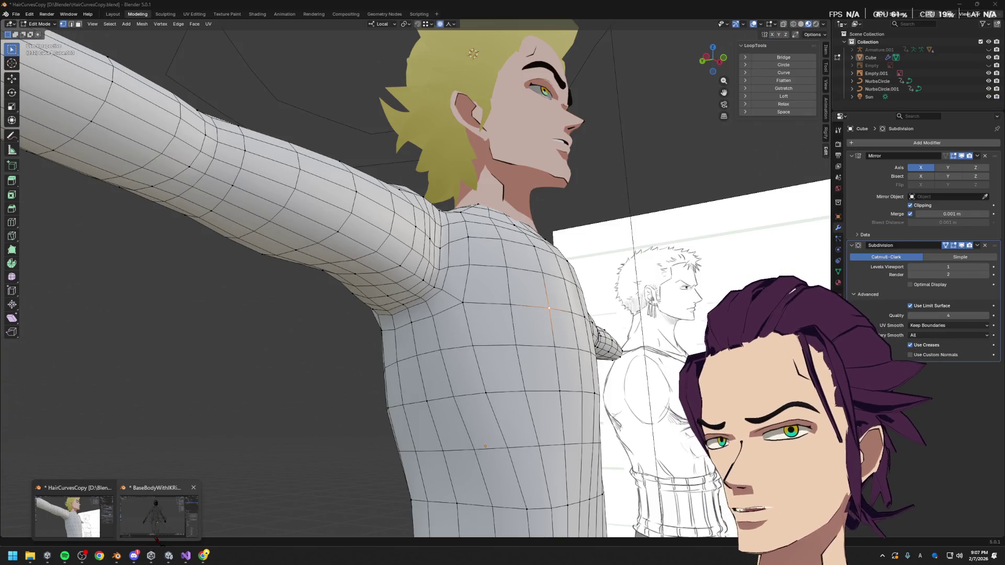
left_click(157, 539)
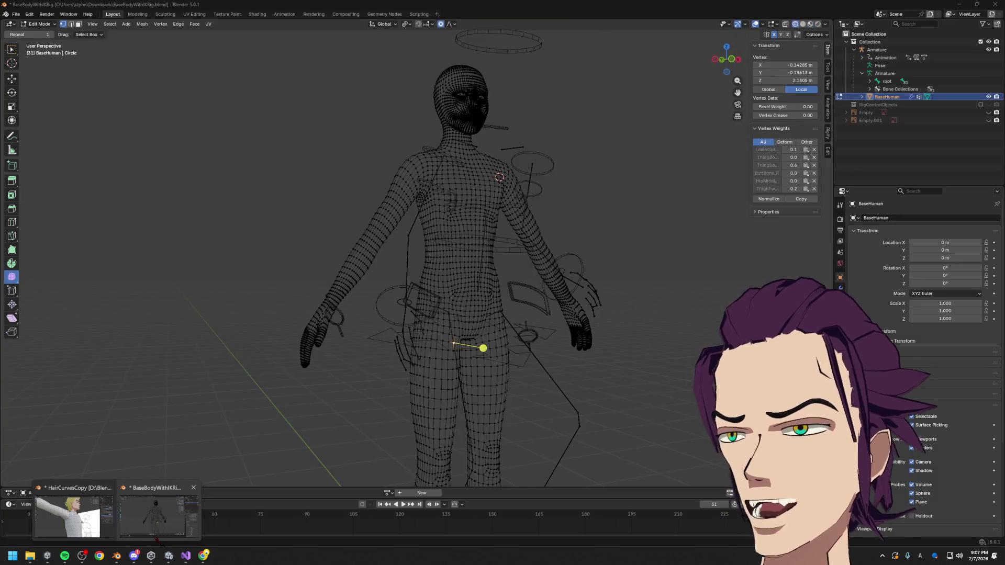
scroll(449, 287, "up", 1)
scroll(493, 267, "up", 1)
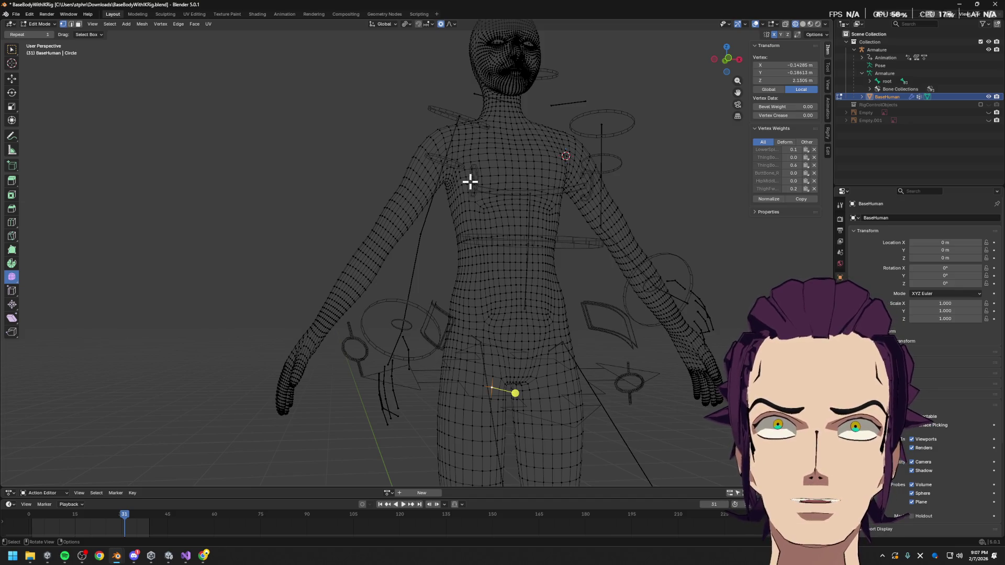
scroll(541, 218, "up", 1)
scroll(553, 220, "up", 1)
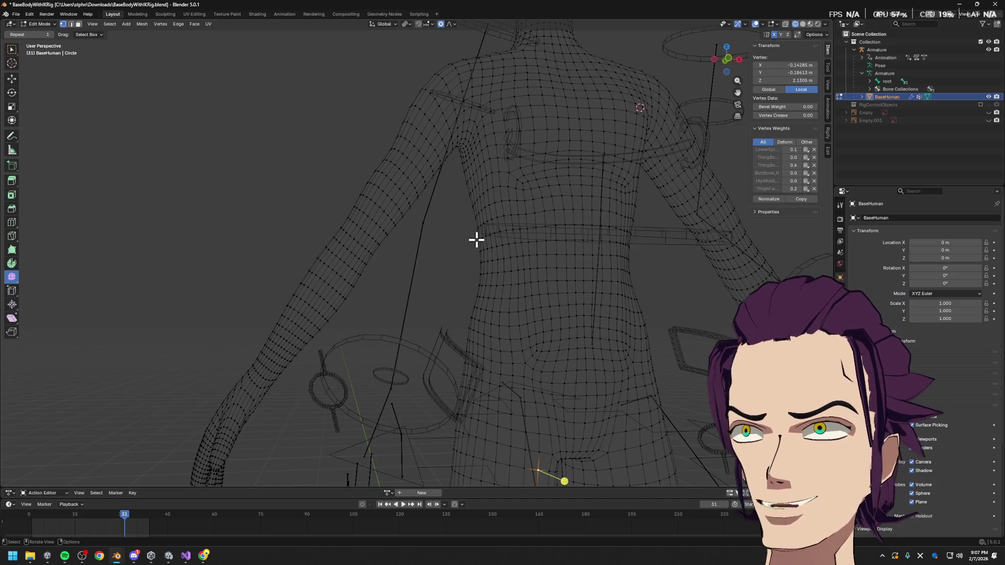
- Preview an edge loop across the base body's torso to read its edge flow, cancel it, and orbit to a side angle
key("ctrl+r")
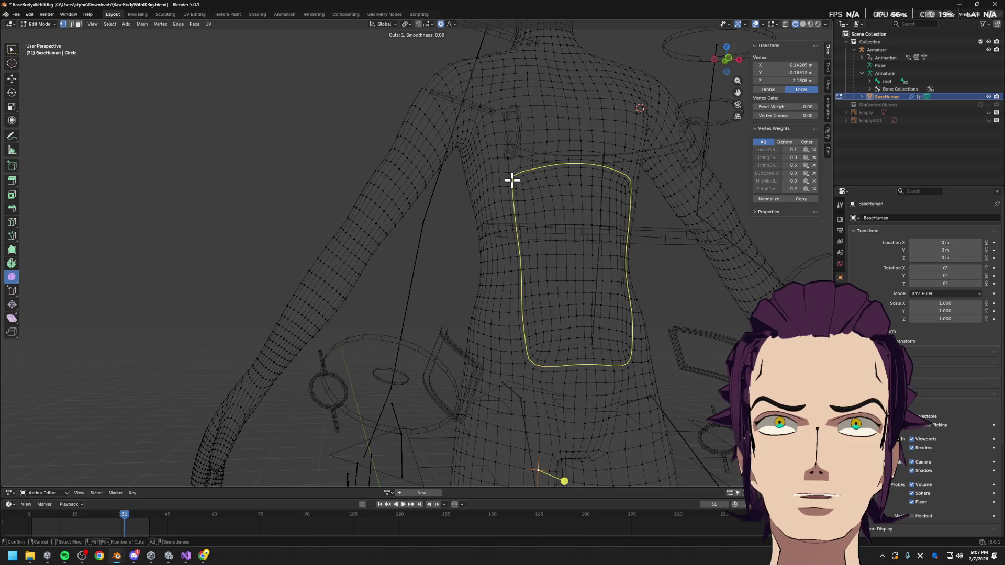
key("Escape")
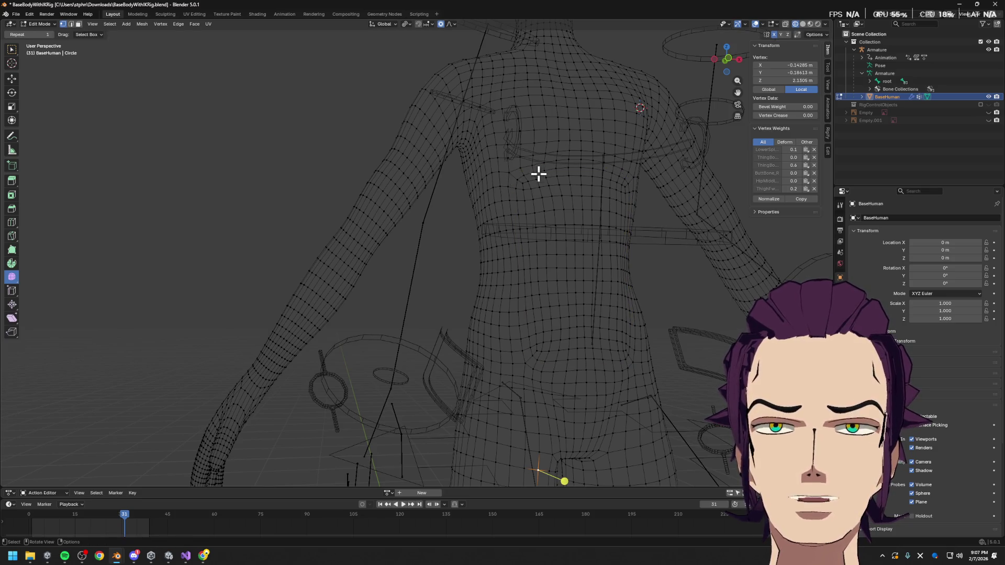
middle_click_drag(614, 227, 658, 243)
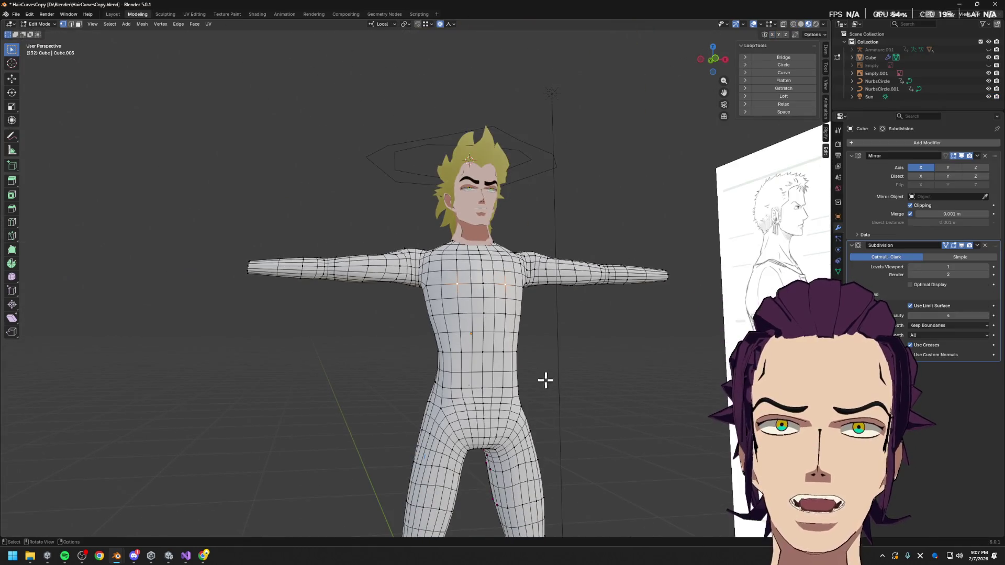
mouse_move(503, 351)
middle_mouse_down()
mouse_move(514, 359)
mouse_move(439, 330)
middle_mouse_up()
key("ctrl+r")
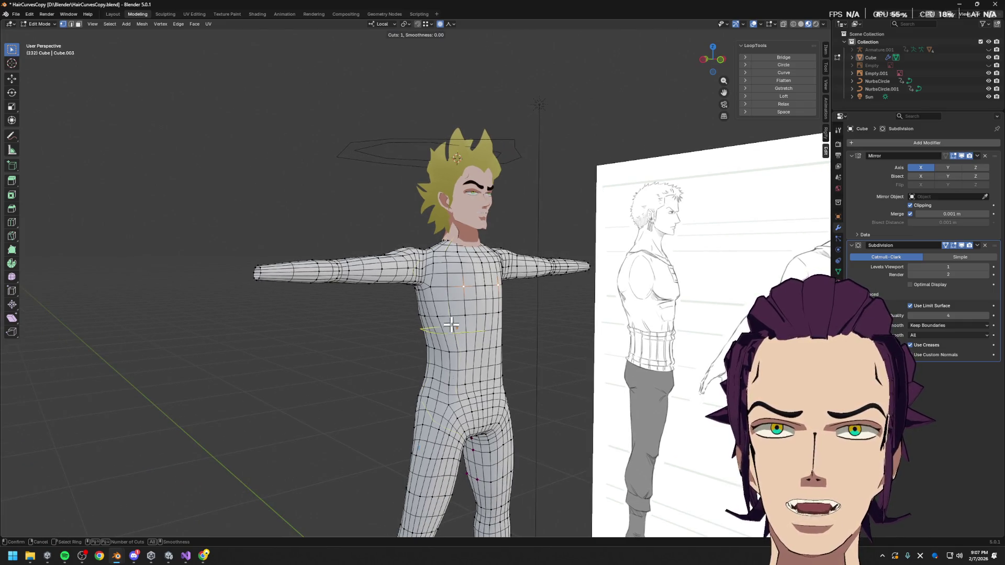
key("Escape")
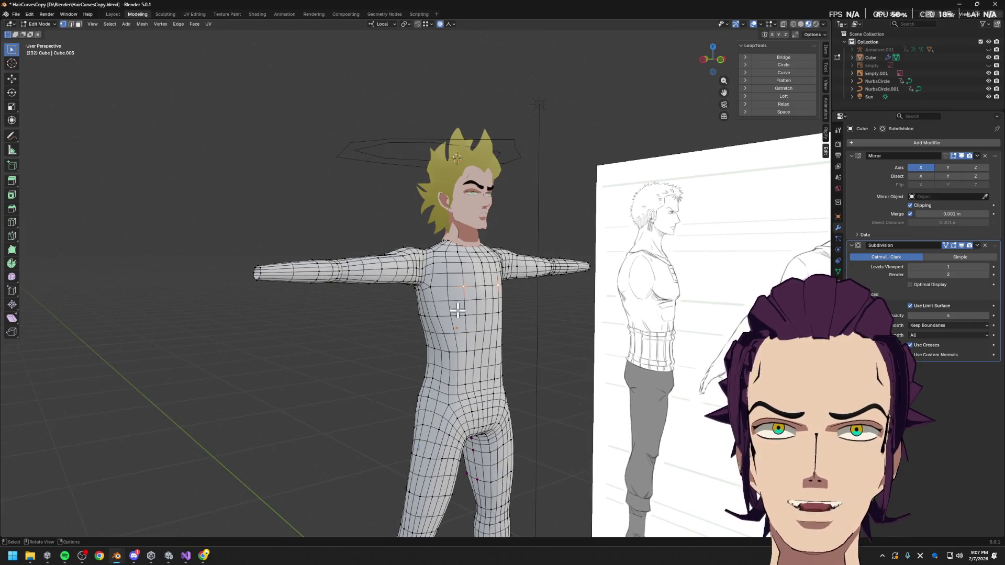
middle_click_drag(453, 308, 537, 312)
scroll(537, 312, "up", 2)
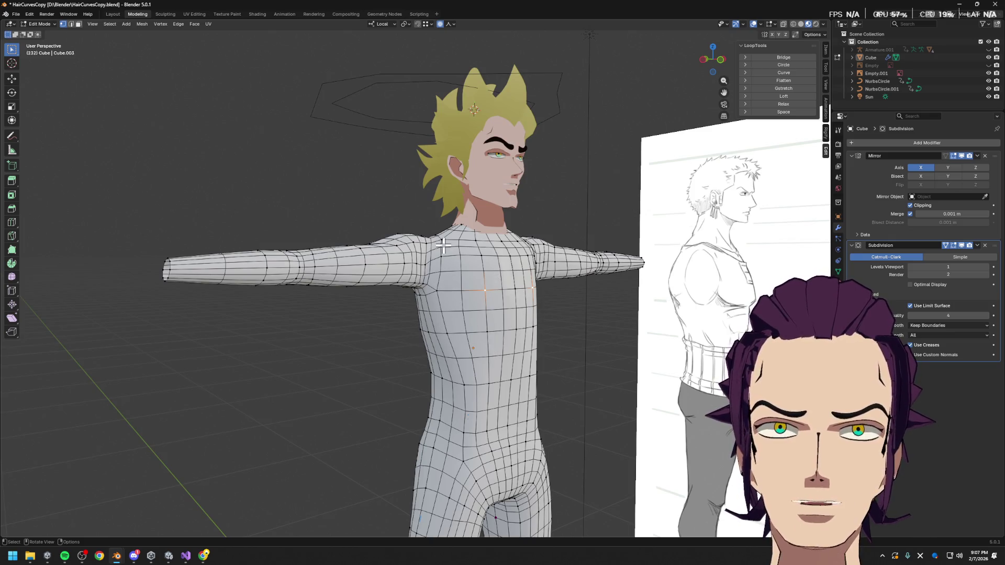
middle_click_drag(434, 272, 529, 325)
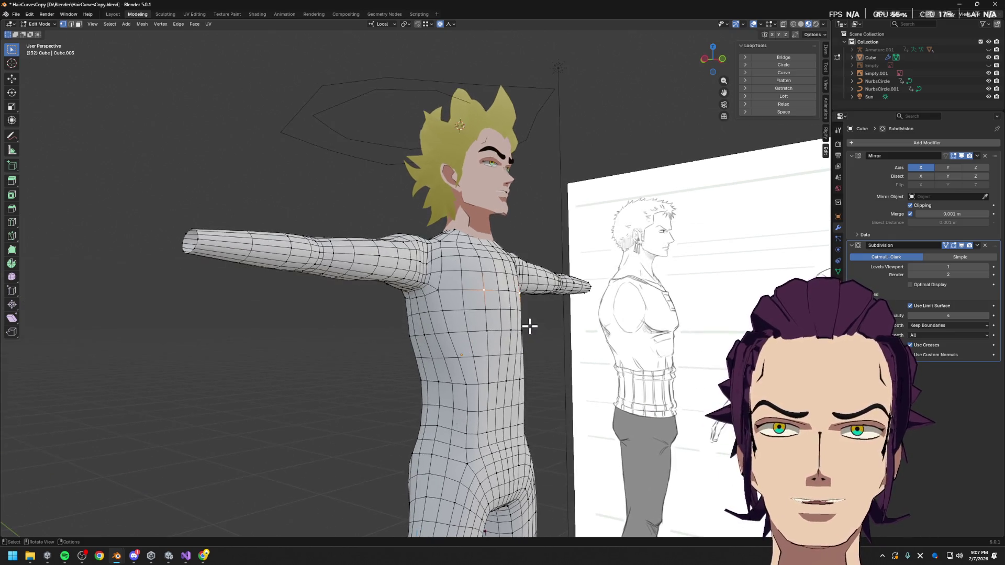
scroll(534, 329, "up", 1)
mouse_move(456, 338)
middle_mouse_down()
mouse_move(480, 342)
mouse_move(486, 329)
middle_mouse_up()
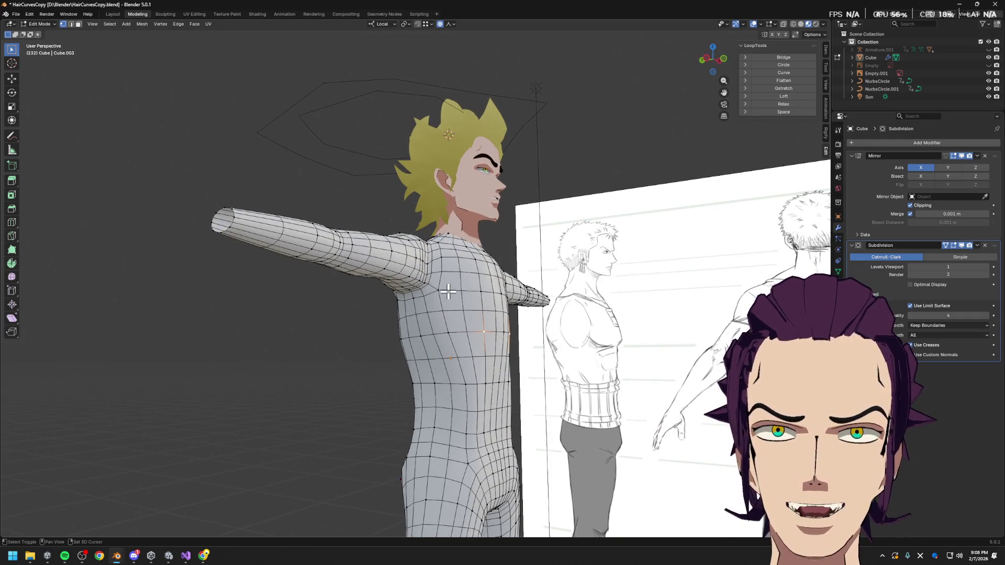
left_click(911, 268)
middle_click_drag(691, 369, 597, 375)
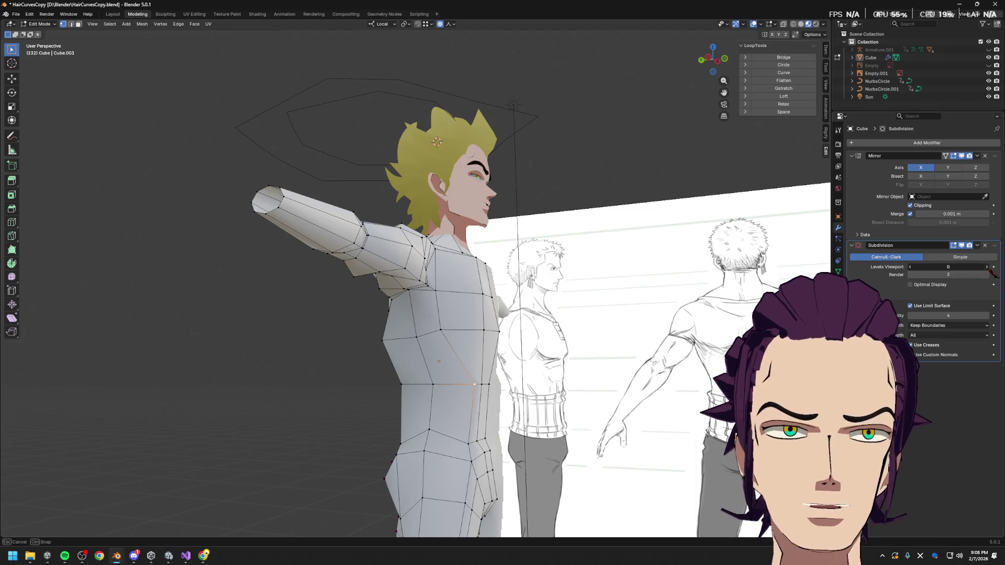
left_click(985, 266)
middle_click_drag(503, 346, 453, 343)
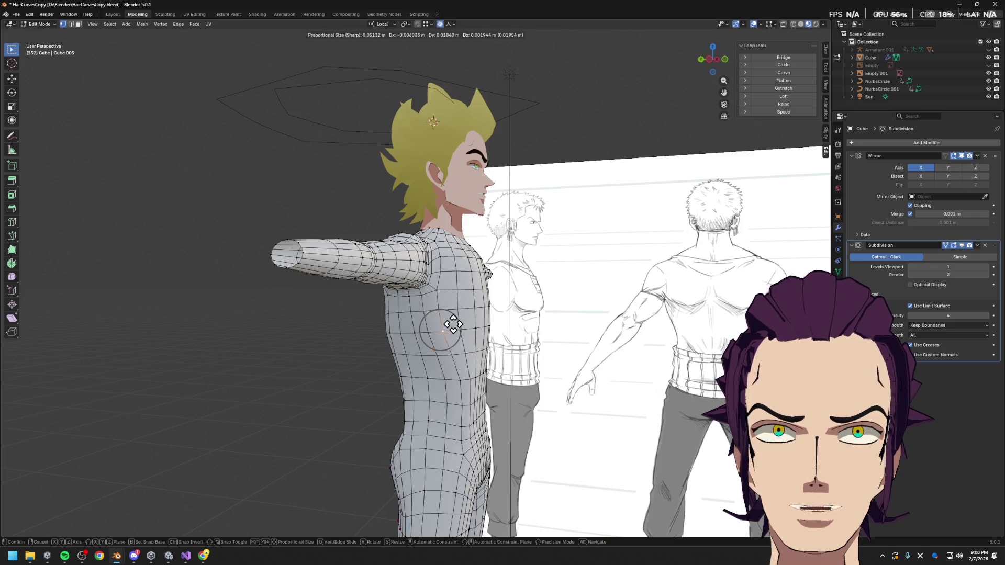
key("g")
key("g")
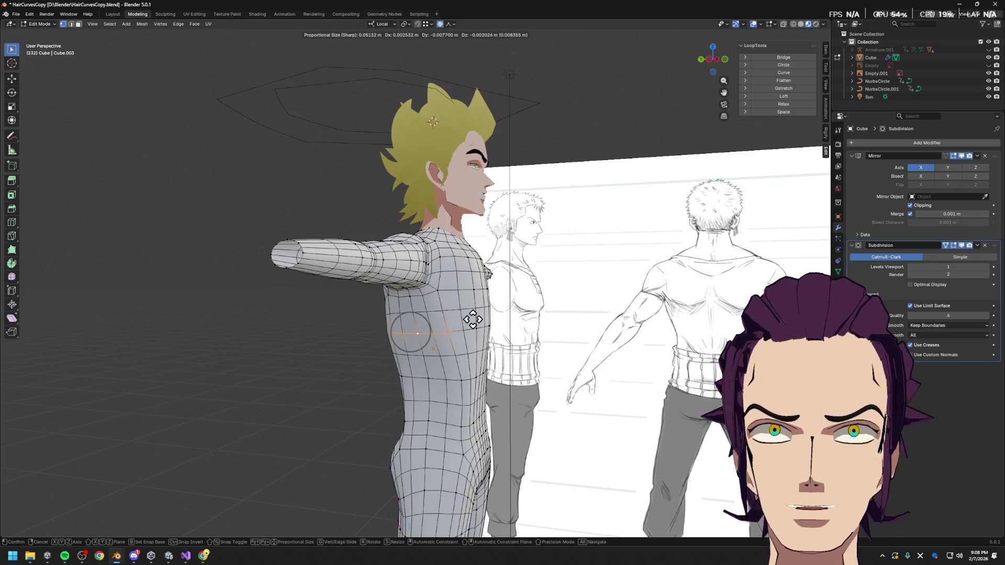
left_click(410, 330)
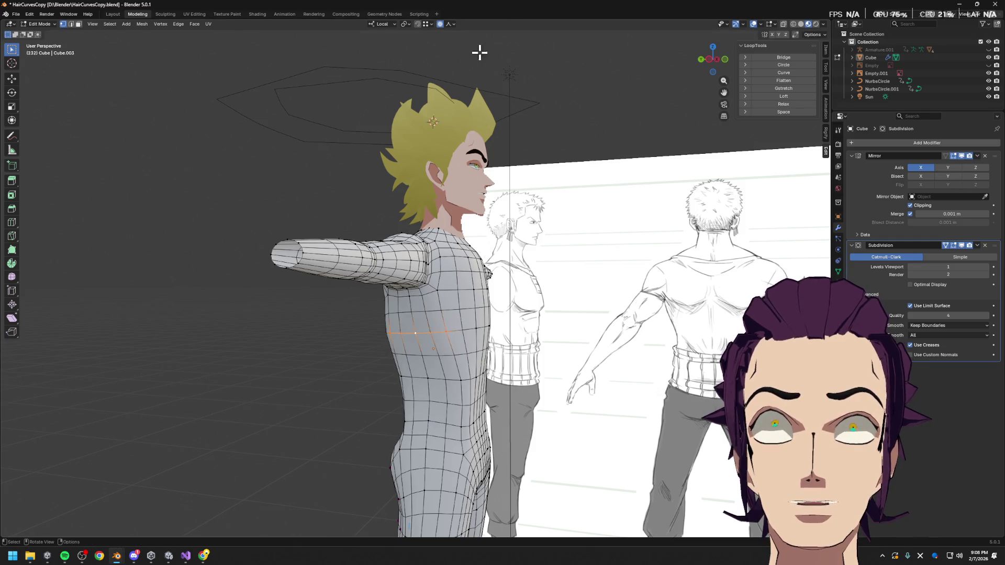
key("g")
key("z")
key("z")
key("Escape")
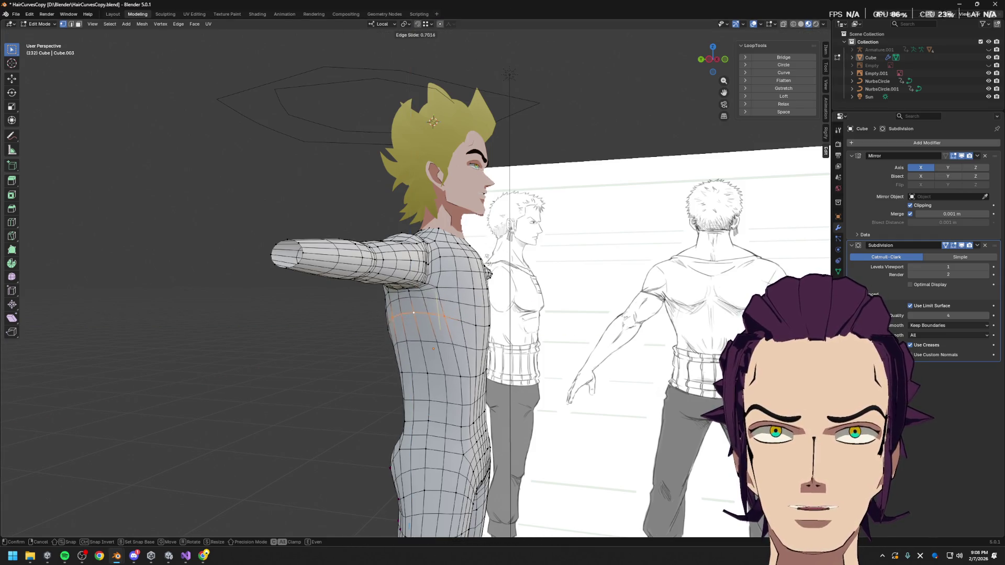
middle_click_drag(513, 270, 431, 290)
left_click(431, 290)
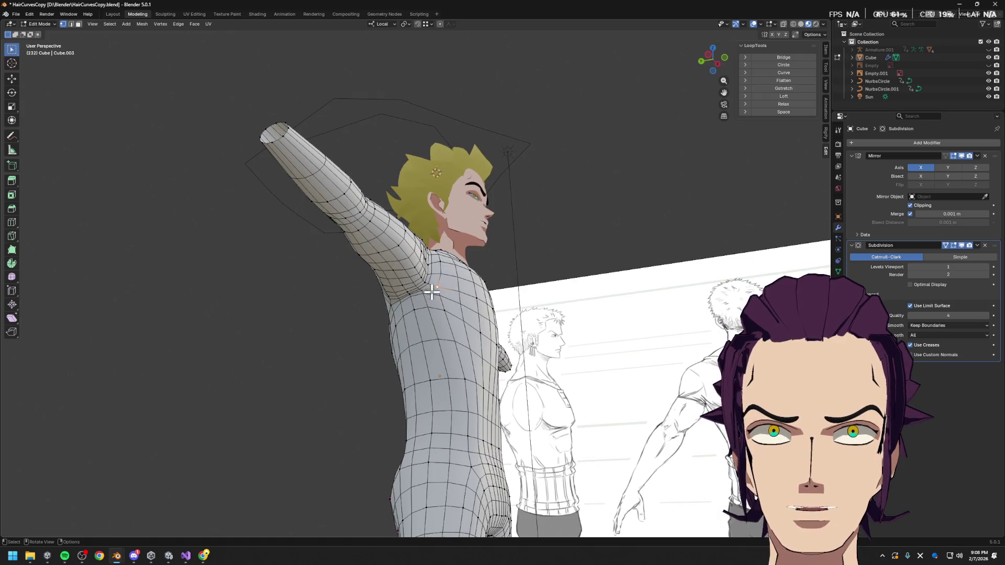
key("g")
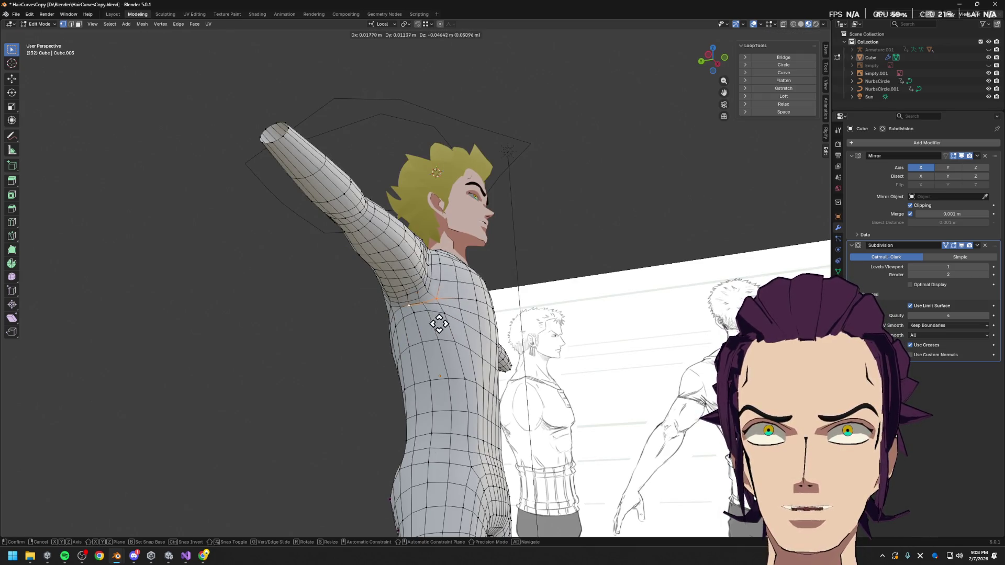
left_click(442, 325)
mouse_move(441, 325)
middle_mouse_down()
mouse_move(492, 324)
mouse_move(474, 328)
mouse_move(479, 312)
mouse_move(460, 333)
middle_mouse_up()
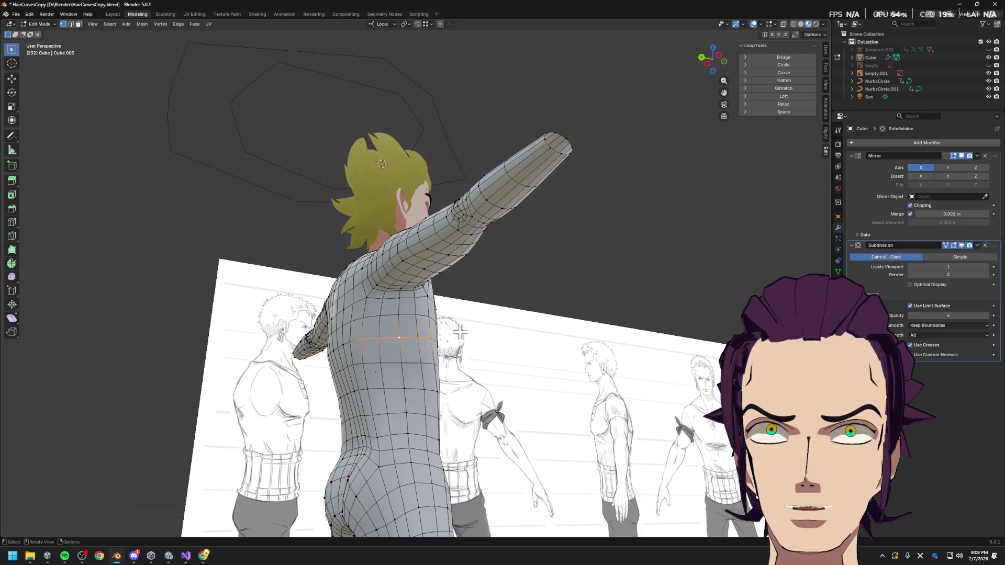
key("g")
key("g")
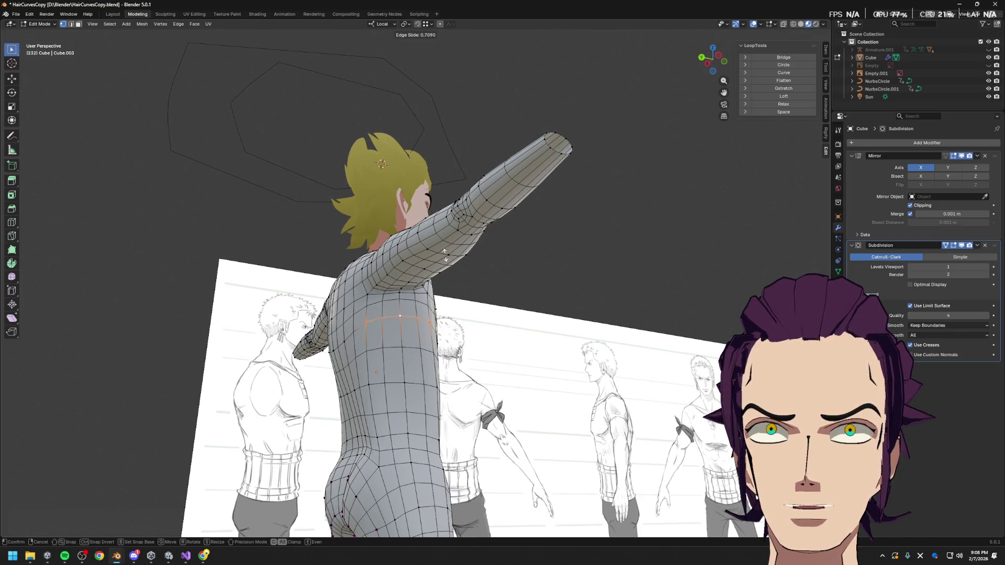
left_click(444, 259)
left_click(401, 313)
key("g")
key("g")
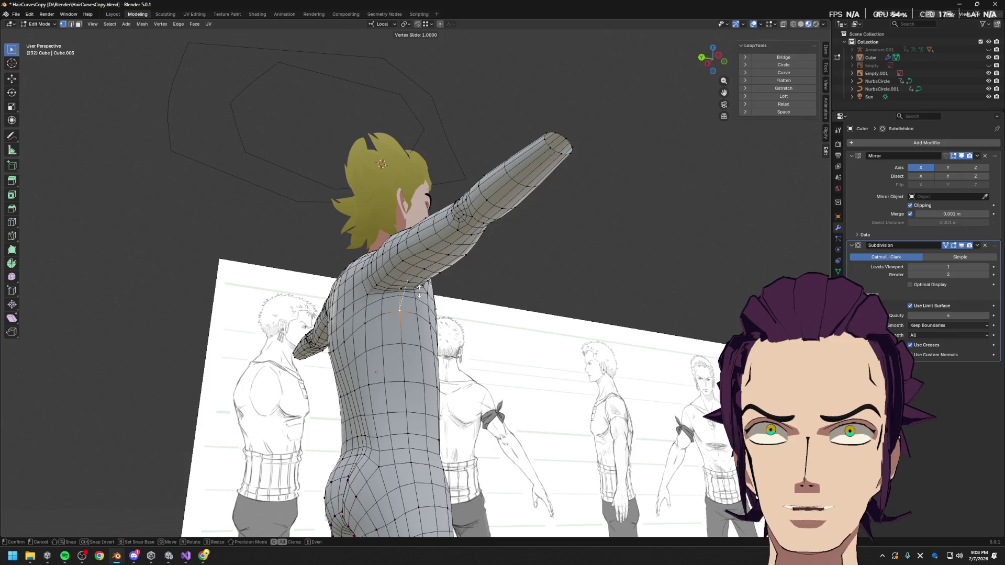
left_click(420, 293)
middle_click_drag(420, 292, 448, 346)
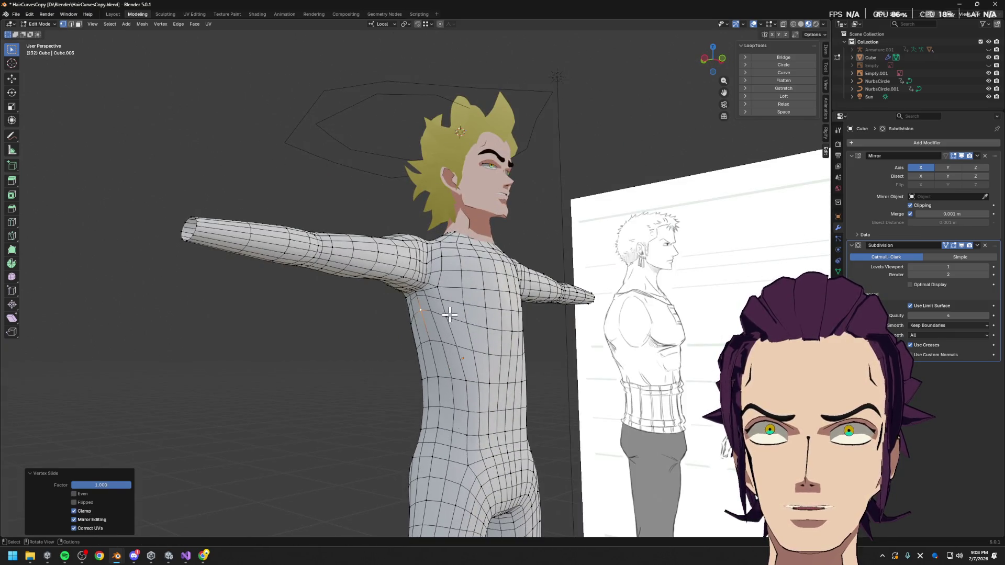
key("g")
key("g")
left_click(450, 291)
key("g")
key("g")
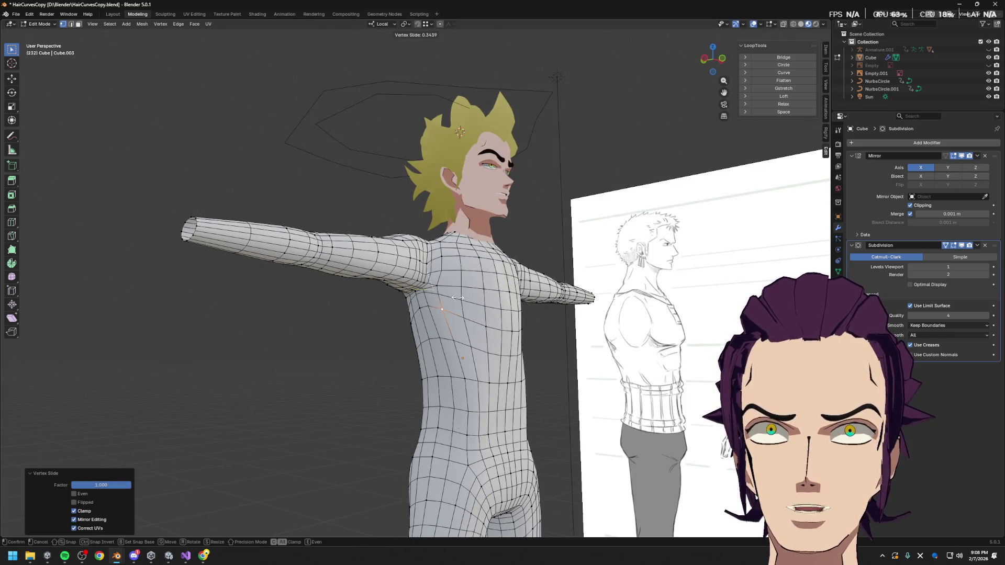
left_click(445, 300)
middle_click_drag(449, 299, 532, 322)
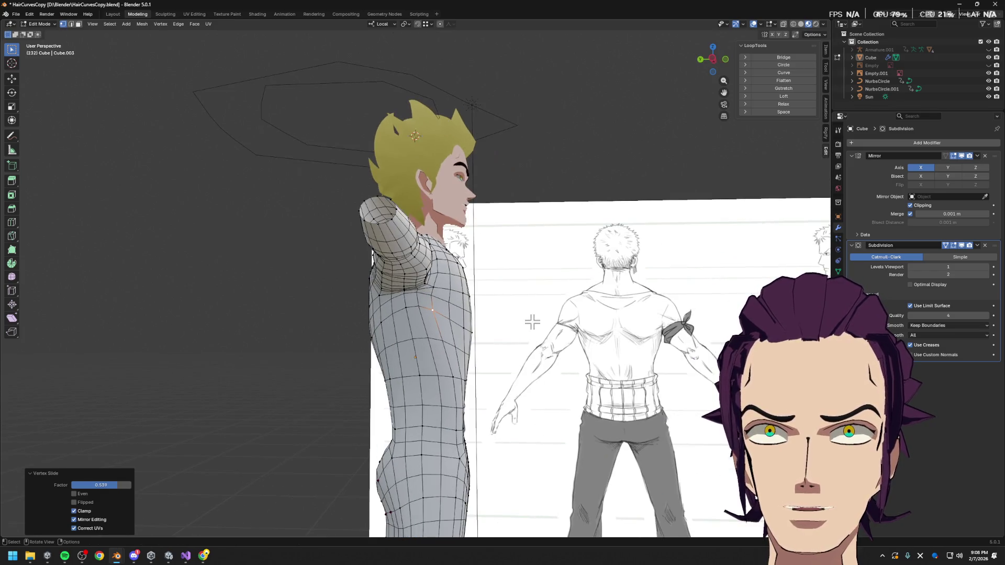
middle_click_drag(465, 329, 478, 332)
key("g")
key("g")
left_click(484, 289)
mouse_move(485, 288)
middle_mouse_down()
mouse_move(468, 290)
mouse_move(454, 318)
middle_mouse_up()
key("g")
key("g")
left_click(455, 299)
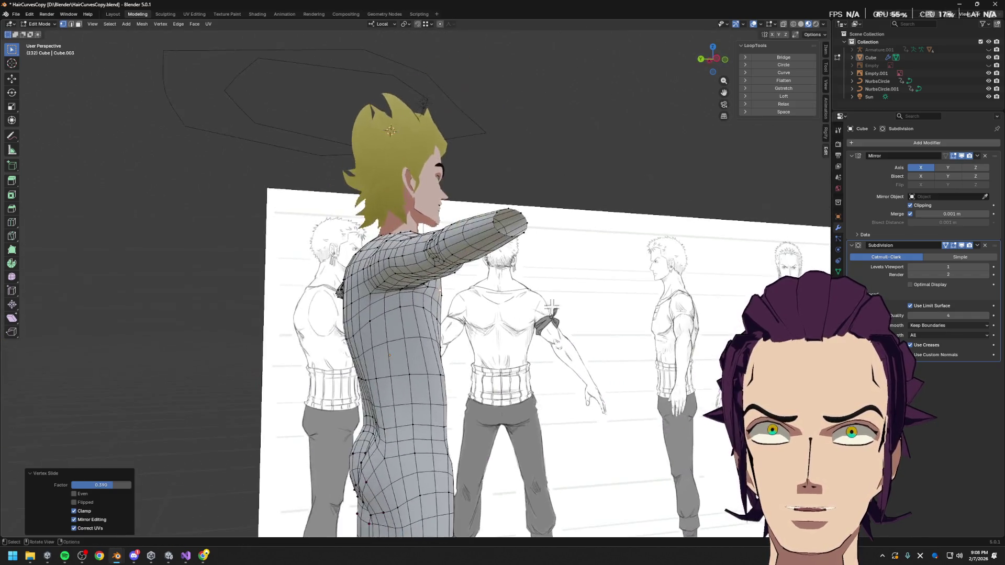
left_click(459, 320)
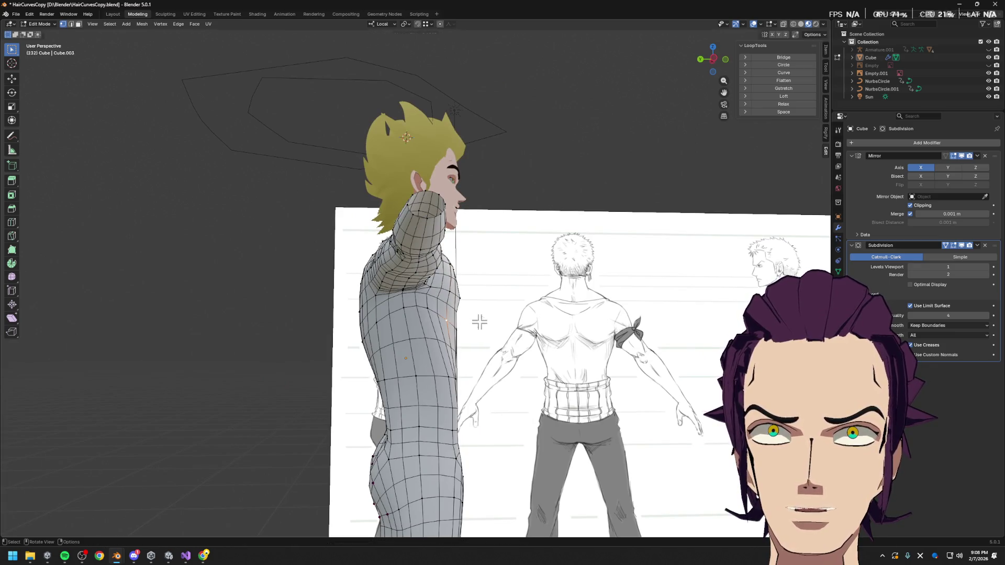
key("g")
key("g")
left_click(452, 314)
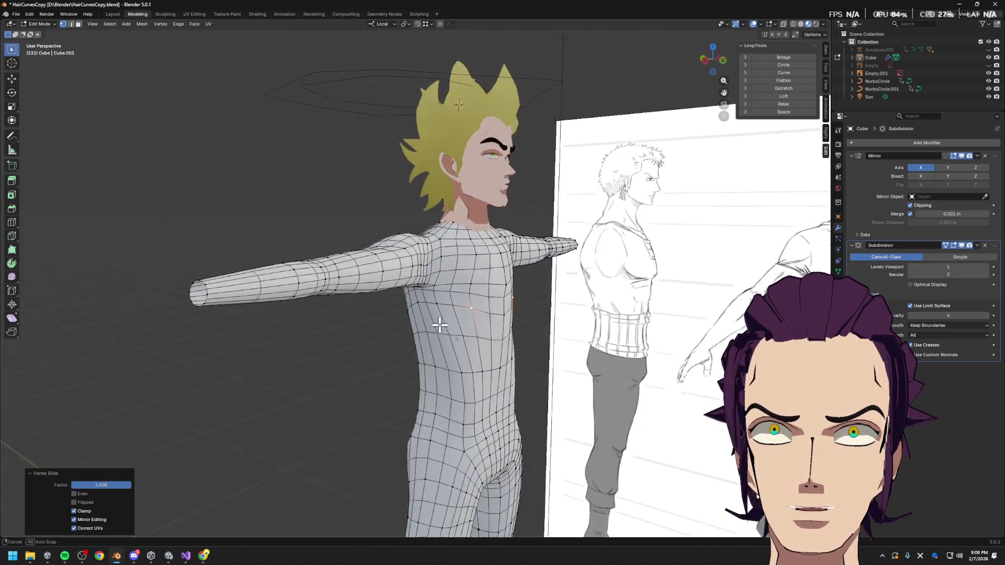
middle_click_drag(452, 314, 413, 319)
key("ctrl+r")
left_click(466, 323)
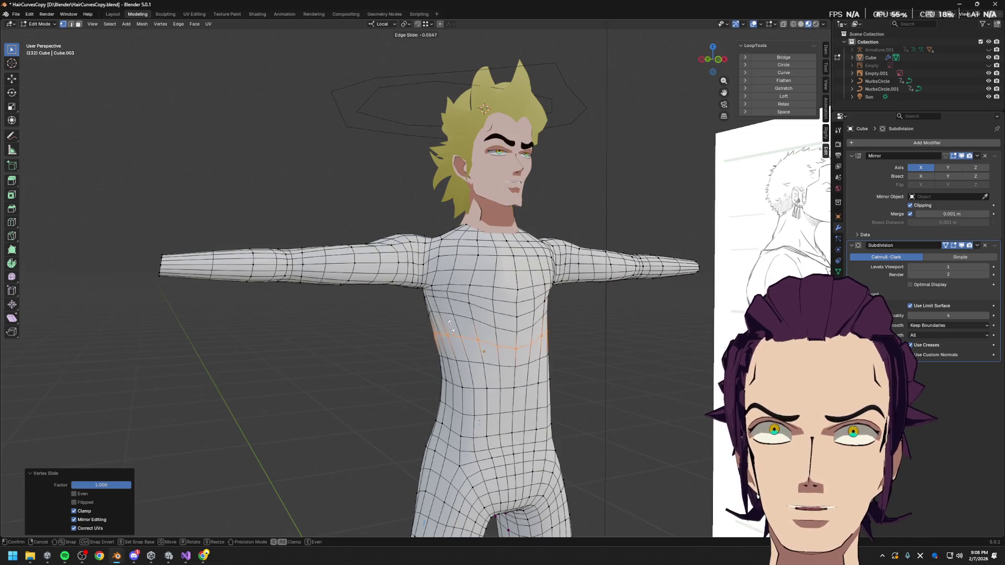
left_click(458, 319)
middle_click_drag(459, 319, 510, 311)
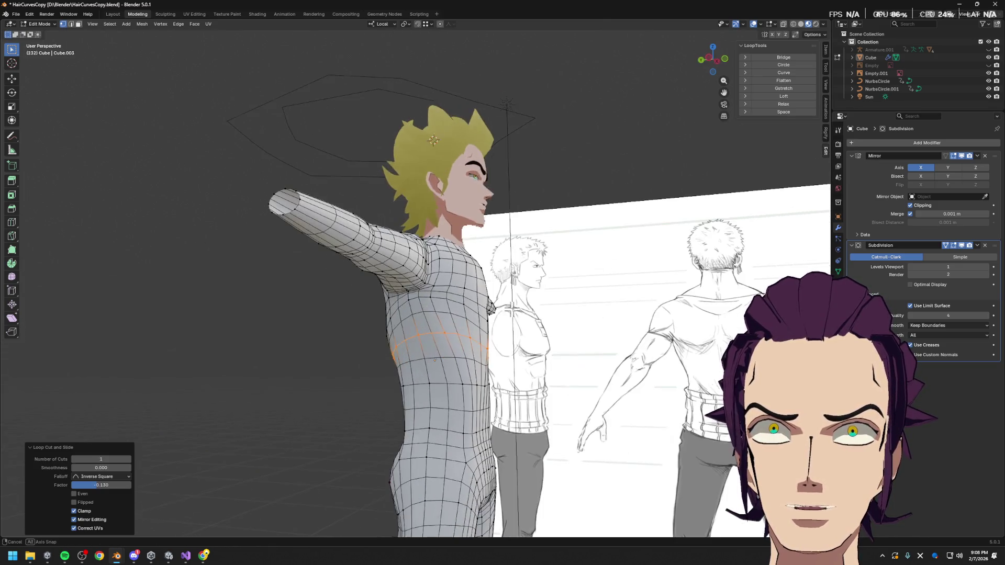
left_click(438, 306)
key("shift+v")
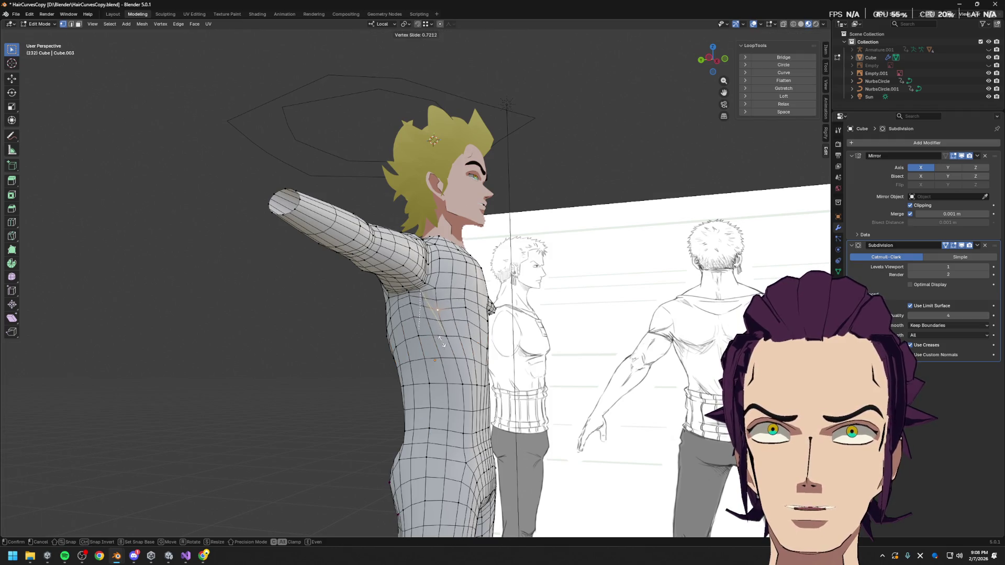
left_click(442, 341)
mouse_move(443, 341)
middle_mouse_down()
mouse_move(482, 369)
mouse_move(562, 362)
middle_mouse_up()
key("ctrl+z")
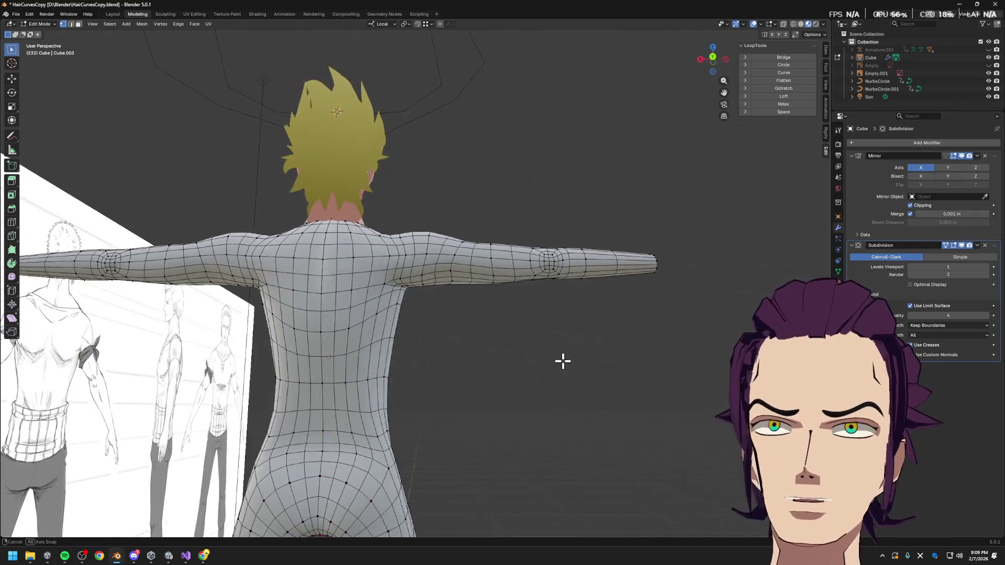
mouse_move(385, 293)
middle_mouse_down()
mouse_move(386, 318)
mouse_move(268, 343)
middle_mouse_up()
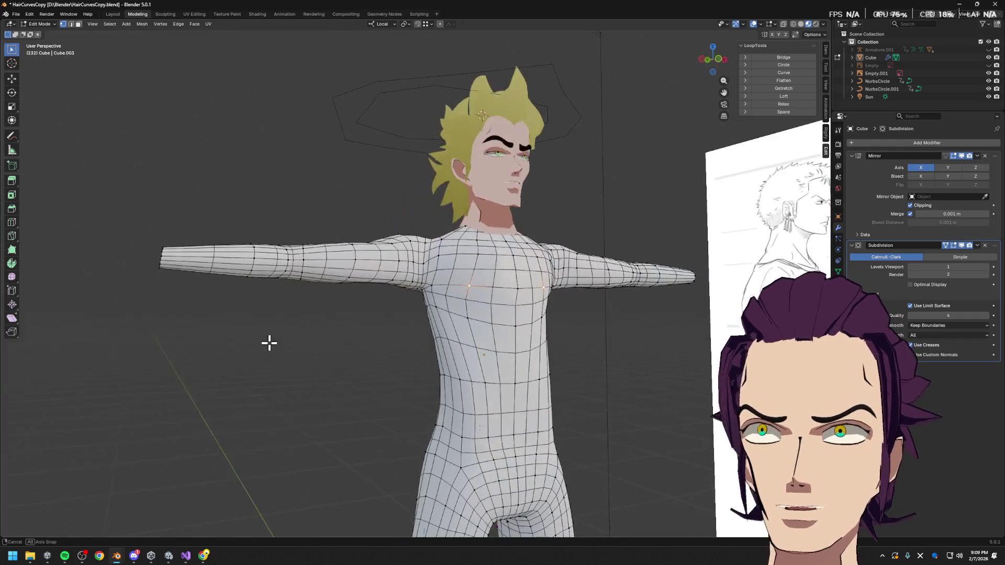
scroll(521, 314, "down", 3)
scroll(539, 307, "down", 2)
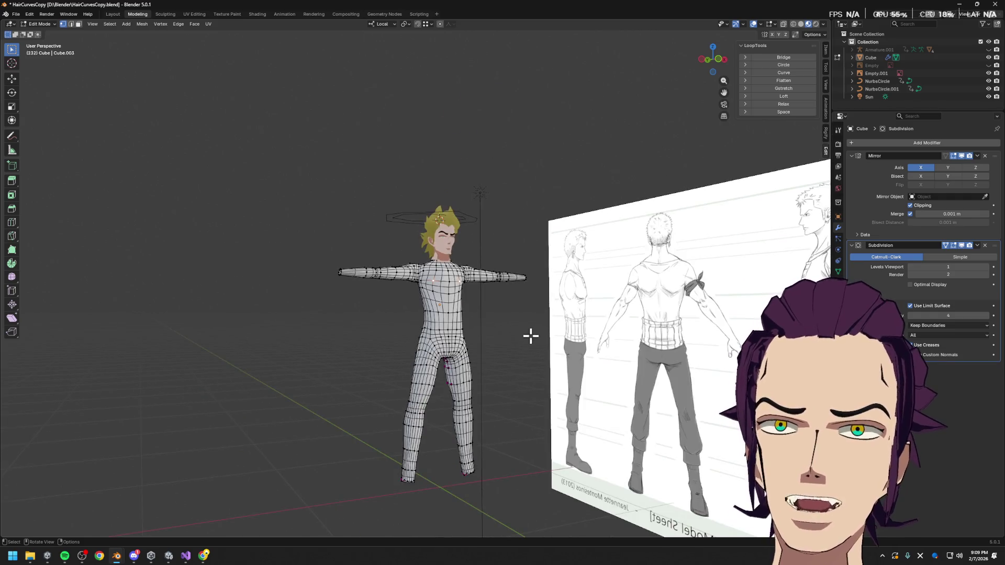
key("Tab")
mouse_move(514, 343)
middle_mouse_down()
mouse_move(558, 369)
mouse_move(512, 352)
middle_mouse_up()
key("Tab")
key("Tab")
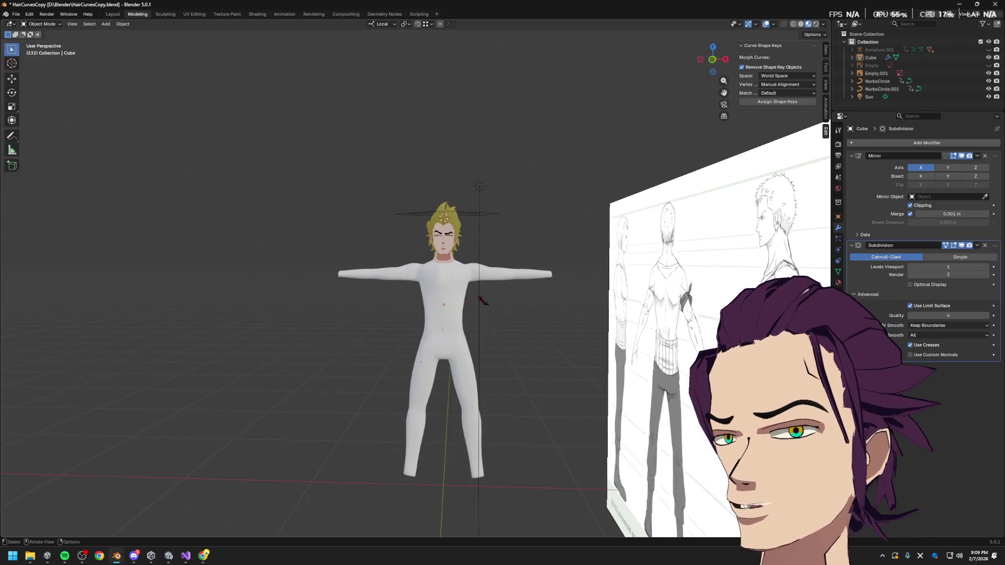
scroll(486, 268, "up", 3)
mouse_move(486, 268)
middle_mouse_down()
mouse_move(585, 272)
mouse_move(552, 310)
middle_mouse_up()
key("Tab")
scroll(445, 281, "up", 2)
middle_click_drag(444, 280, 400, 292)
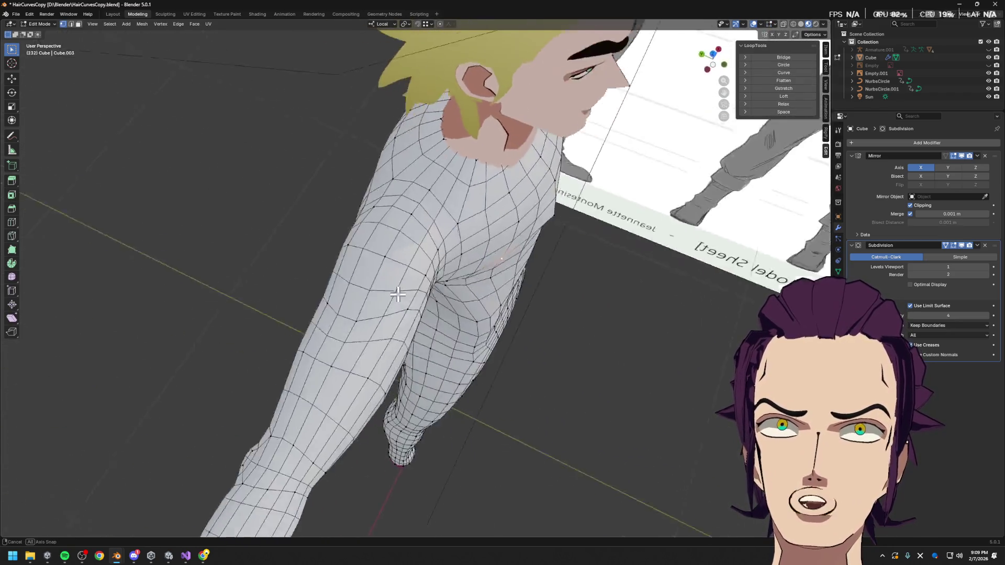
scroll(412, 248, "up", 2)
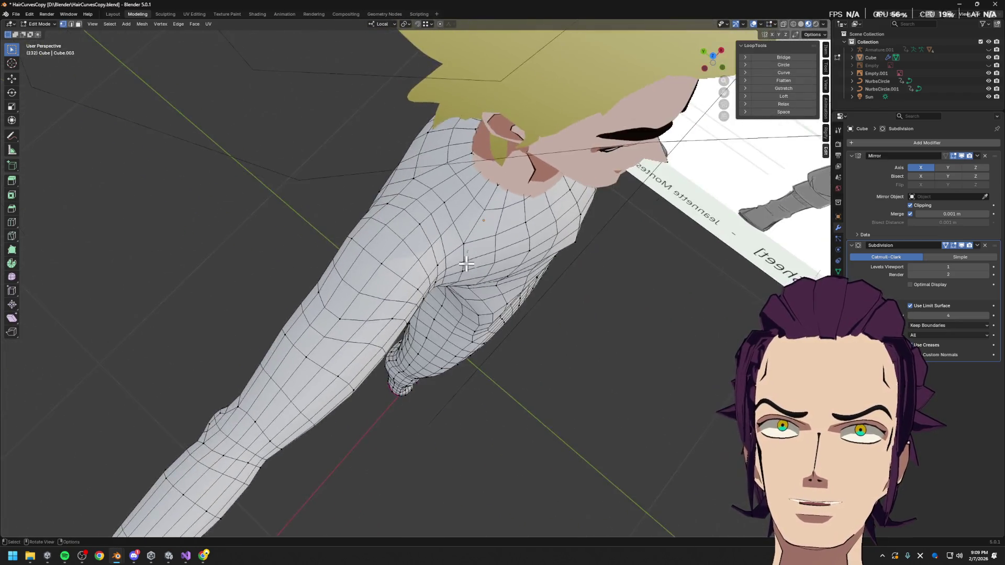
mouse_move(447, 251)
middle_mouse_down()
mouse_move(436, 243)
mouse_move(462, 220)
mouse_move(512, 217)
mouse_move(433, 249)
mouse_move(461, 264)
mouse_move(457, 281)
mouse_move(431, 228)
mouse_move(348, 259)
mouse_move(484, 311)
mouse_move(502, 290)
middle_mouse_up()
left_click(447, 218)
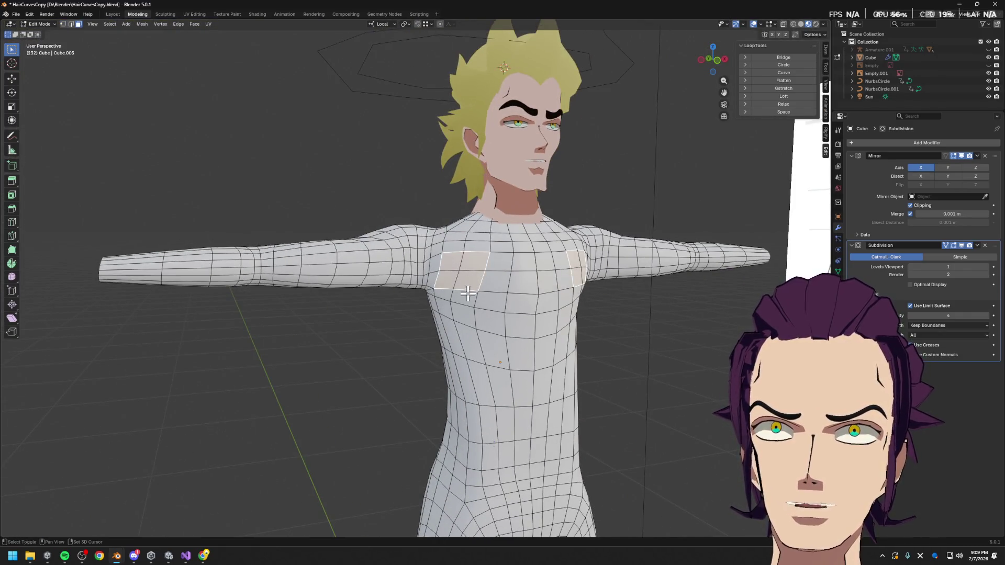
- Move the selected chest faces back along the local Y axis after discarding an X-axis attempt
mouse_move(458, 309)
middle_mouse_down()
mouse_move(523, 319)
mouse_move(487, 308)
middle_mouse_up()
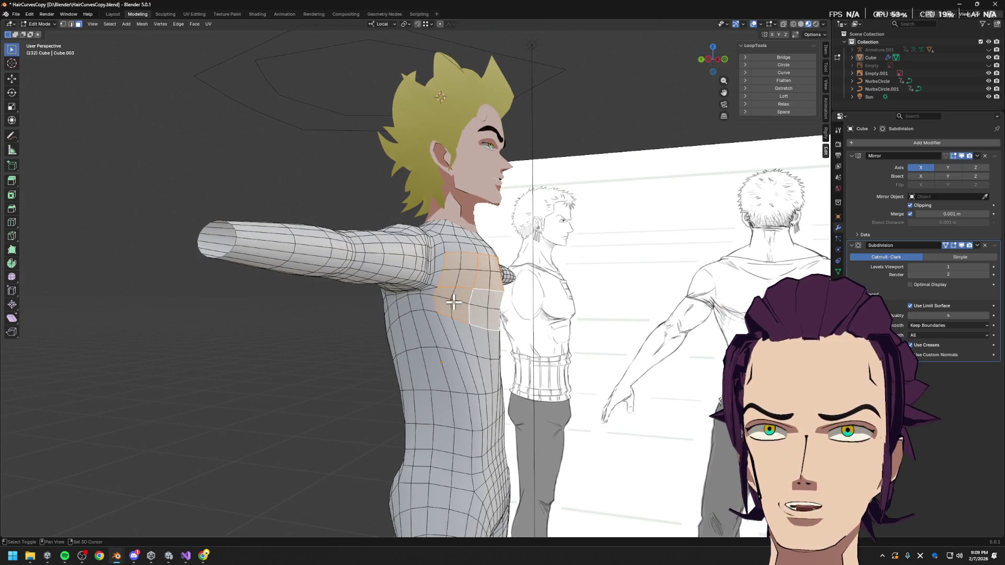
key("g")
key("x")
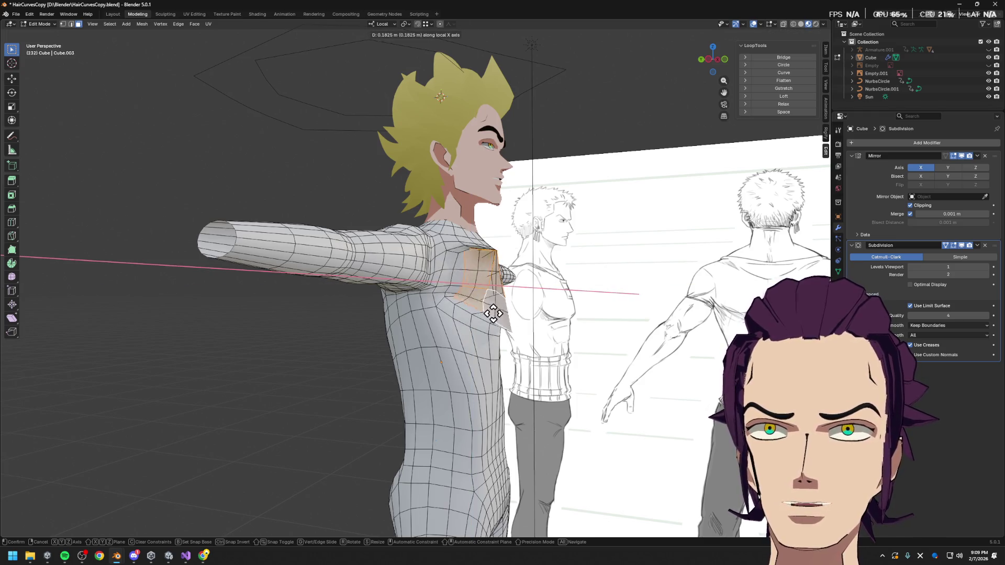
right_click(492, 314)
key("g")
key("x")
key("x")
mouse_move(528, 314)
middle_mouse_down()
mouse_move(555, 312)
mouse_move(561, 254)
middle_mouse_up()
key("y")
left_click(574, 313)
- Shift the chest faces along the vertical axis and compare with the side reference
key("g")
key("x")
key("z")
left_click(545, 212)
mouse_move(545, 213)
middle_mouse_down()
mouse_move(506, 301)
mouse_move(539, 269)
mouse_move(505, 243)
middle_mouse_up()
mouse_move(542, 204)
middle_mouse_down()
mouse_move(543, 193)
mouse_move(563, 195)
middle_mouse_up()
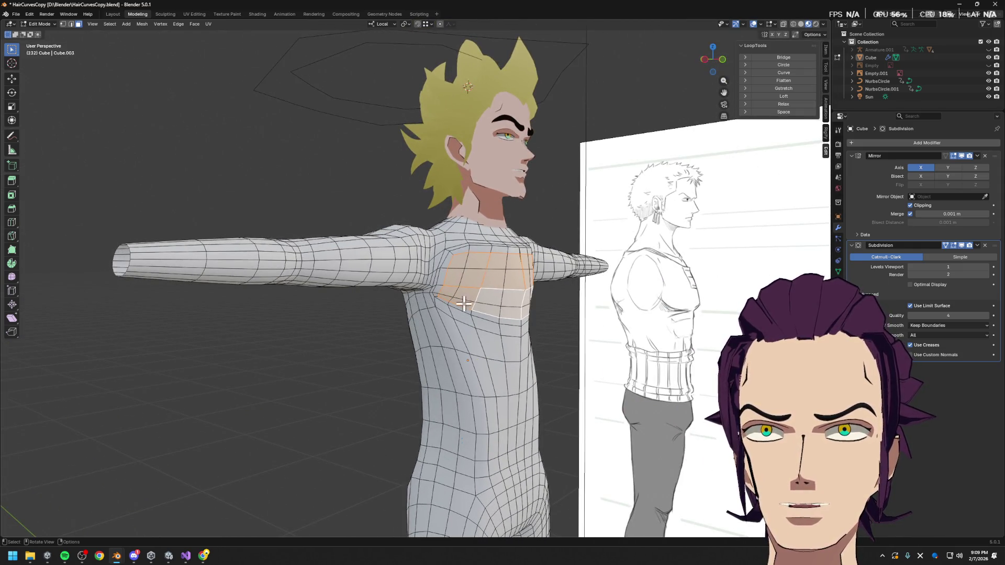
scroll(464, 303, "up", 3)
- Cancel a torso loop cut, scale the chest faces down to about 0.6 and lower them slightly on Z
key("ctrl+r")
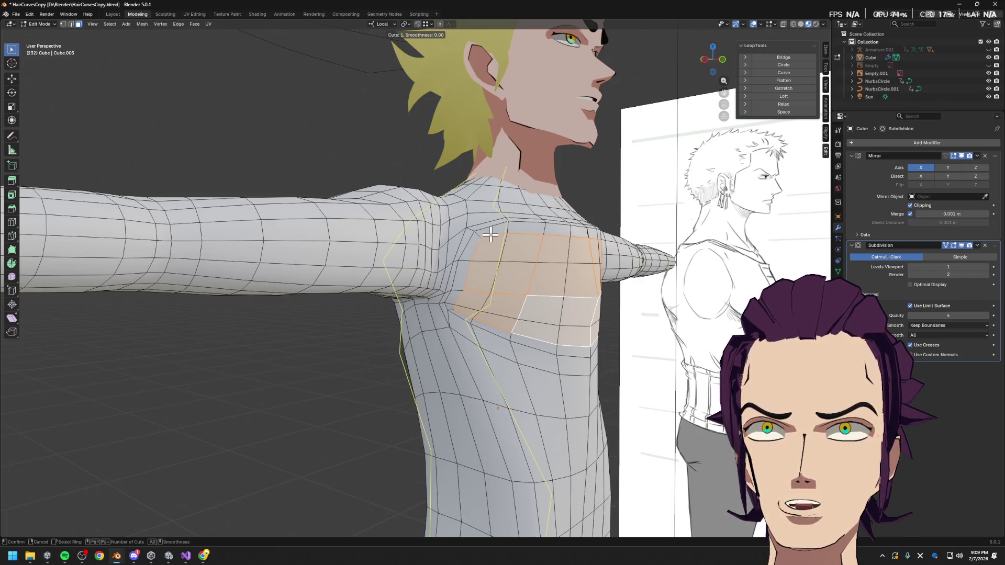
key("Escape")
middle_click_drag(493, 228, 483, 302)
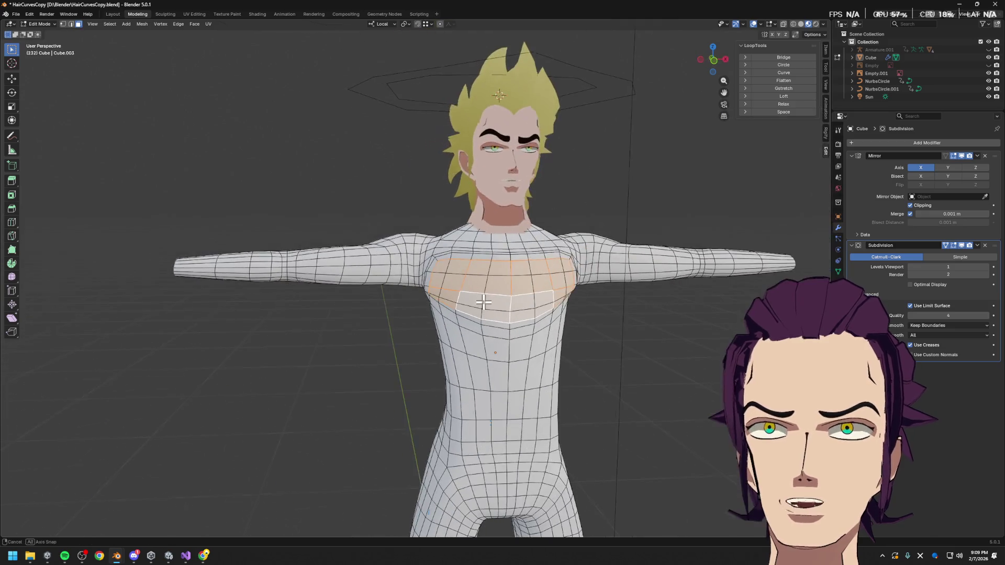
key("s")
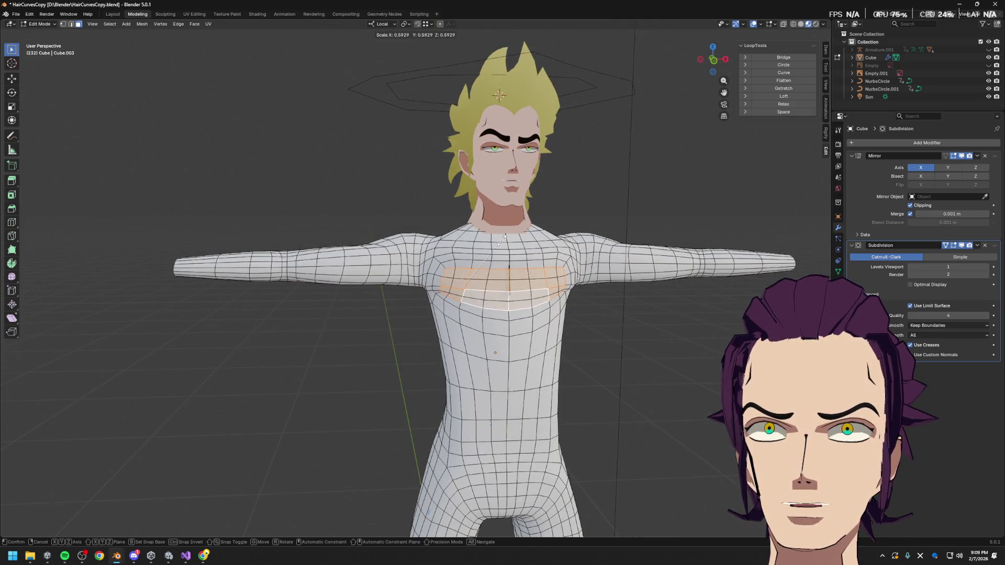
left_click(503, 238)
key("g")
key("z")
left_click(510, 238)
mouse_move(510, 238)
middle_mouse_down()
mouse_move(539, 273)
mouse_move(606, 308)
middle_mouse_up()
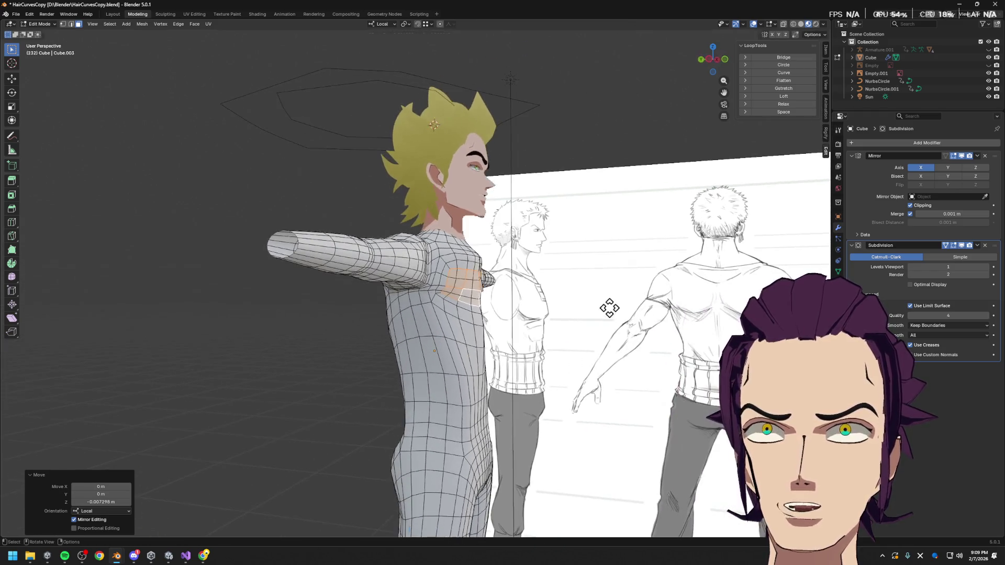
- Pull the chest faces back on local Y, flatten them with a Y scale and reposition them in depth
key("g")
key("y")
key("y")
key("y")
left_click(606, 241)
middle_click_drag(606, 241, 599, 252)
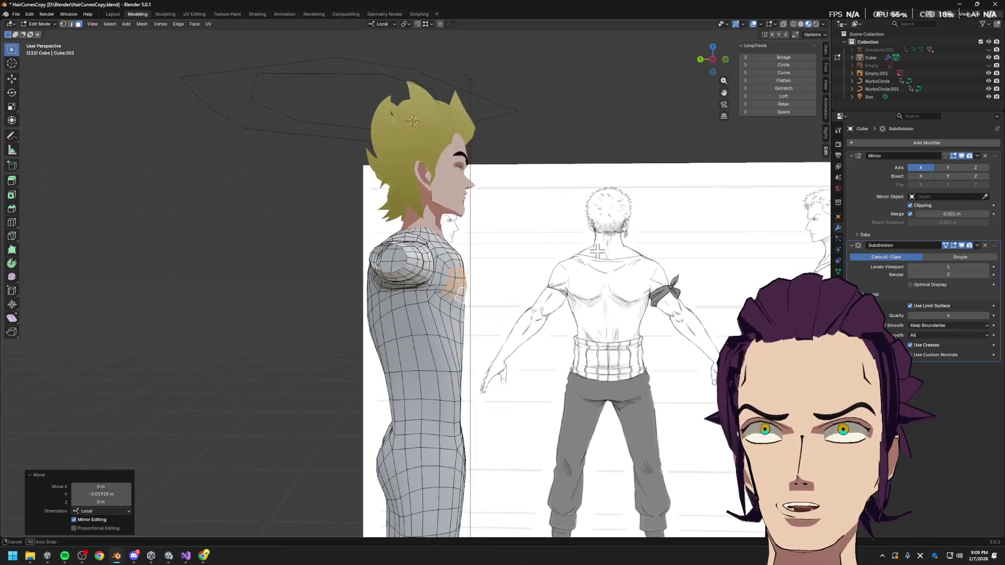
key("s")
key("y")
left_click(471, 276)
key("g")
key("y")
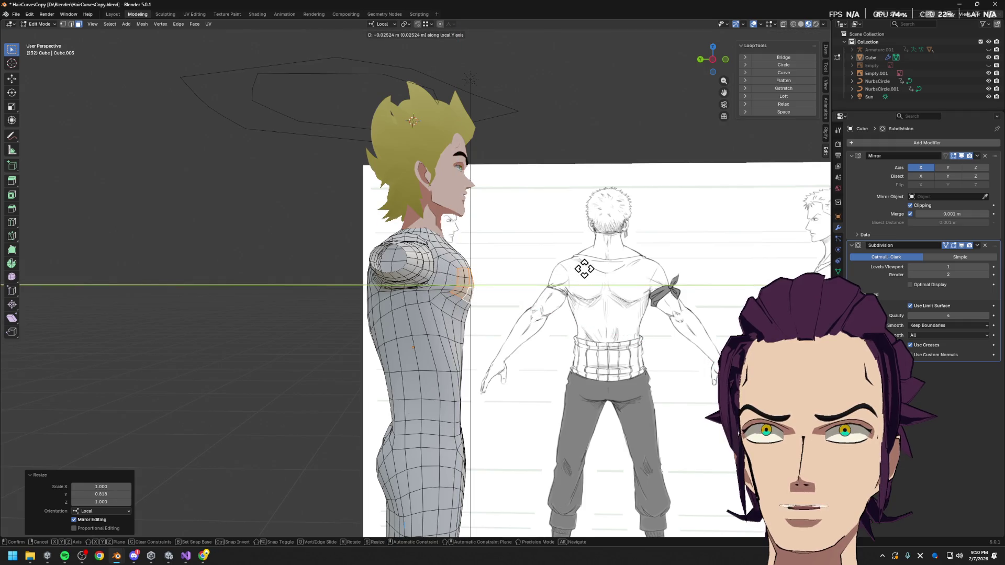
left_click(578, 278)
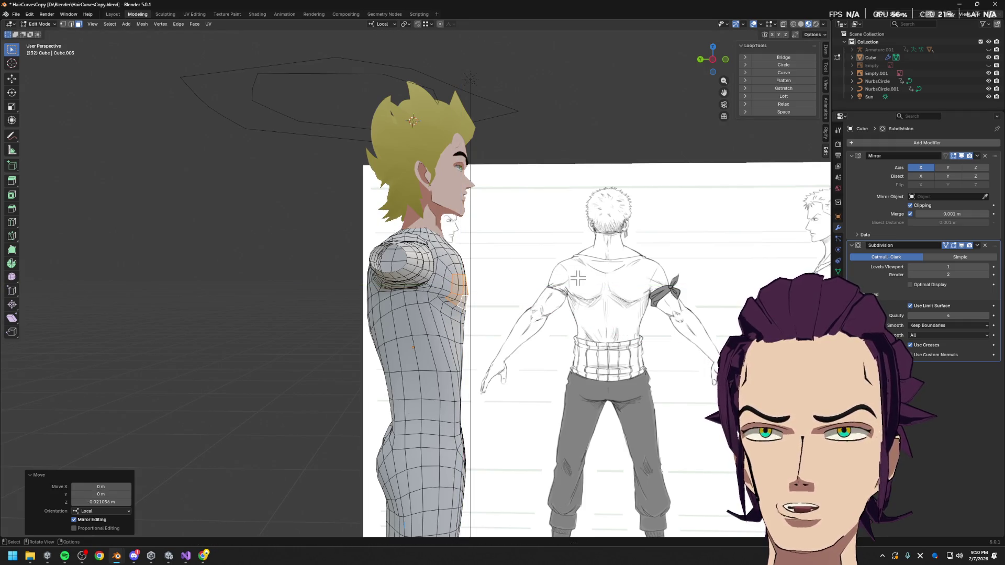
- In edge mode, lower the selected edges and the torso-side edge loop on Z, then go to left side view
key("2")
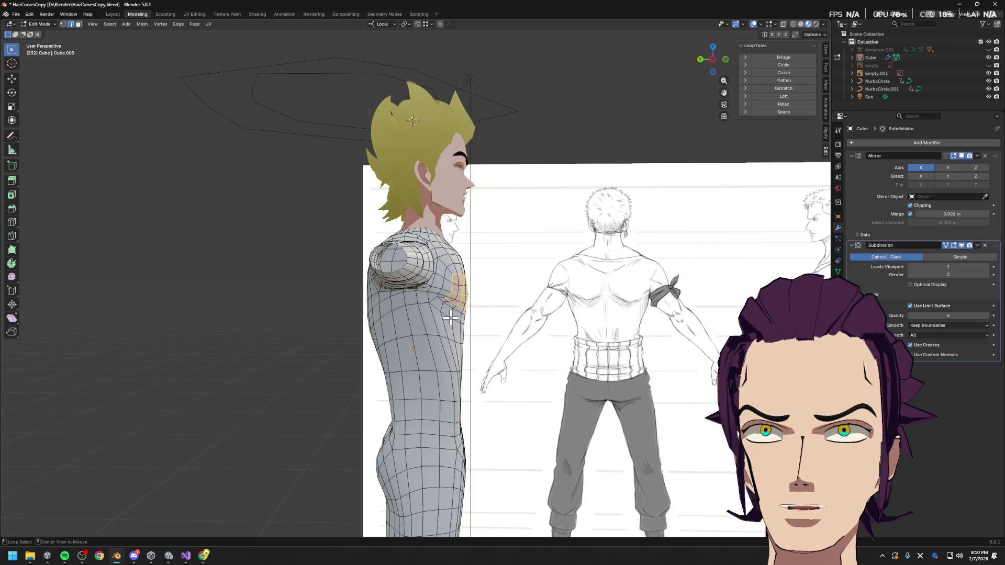
key("g")
key("z")
left_click(475, 308)
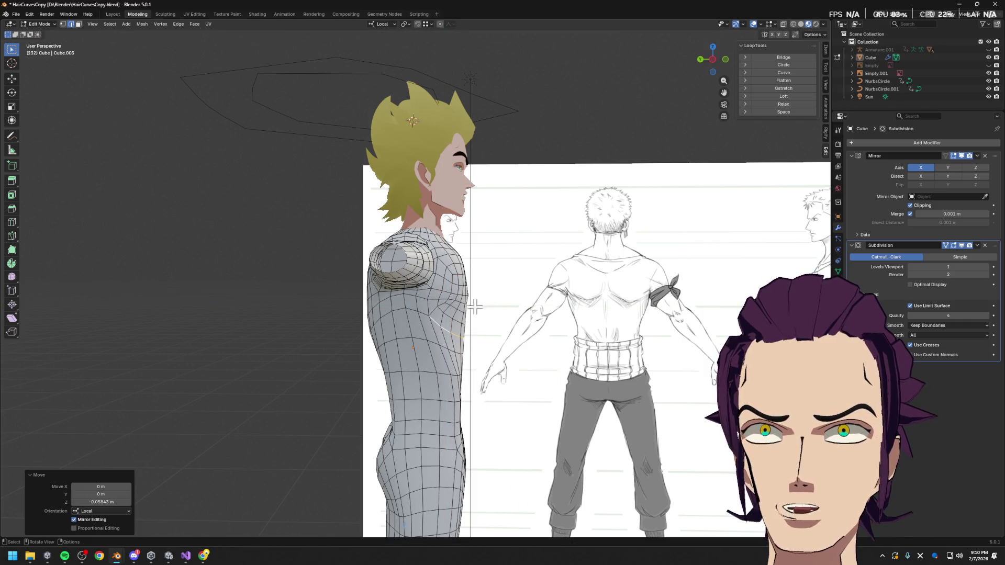
left_click(457, 311, "alt")
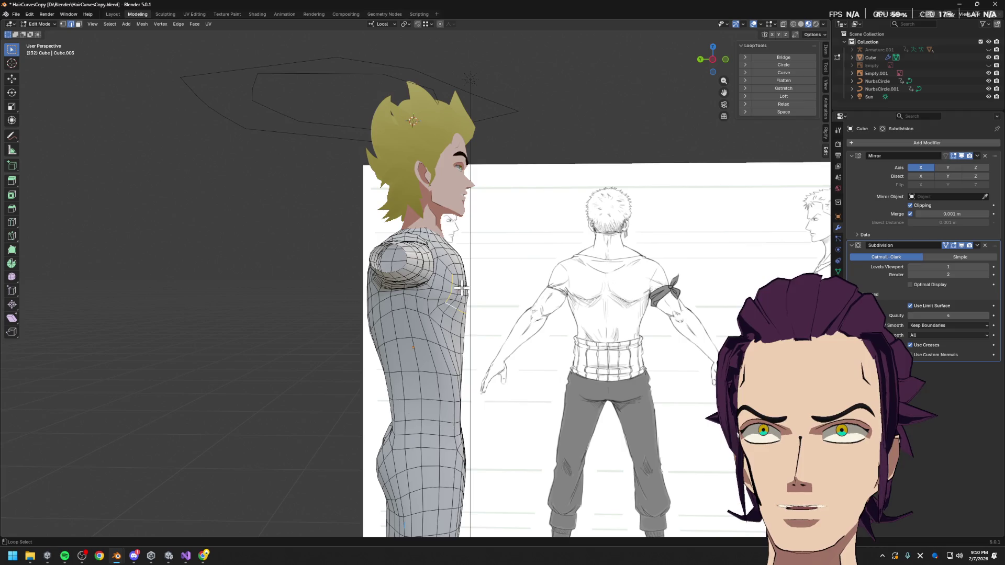
key("g")
key("z")
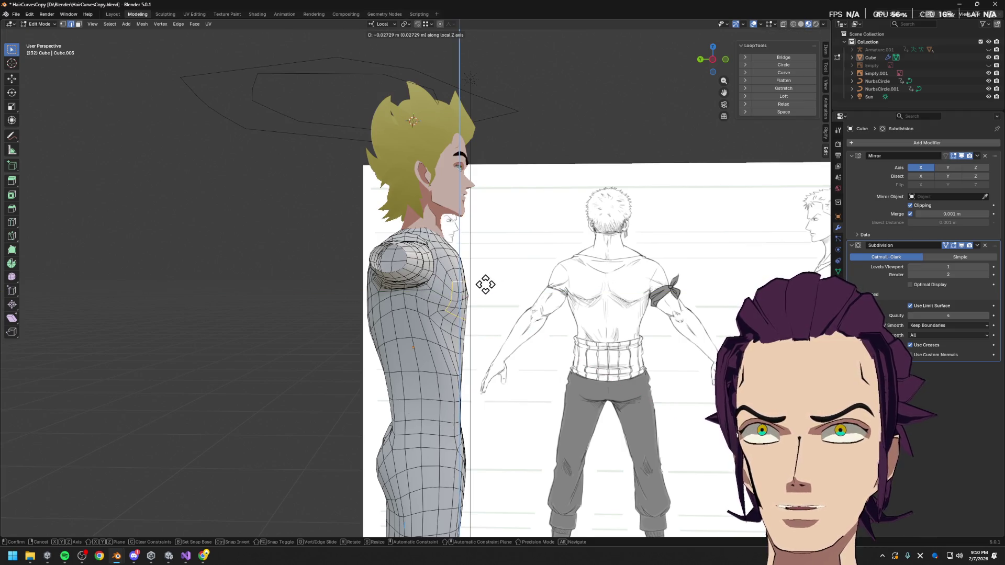
left_click(483, 282)
key("ctrl+KP_3")
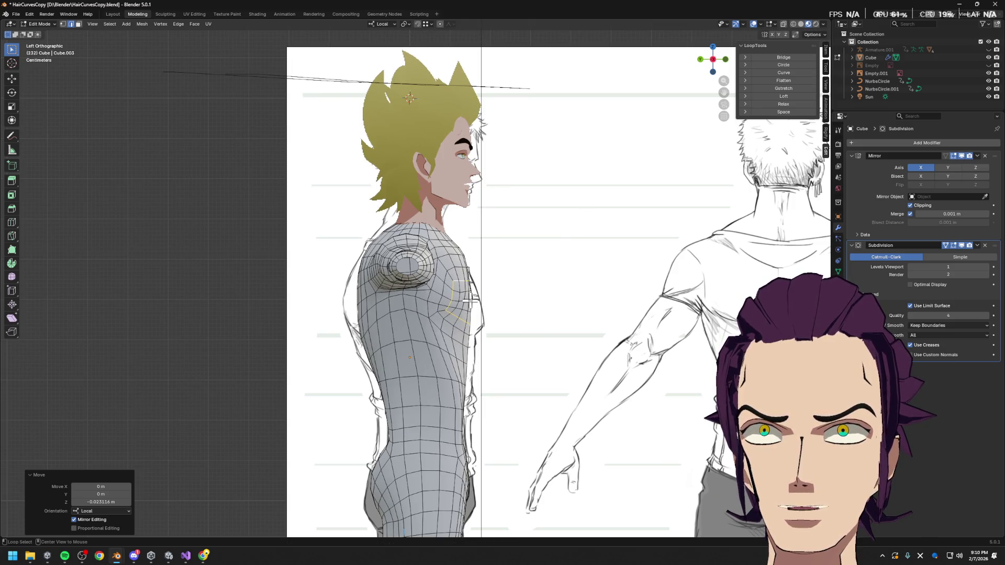
- Edge-slide the side loop, then set its depth and the next vertical torso loop's depth along local Y
key("g")
key("g")
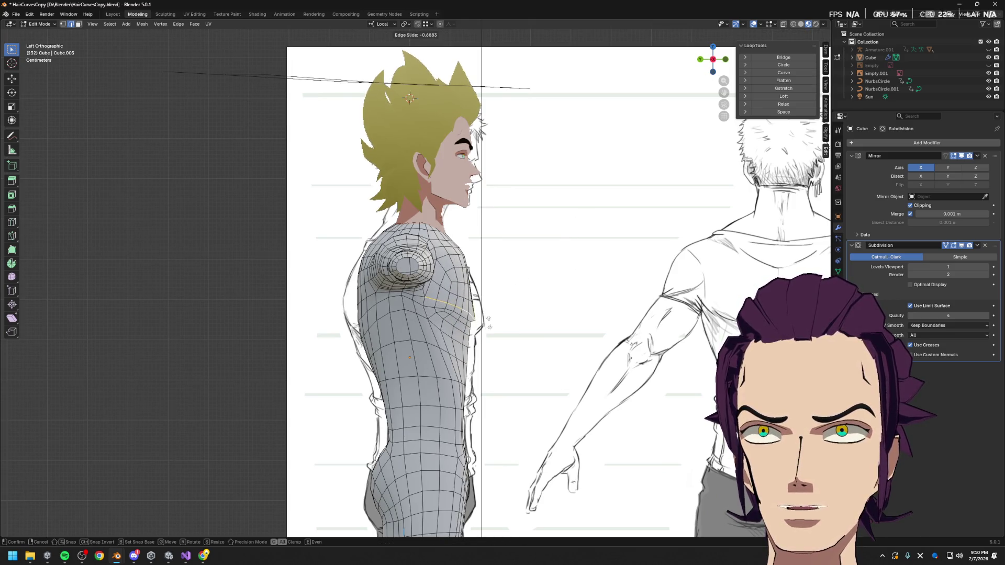
left_click(488, 329)
key("g")
key("y")
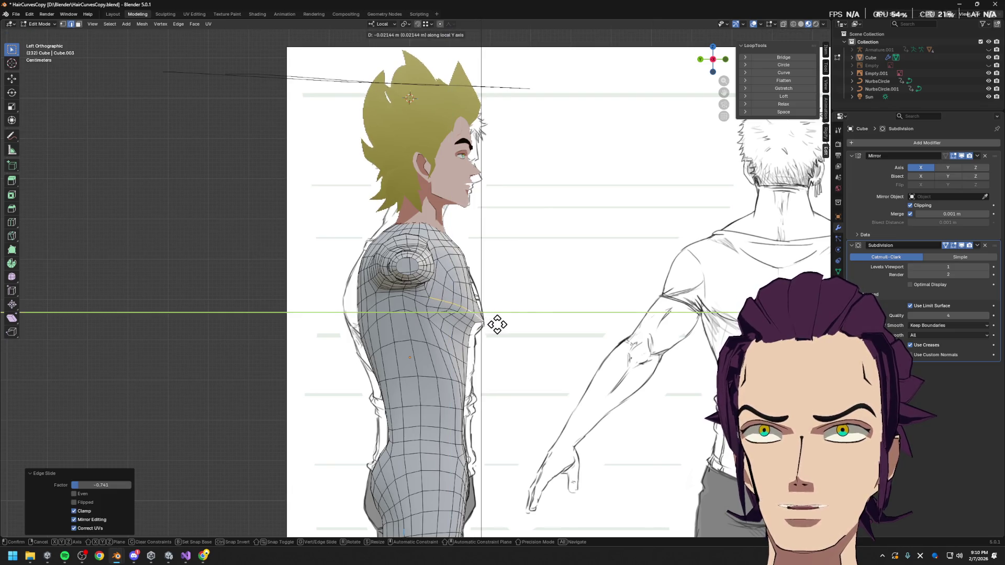
left_click(495, 320)
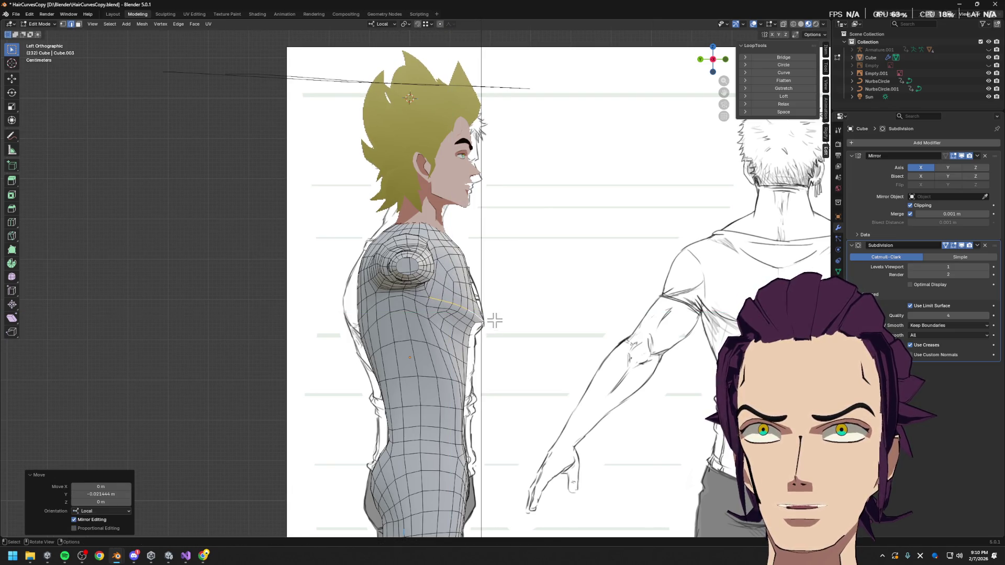
left_click(470, 297, "alt")
key("g")
key("y")
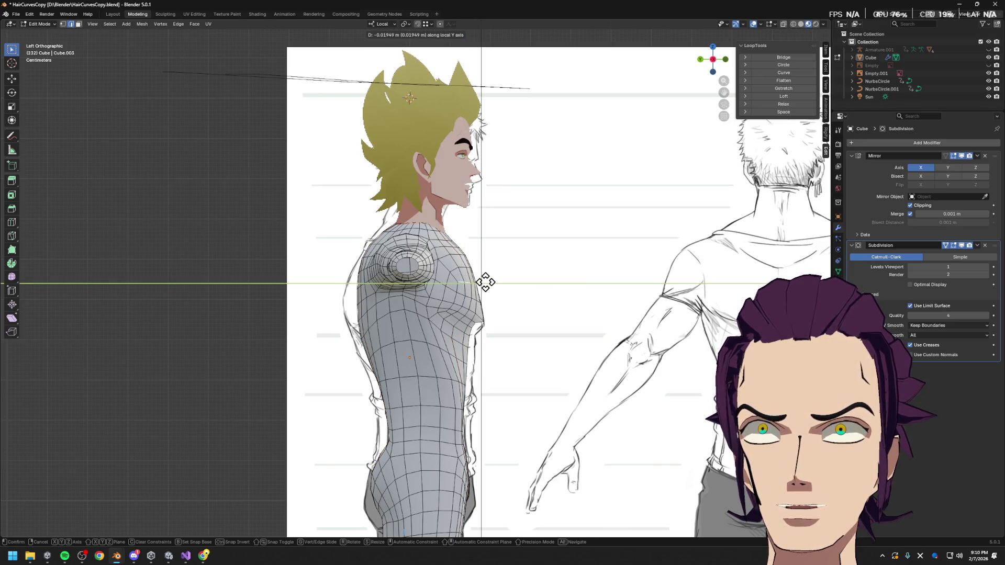
left_click(486, 282)
- Move another torso edge loop vertically on Z and then back along local Y toward the shoulder
left_click(456, 313, "alt")
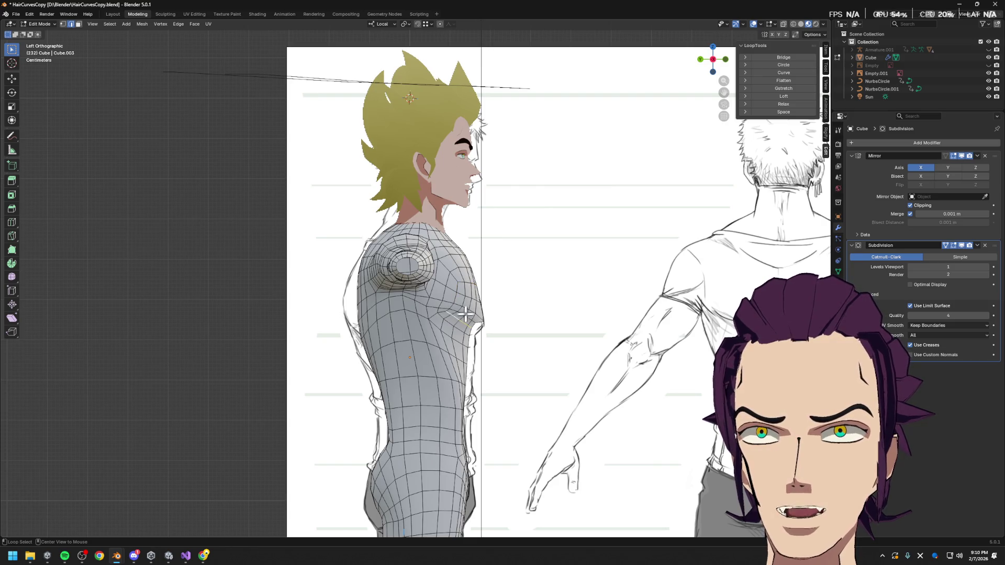
key("g")
key("z")
left_click(512, 324)
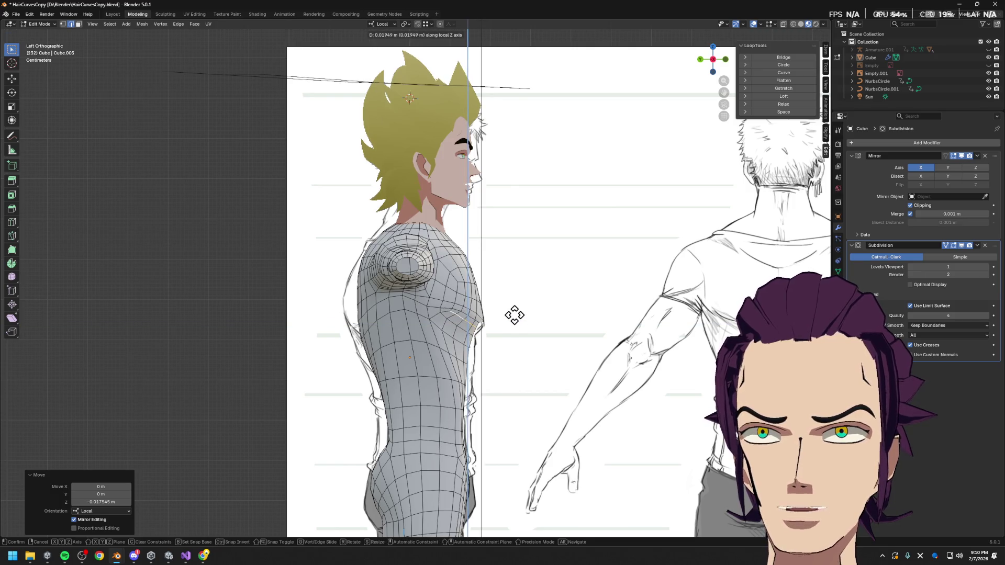
scroll(513, 318, "up", 2)
key("g")
key("y")
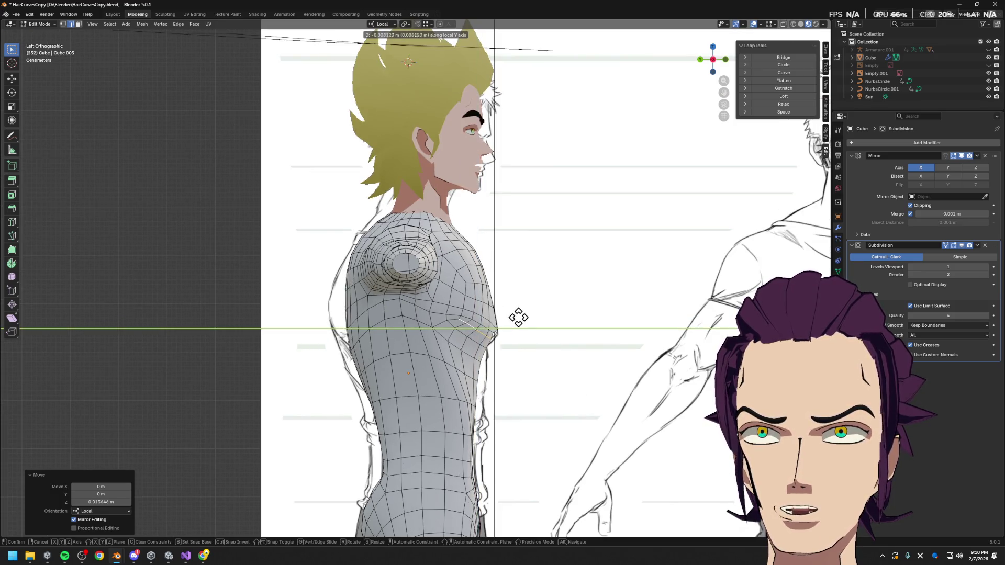
key("Escape")
key("g")
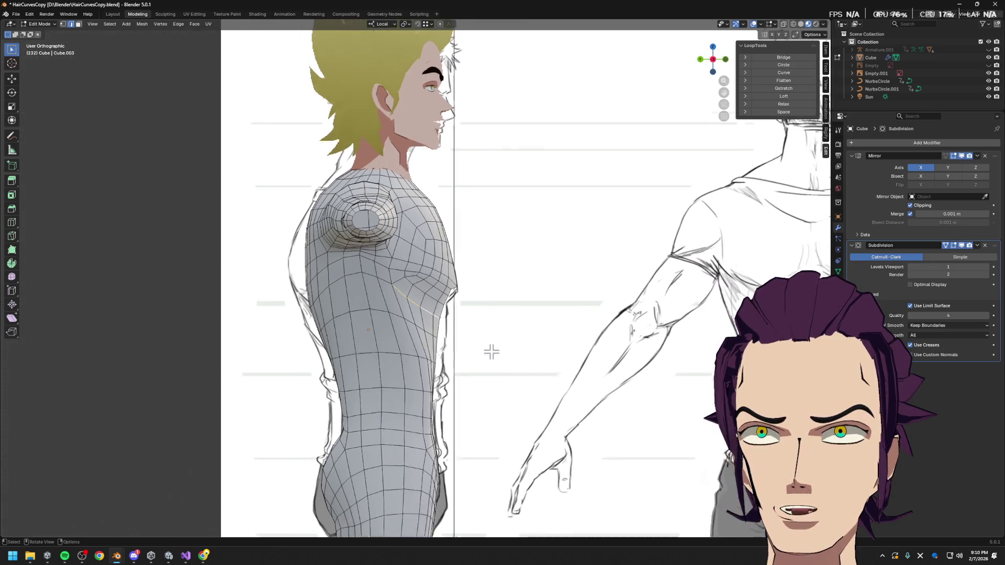
middle_click_drag(489, 352, 472, 314, "shift")
key("y")
left_click(477, 319)
- Edge-slide three horizontal shoulder loops into line with the side reference and return to perspective
left_click(395, 262, "alt")
left_click(379, 230, "alt")
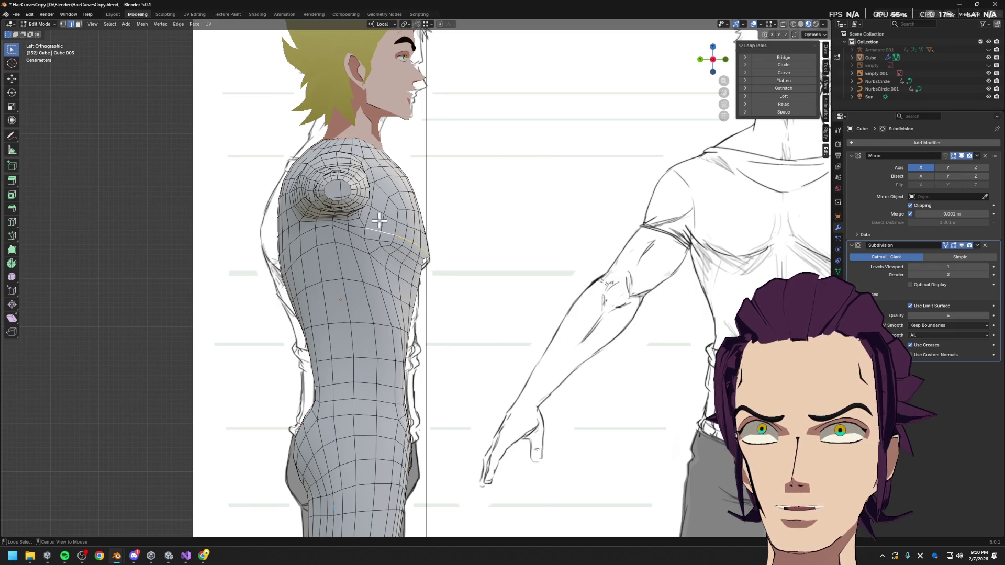
key("g")
key("g")
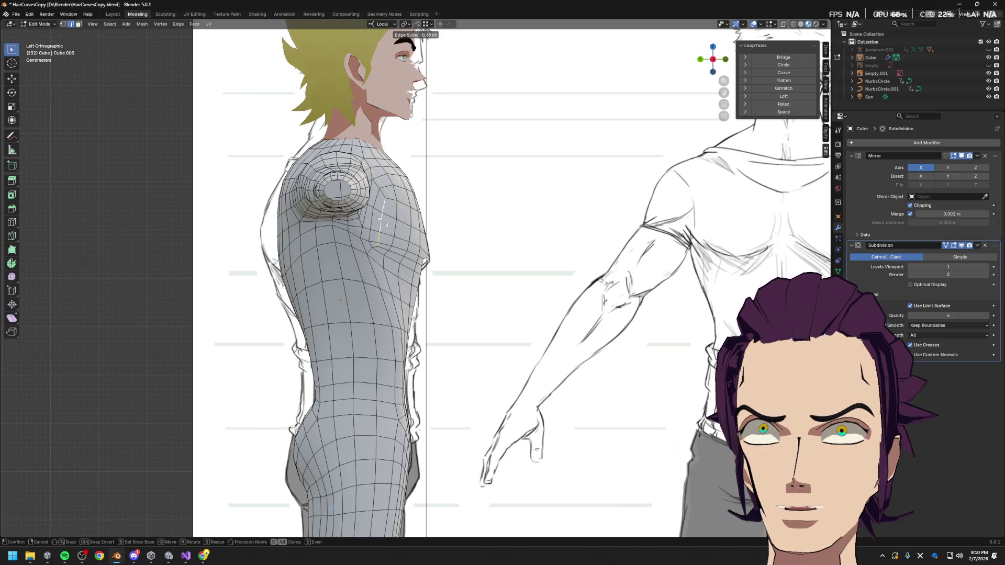
left_click(393, 211)
left_click(401, 191, "alt")
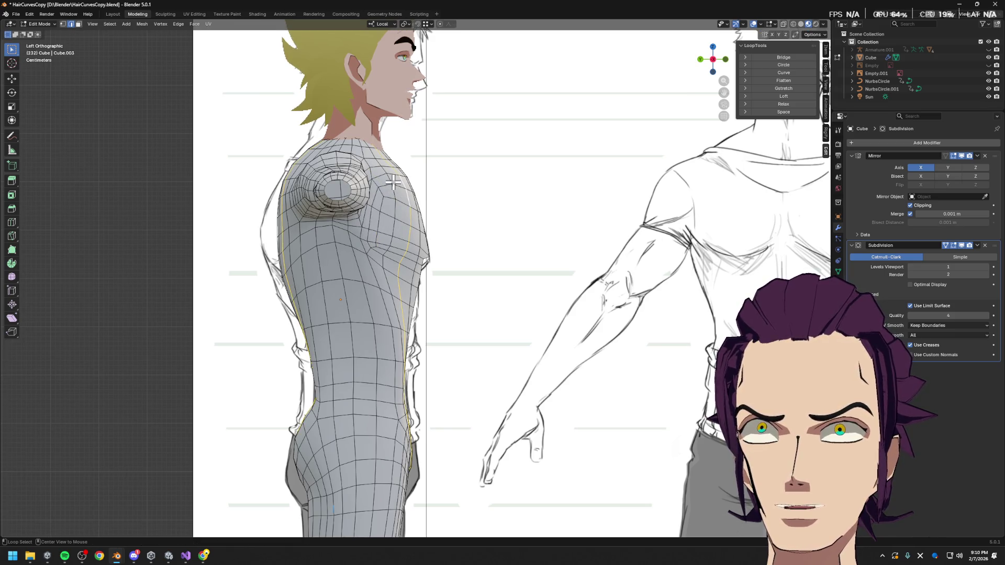
key("g")
key("g")
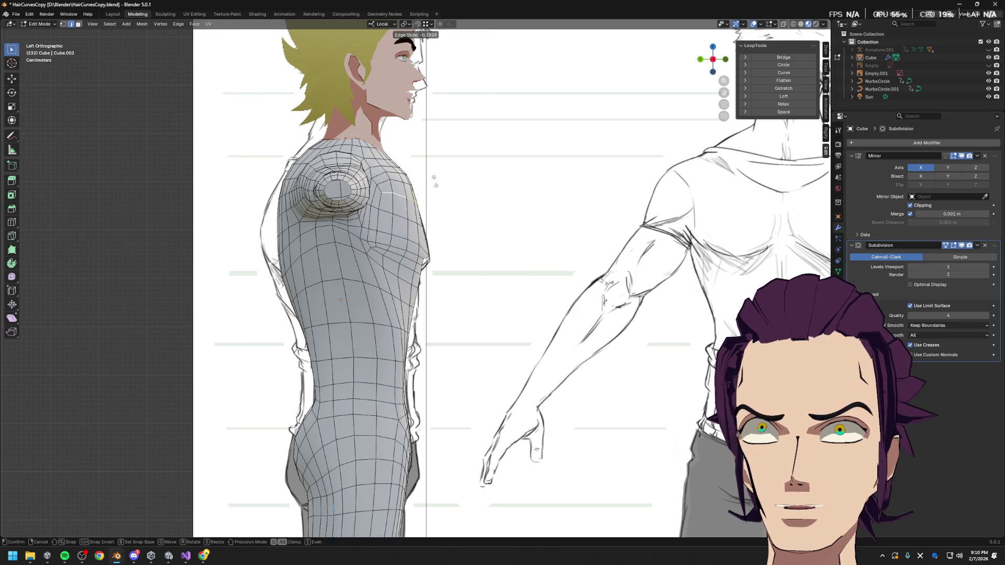
left_click(435, 174)
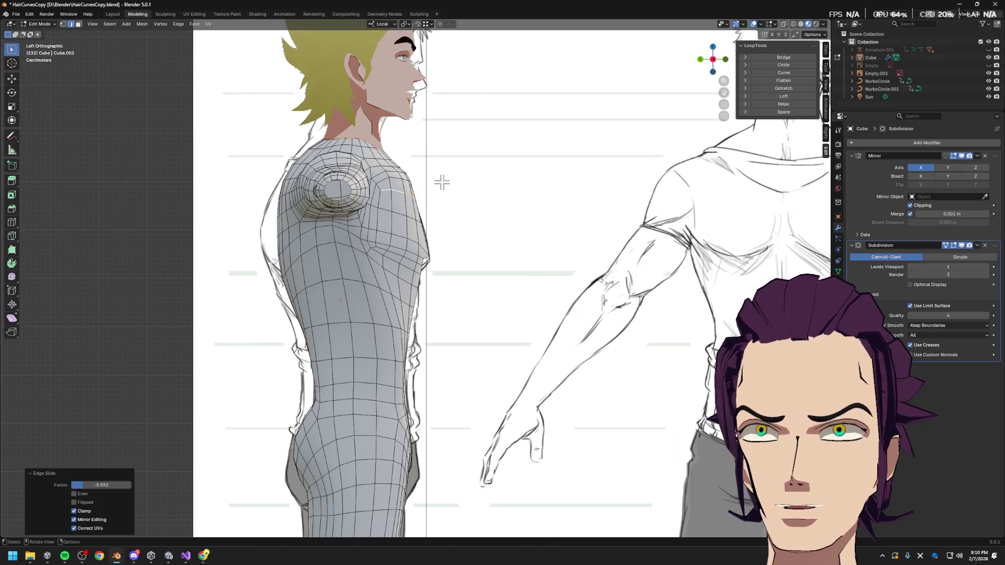
left_click(408, 213, "alt")
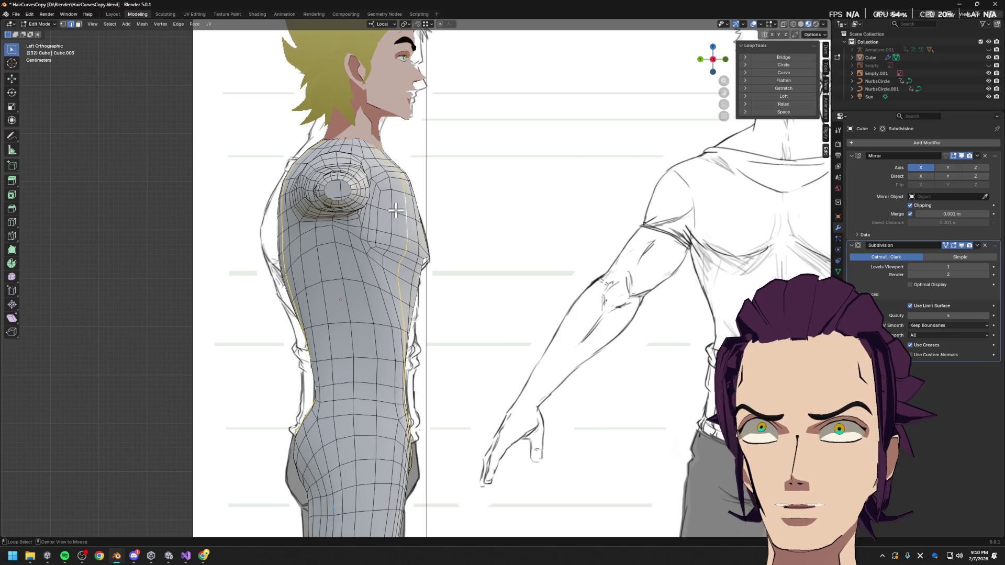
left_click(403, 241, "alt")
key("g")
key("g")
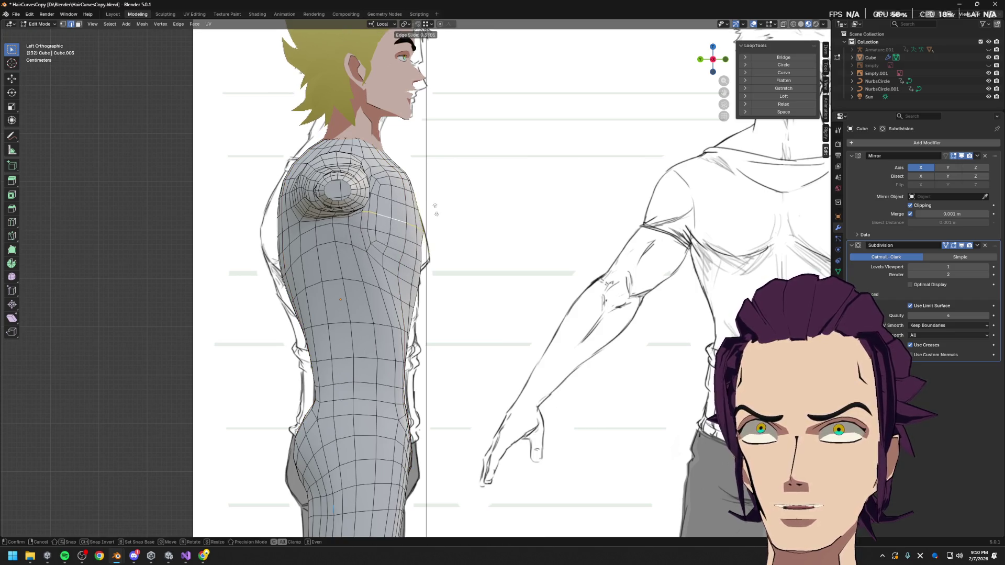
left_click(442, 230)
middle_click_drag(442, 231, 320, 307)
scroll(405, 253, "down", 5)
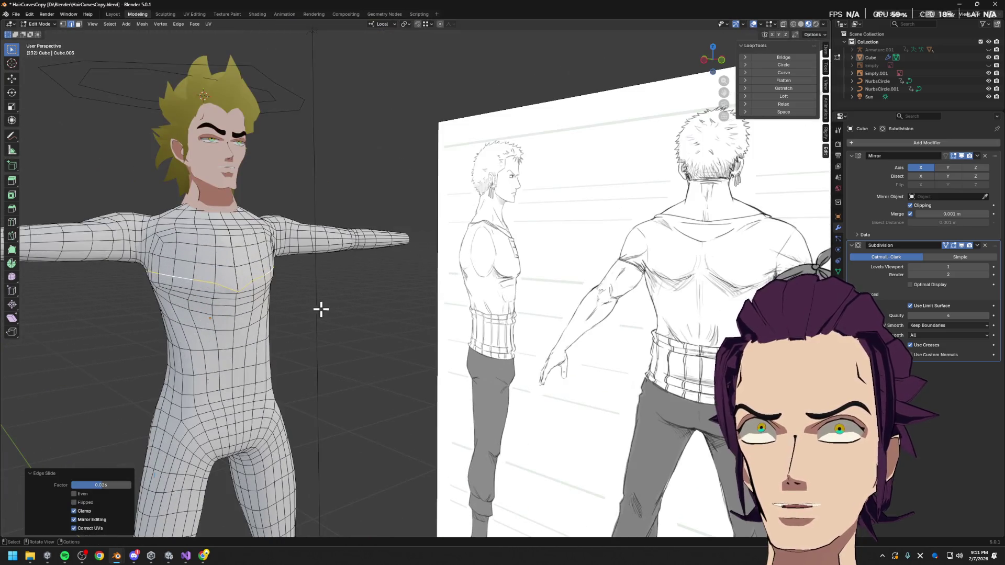
scroll(321, 307, "up", 3)
- Slide a single chest vertex along its edge to a better position
middle_click_drag(232, 287, 370, 236)
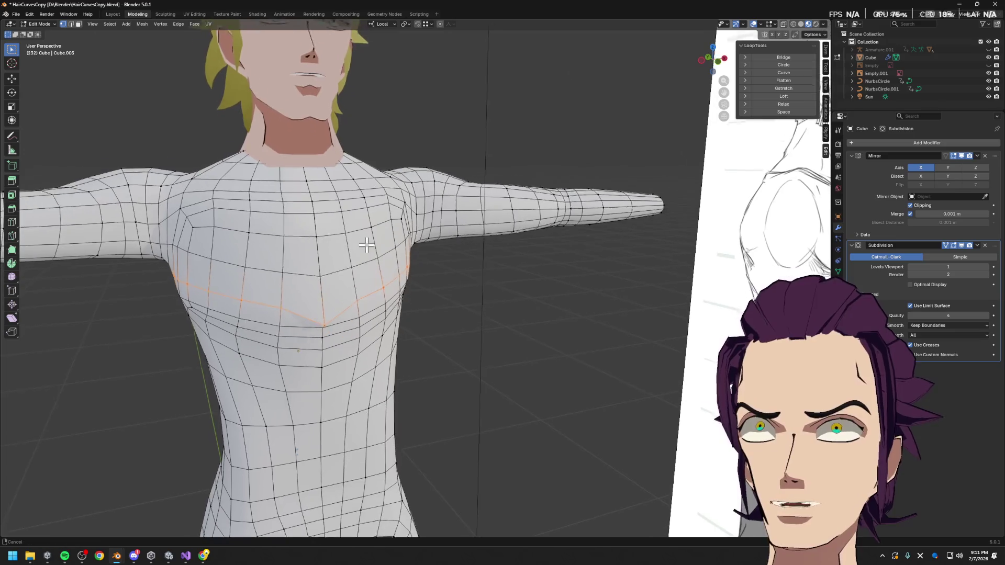
left_click(337, 314)
key("shift+v")
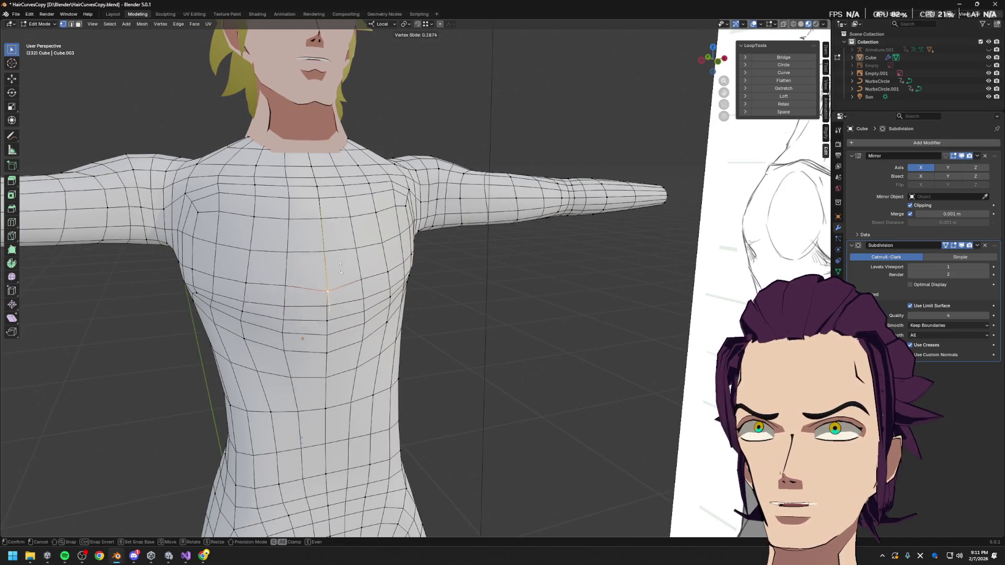
left_click(337, 260)
- Shift an armpit vertex along local Y, then along X, checking from lower angles
middle_click_drag(337, 259, 475, 281)
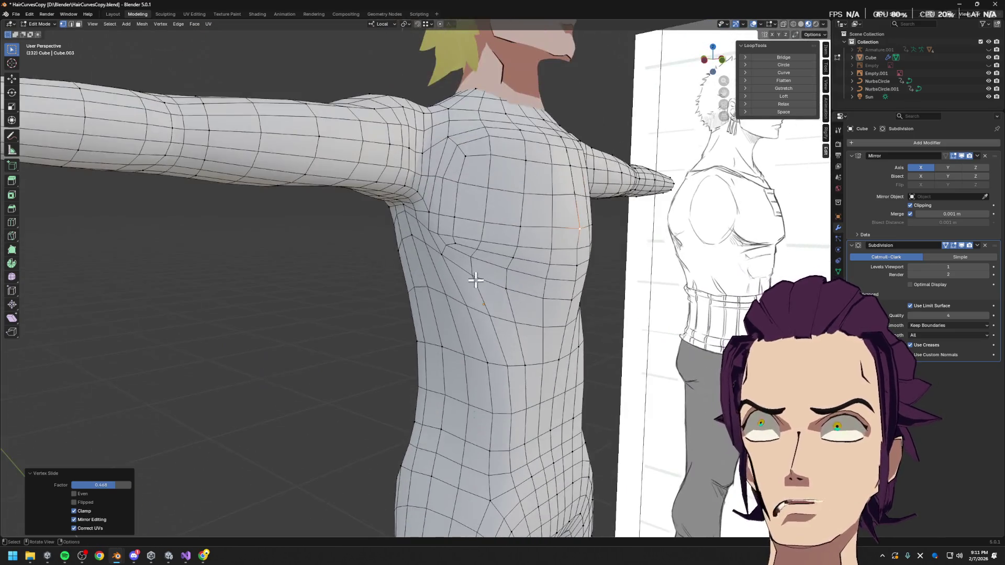
left_click(562, 249)
scroll(602, 247, "up", 3)
mouse_move(602, 247)
middle_mouse_down()
mouse_move(608, 254)
mouse_move(560, 246)
mouse_move(649, 248)
middle_mouse_up()
key("g")
key("y")
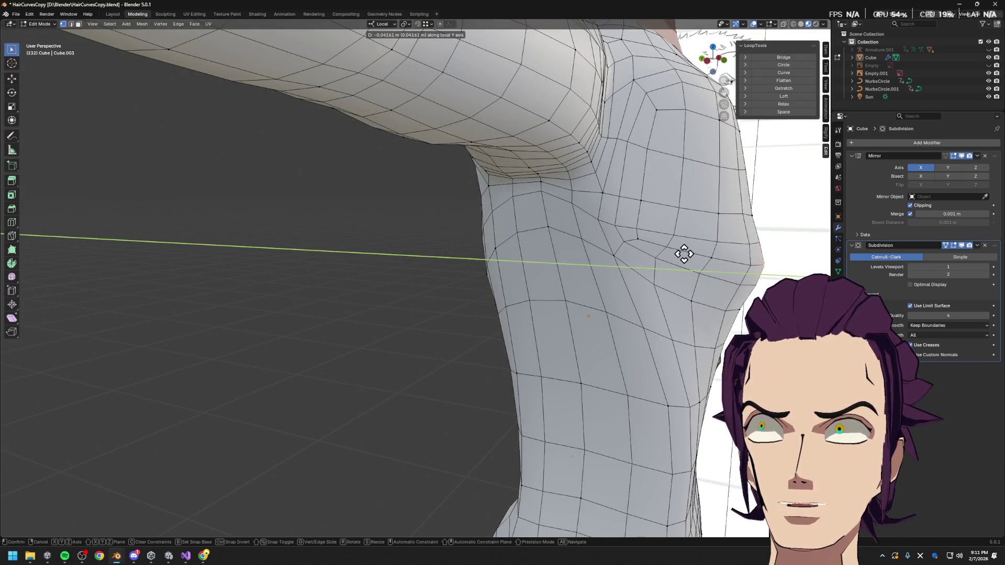
left_click(655, 250)
mouse_move(655, 250)
middle_mouse_down()
mouse_move(737, 235)
mouse_move(604, 239)
mouse_move(588, 189)
middle_mouse_up()
key("g")
key("x")
left_click(602, 240)
- Edge-slide the same underarm vertex and raise it along Z after cancelling a free move
key("g")
right_click(599, 183)
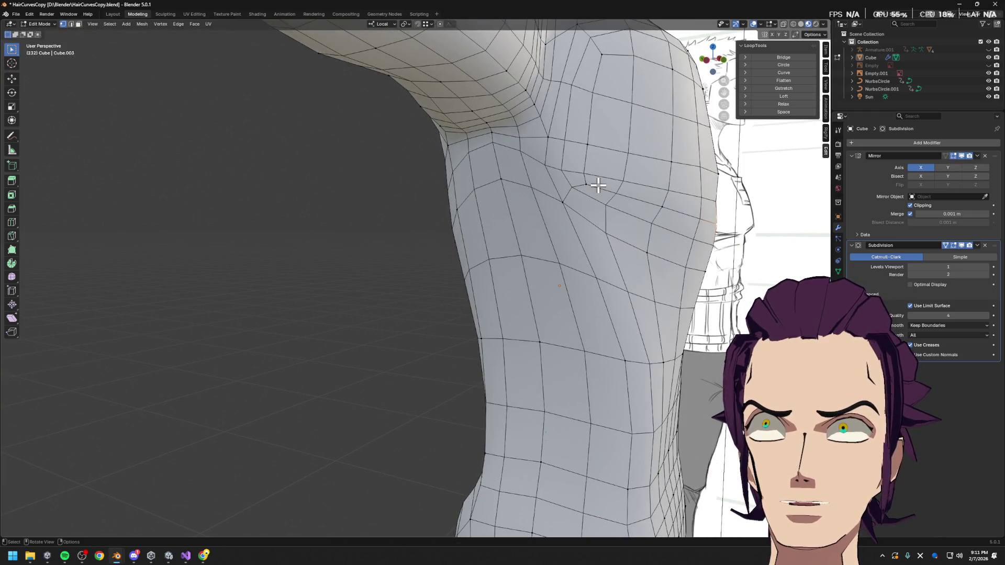
key("g")
key("g")
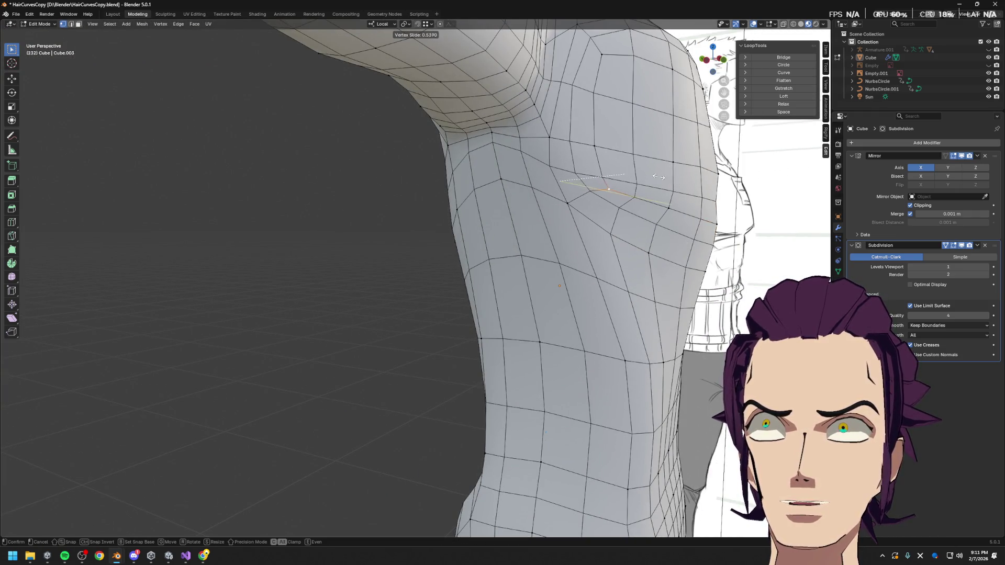
left_click(648, 181)
key("g")
key("z")
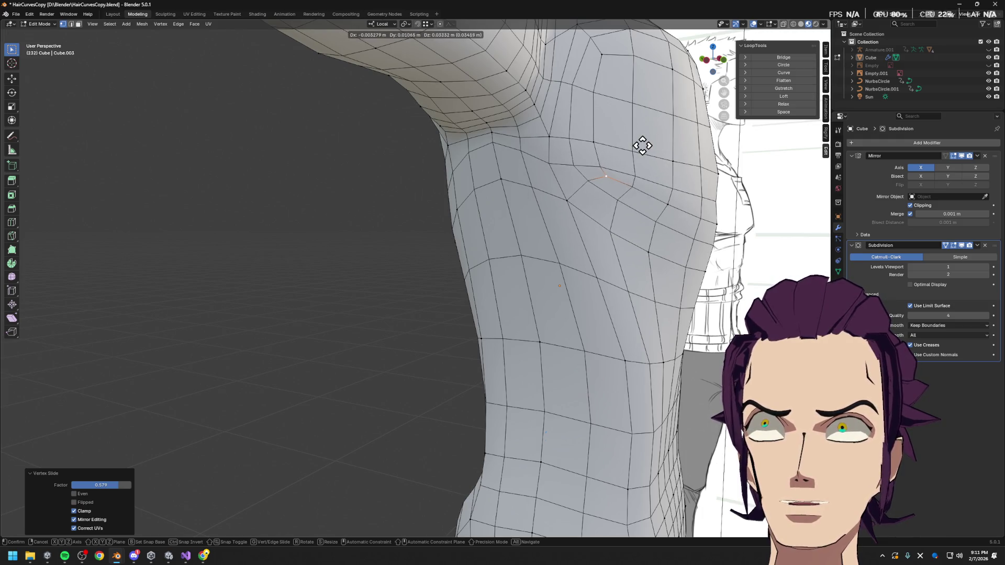
left_click(646, 128)
middle_click_drag(647, 128, 620, 185)
scroll(621, 185, "down", 5)
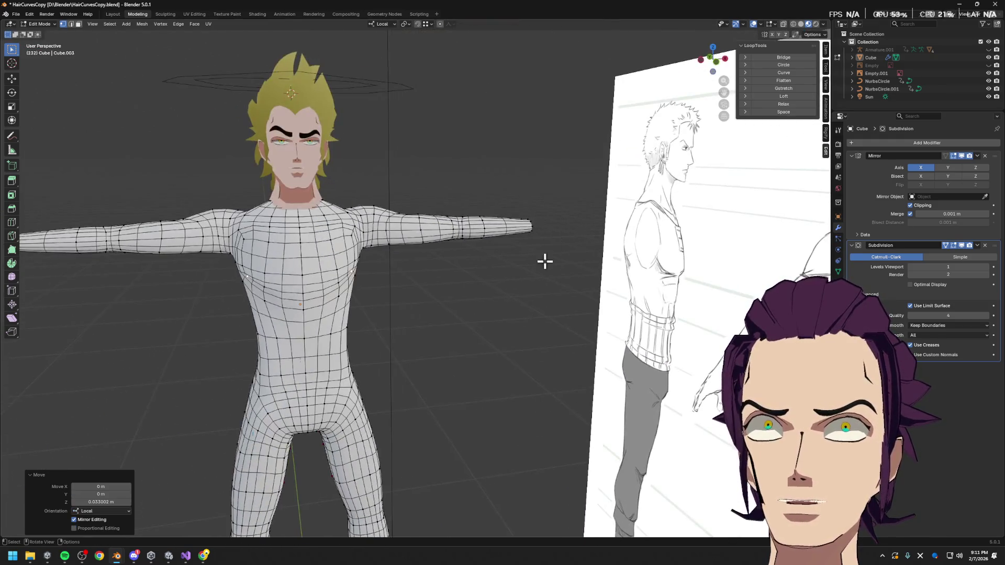
- Preview the smoothed body, pull the front-shoulder vertex into place and check side and front silhouettes
key("Tab")
scroll(518, 291, "up", 1)
key("Tab")
scroll(441, 278, "up", 4)
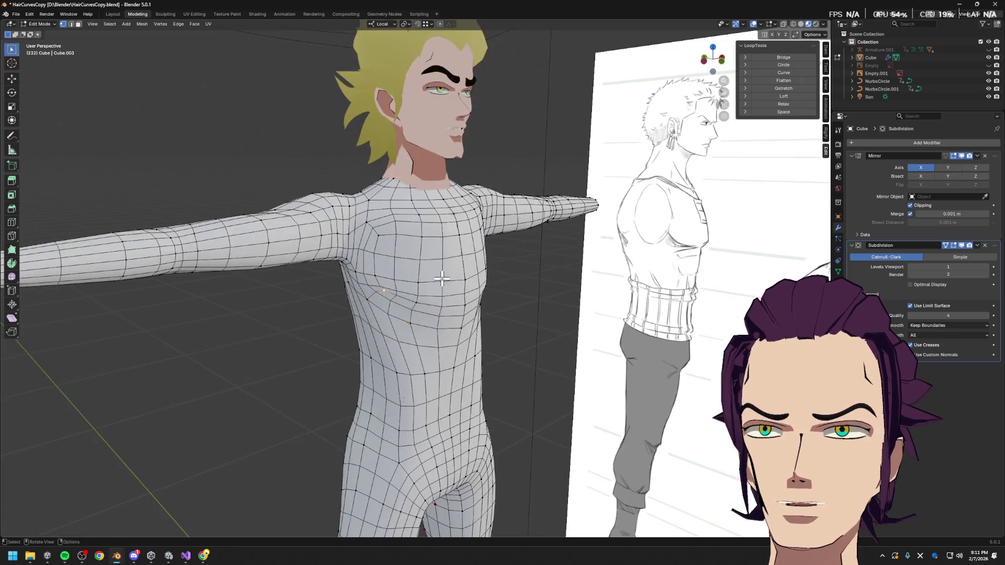
middle_click_drag(383, 242, 443, 216)
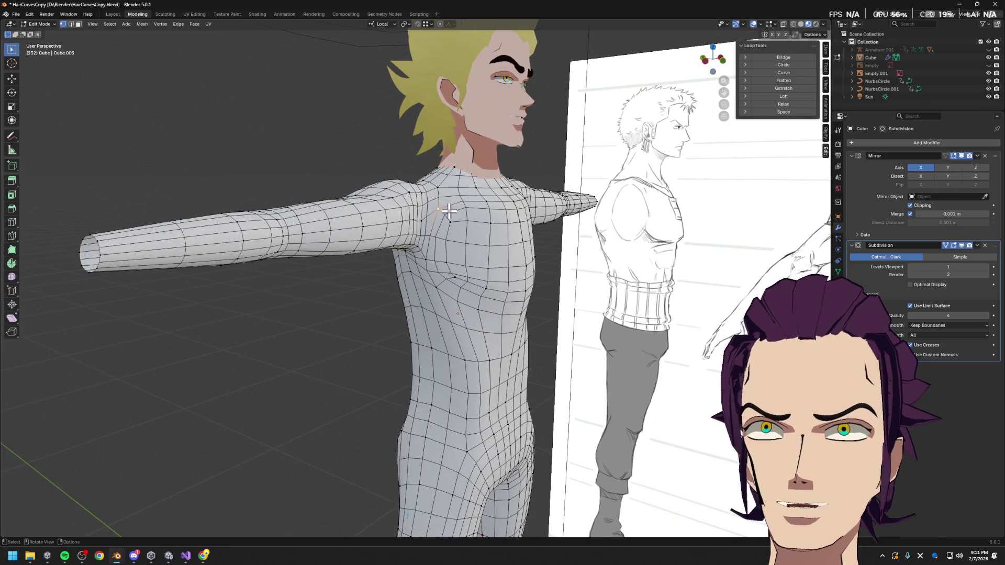
key("g")
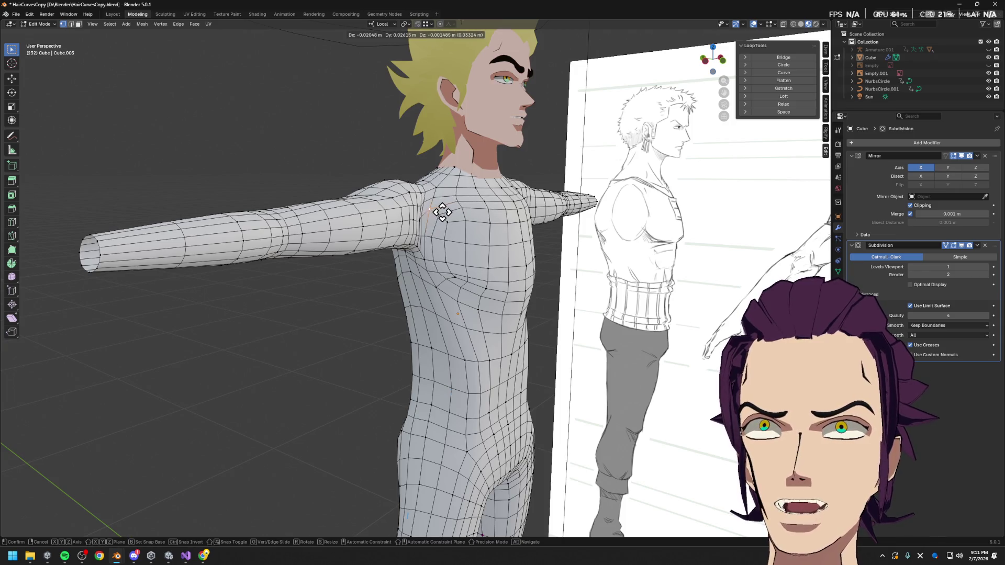
left_click(449, 211)
middle_click_drag(448, 211, 549, 225)
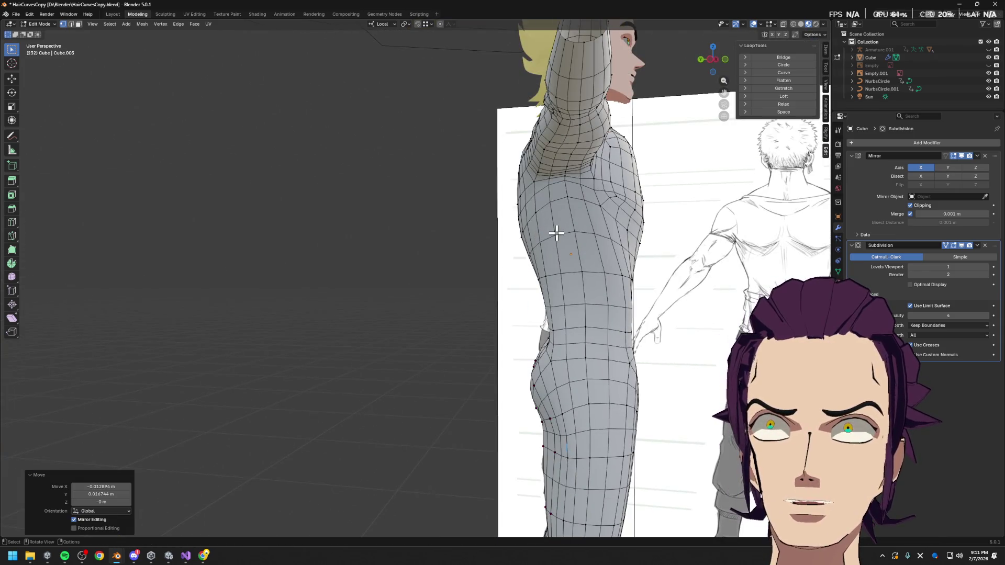
middle_click_drag(642, 246, 566, 280)
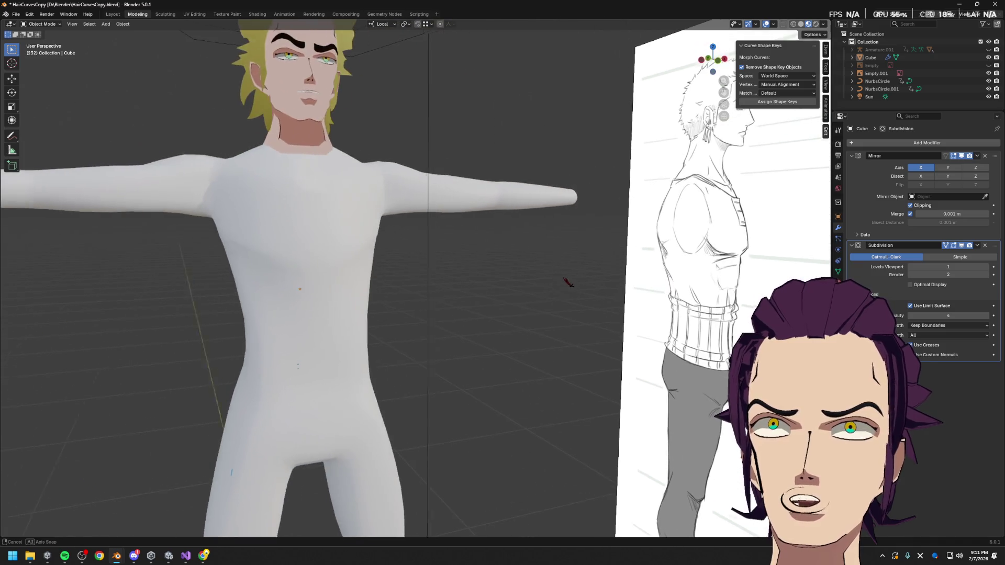
left_click_drag(264, 267, 346, 368)
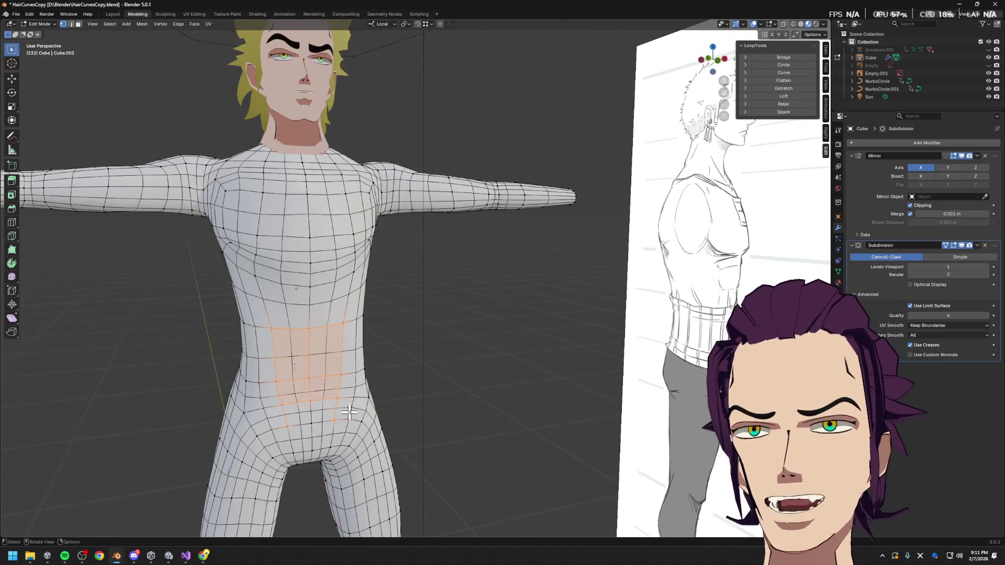
- Select a block of belly faces and extrude them outward along the normal
middle_click_drag(409, 350, 406, 332)
key("alt+a")
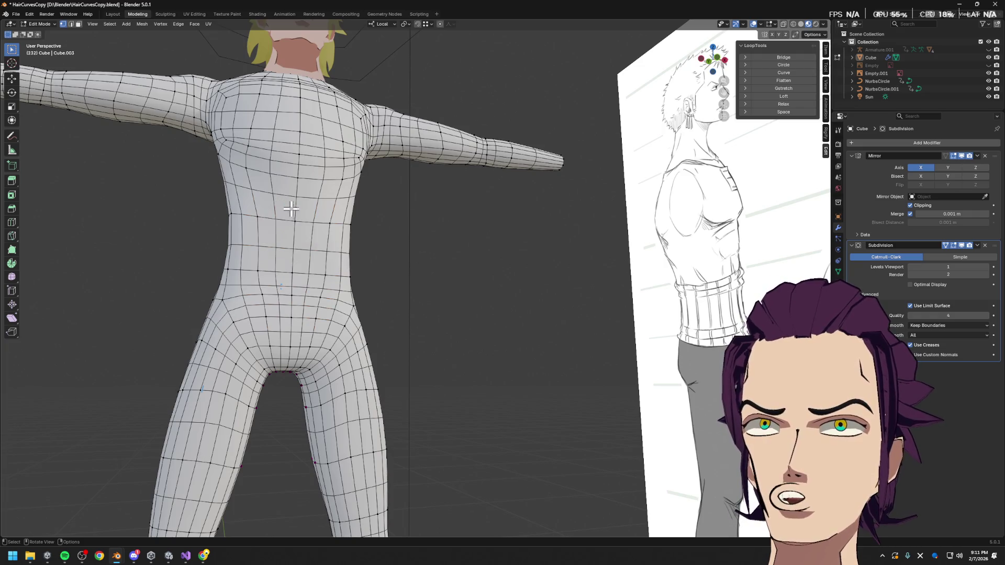
left_click(278, 213, "shift")
left_click(288, 297, "shift")
middle_click_drag(288, 297, 399, 212)
key("g")
key("z")
key("z")
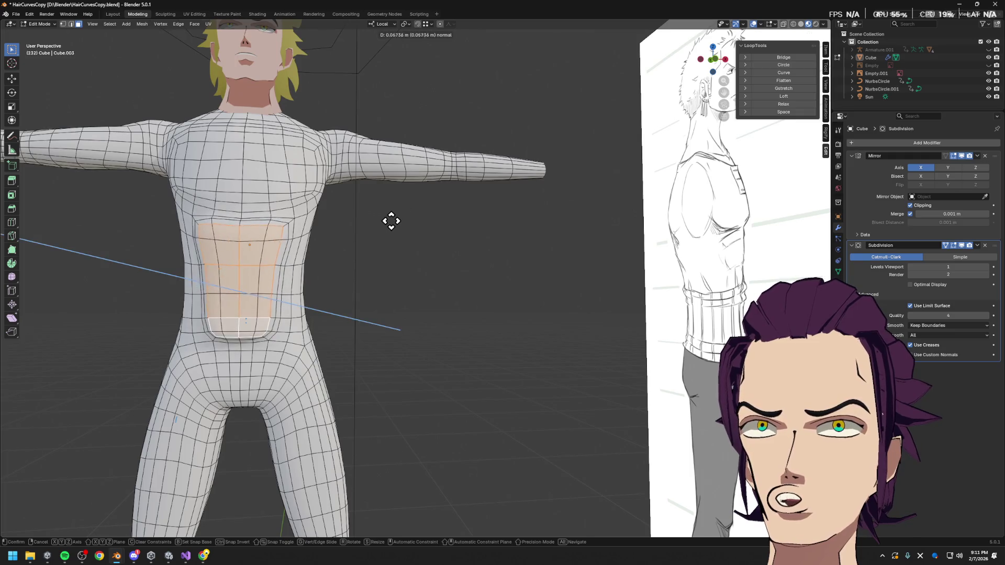
left_click(390, 229)
- Scale the extruded belly panel to 0.815 and adjust its depth along local Y
key("s")
left_click(341, 209)
mouse_move(341, 209)
middle_mouse_down()
mouse_move(424, 309)
mouse_move(535, 283)
middle_mouse_up()
key("g")
key("y")
key("y")
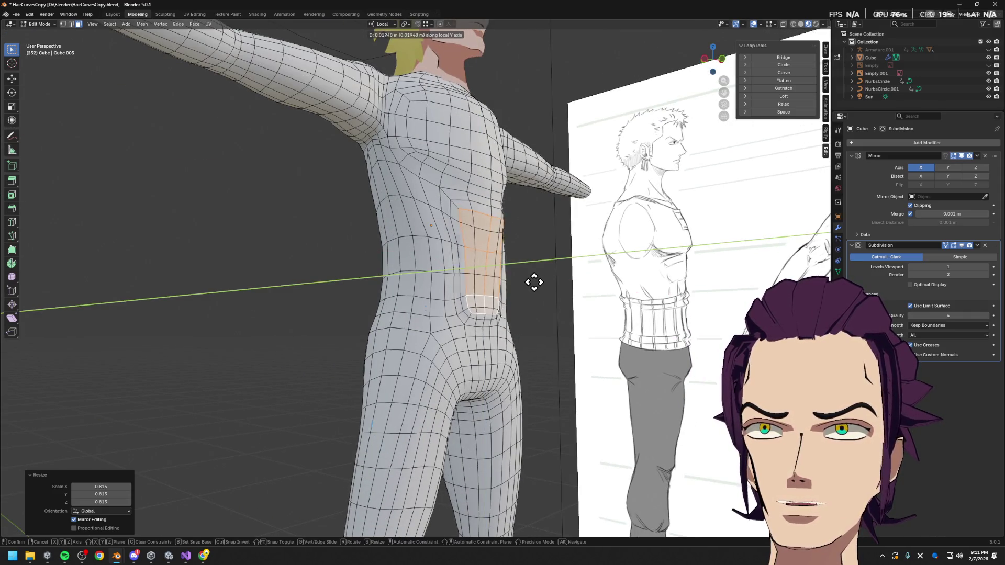
left_click(539, 281)
- Inspect the abdomen from all sides and preview the smoothed body in Object Mode
middle_click_drag(539, 280, 507, 295)
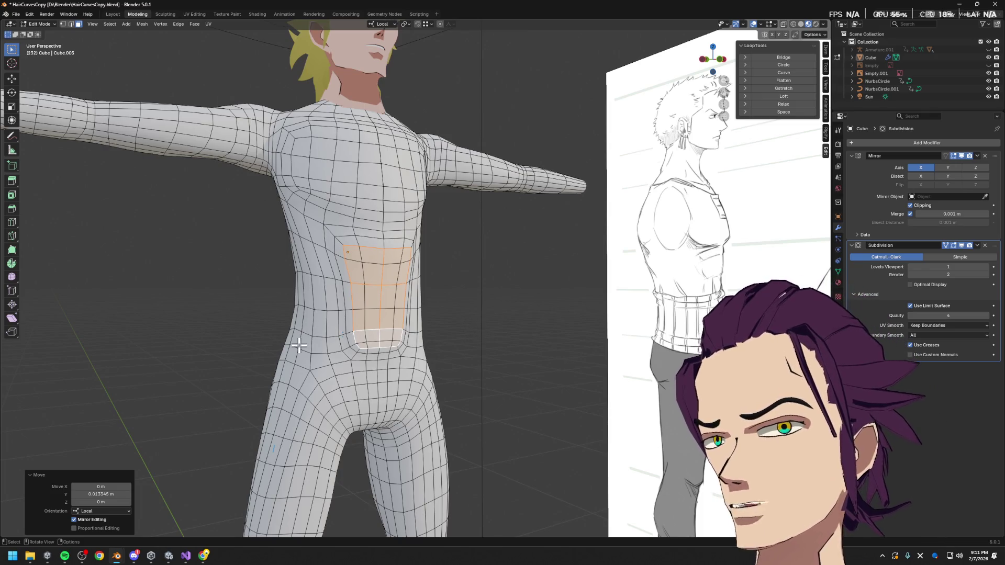
mouse_move(339, 318)
middle_mouse_down()
mouse_move(451, 301)
mouse_move(411, 303)
mouse_move(406, 335)
middle_mouse_up()
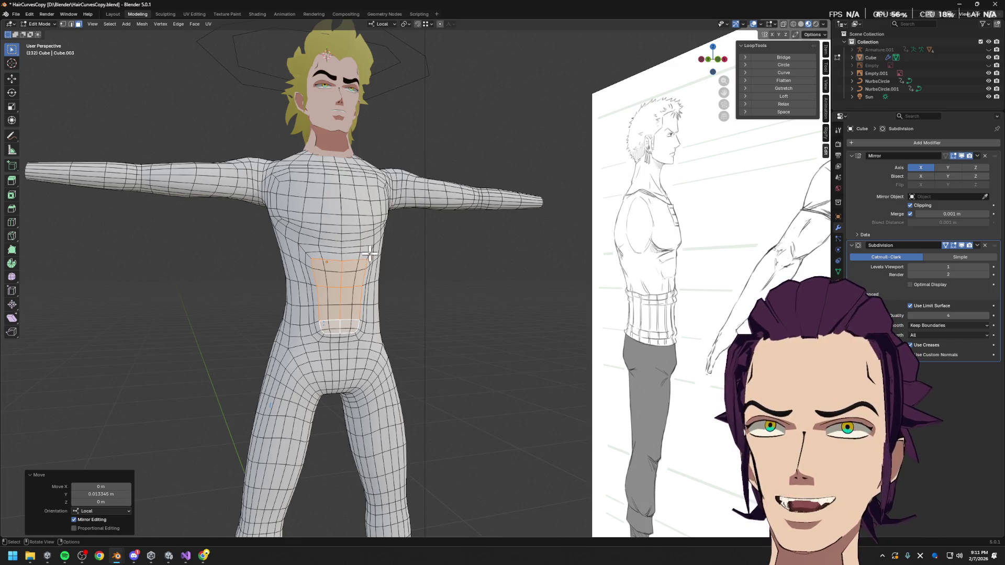
middle_click_drag(372, 284, 503, 289)
key("Tab")
middle_click_drag(506, 328, 525, 332)
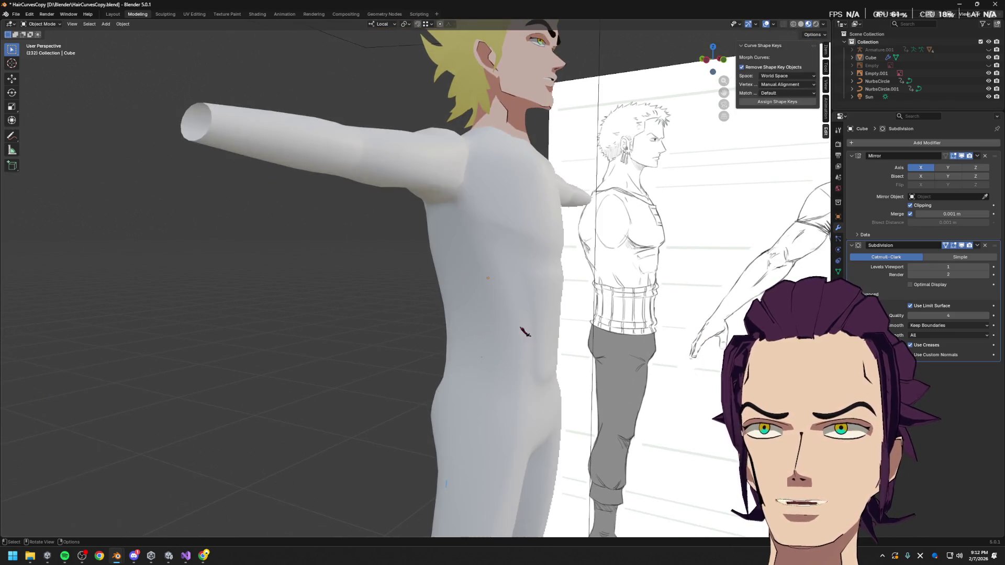
mouse_move(546, 376)
middle_mouse_down()
mouse_move(618, 354)
mouse_move(542, 366)
middle_mouse_up()
scroll(543, 365, "down", 2)
key("Tab")
scroll(331, 370, "up", 5)
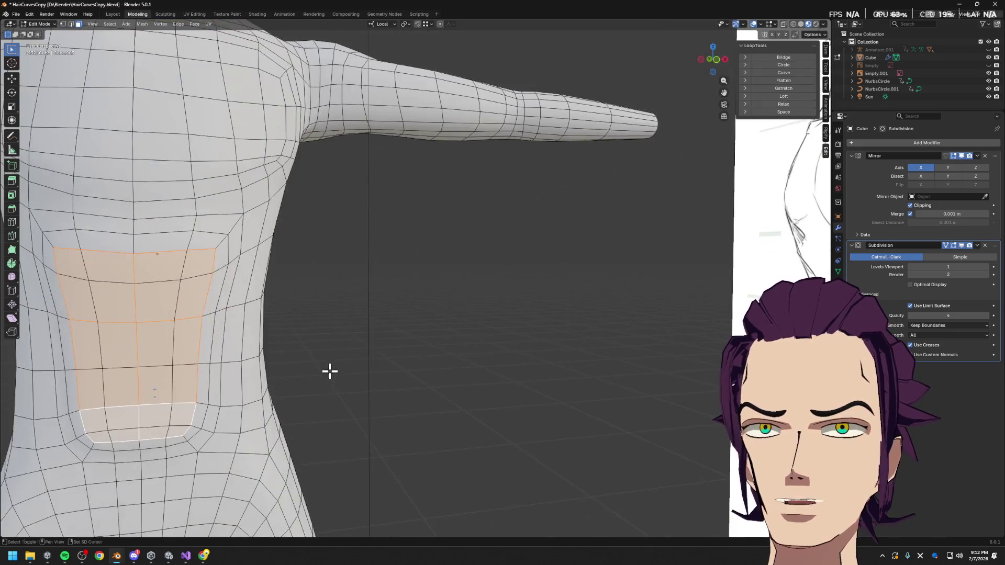
- Select lower torso faces down to the crotch, try a move and undo it
middle_click_drag(330, 371, 402, 264, "shift")
key("ctrl+z")
left_click(336, 241, "shift")
left_click(333, 198, "ctrl")
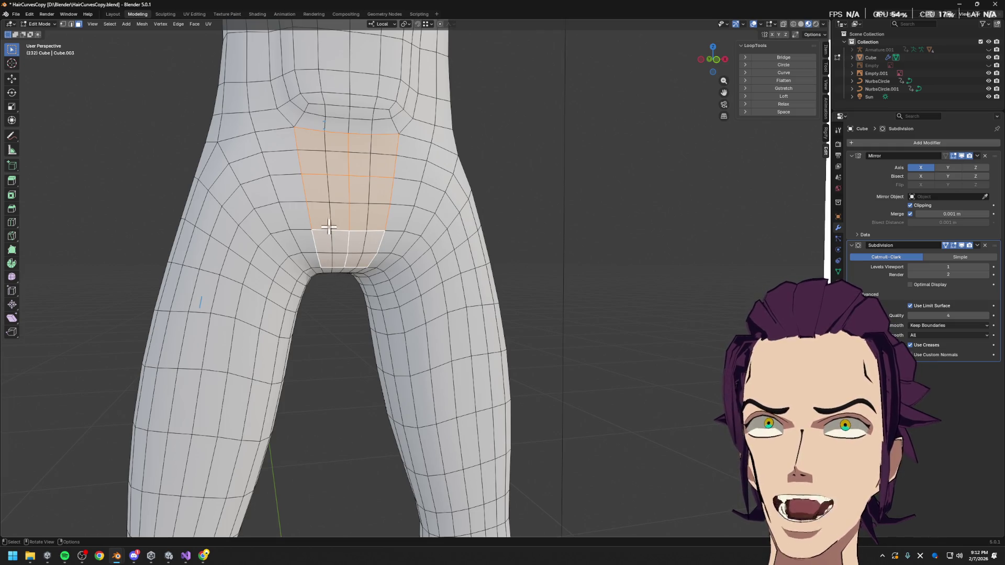
left_click(287, 194, "shift")
left_click(283, 168, "shift")
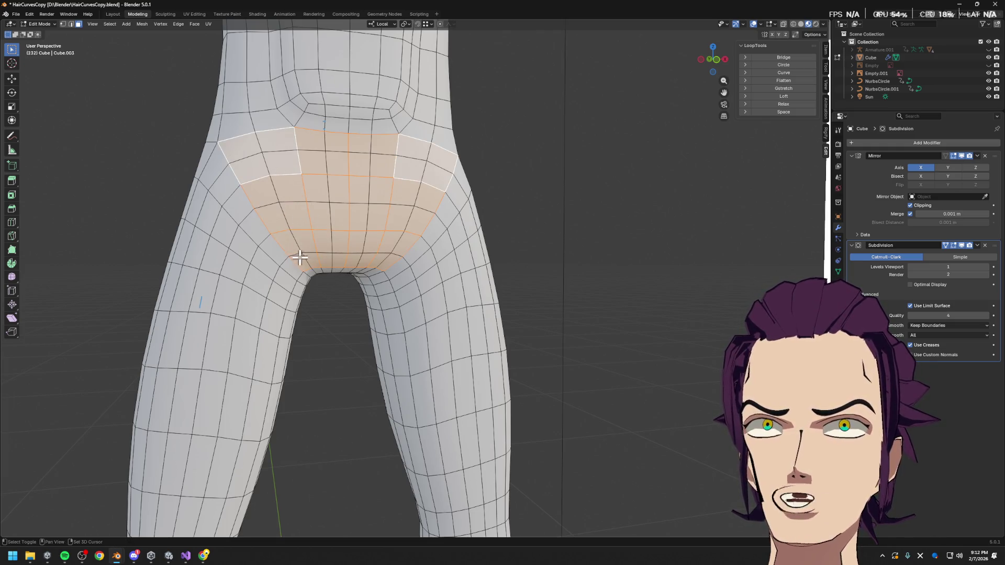
key("g")
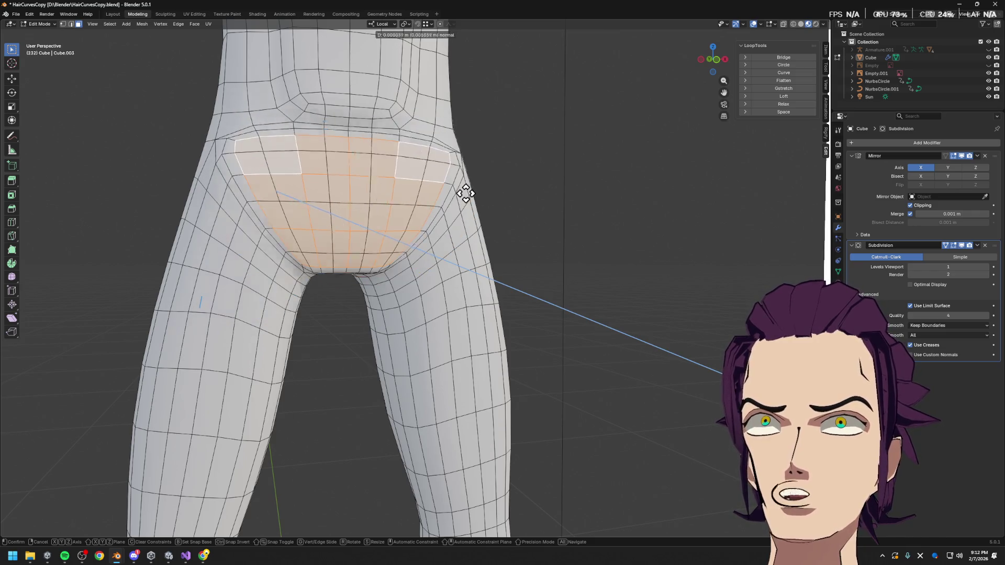
left_click(464, 192)
key("ctrl+z")
- Narrow the selection to the central crotch faces and extrude them along their normal
left_click(374, 202)
left_click(356, 175, "shift")
left_click(351, 233, "shift")
left_click(363, 206, "shift")
key("e")
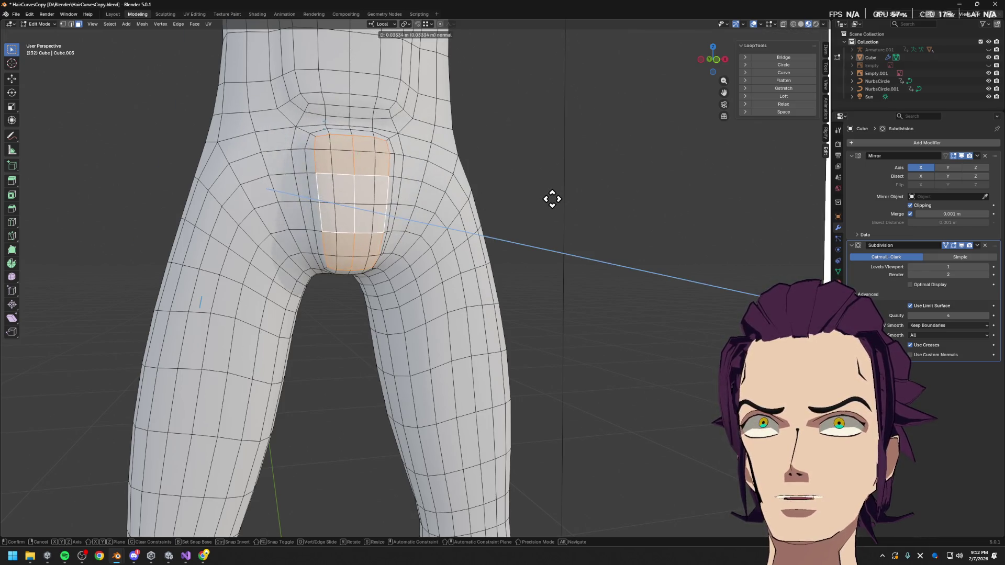
left_click(549, 198)
- Position the extruded crotch faces along an axis constraint from the side view
mouse_move(461, 225)
middle_mouse_down()
mouse_move(516, 225)
mouse_move(550, 268)
mouse_move(651, 270)
mouse_move(655, 260)
mouse_move(333, 267)
mouse_move(551, 270)
mouse_move(519, 231)
mouse_move(559, 239)
middle_mouse_up()
key("g")
key("y")
key("x")
key("x")
key("x")
key("y")
left_click(684, 280)
- Move the leg selection along local Y and edge-slide the buttock loop into place
key("g")
key("y")
left_click(531, 269)
key("g")
key("g")
left_click(557, 252)
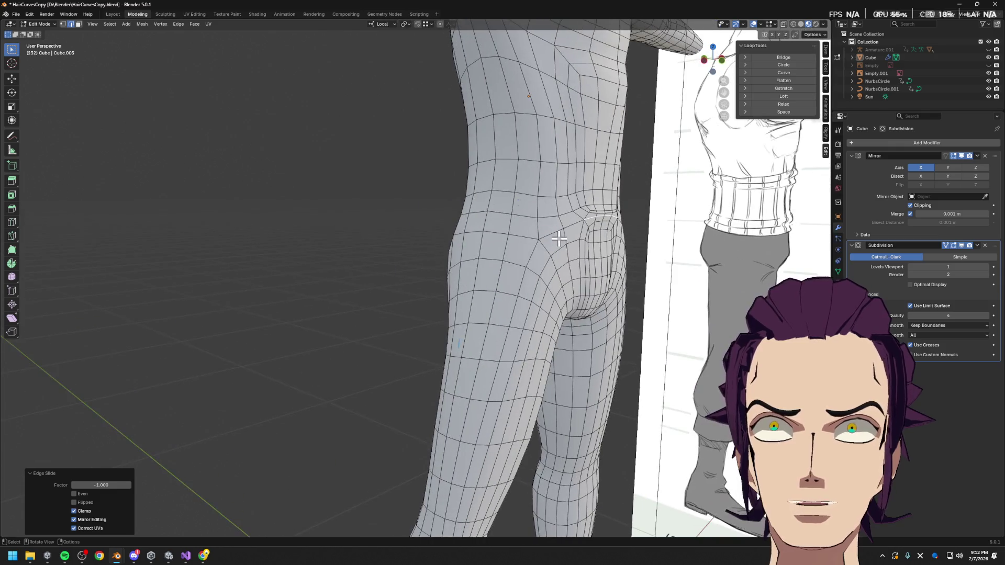
- Edge-slide the lower back loop, then move the waist loop to a new height above the hips
left_click(591, 214)
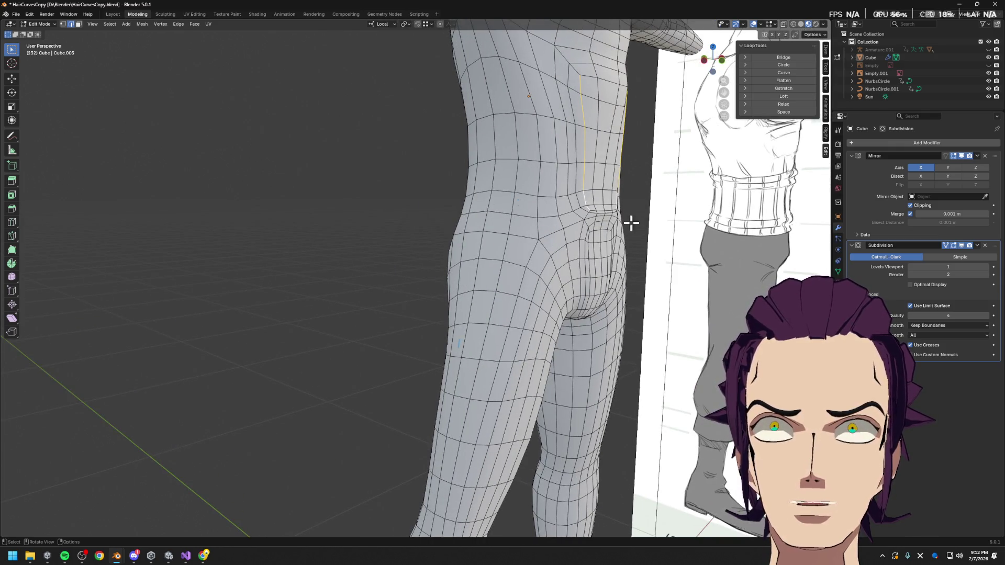
key("g")
key("g")
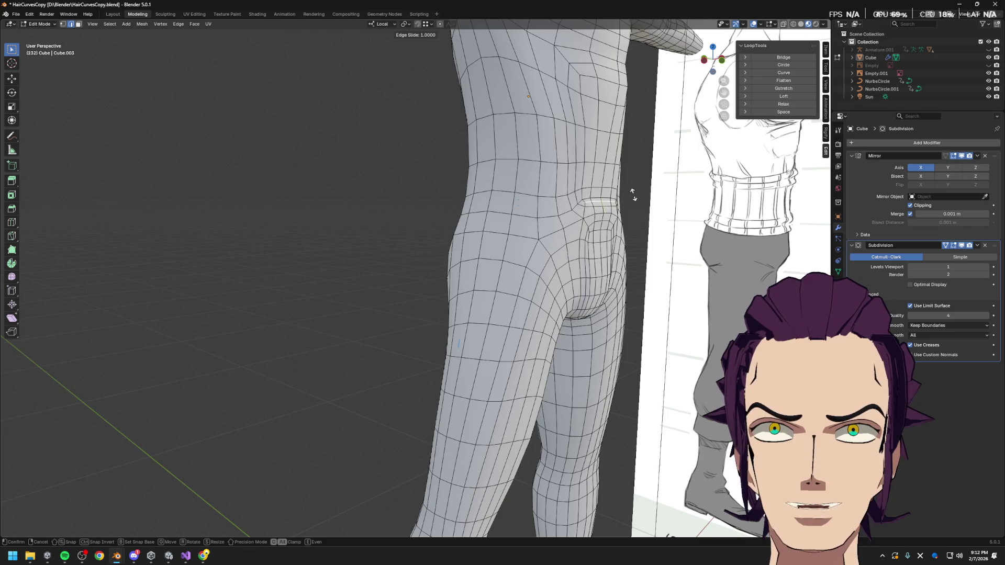
left_click(632, 194)
middle_click_drag(636, 200, 629, 202)
key("g")
key("g")
key("g")
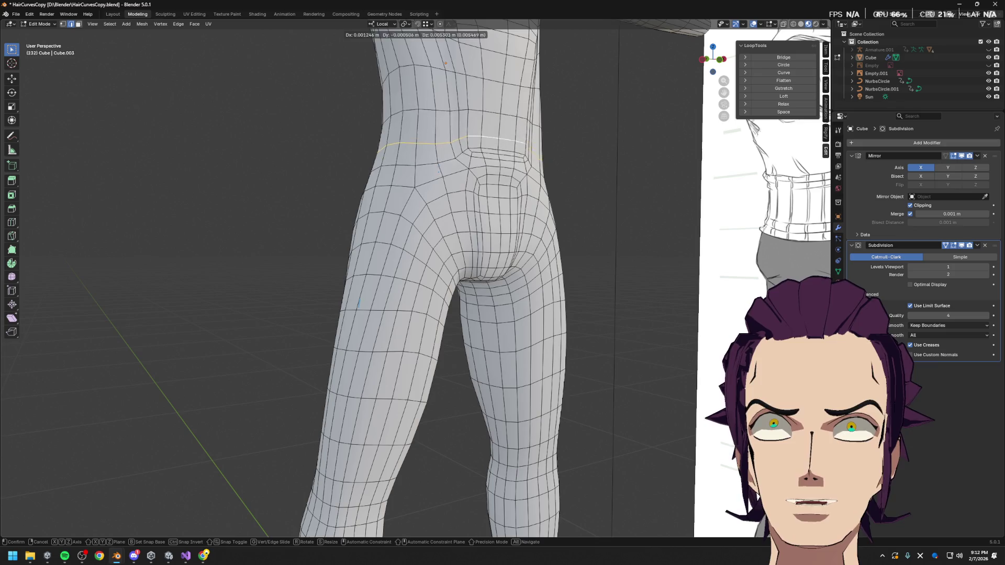
left_click(515, 153)
scroll(516, 152, "down", 2)
scroll(499, 181, "down", 2)
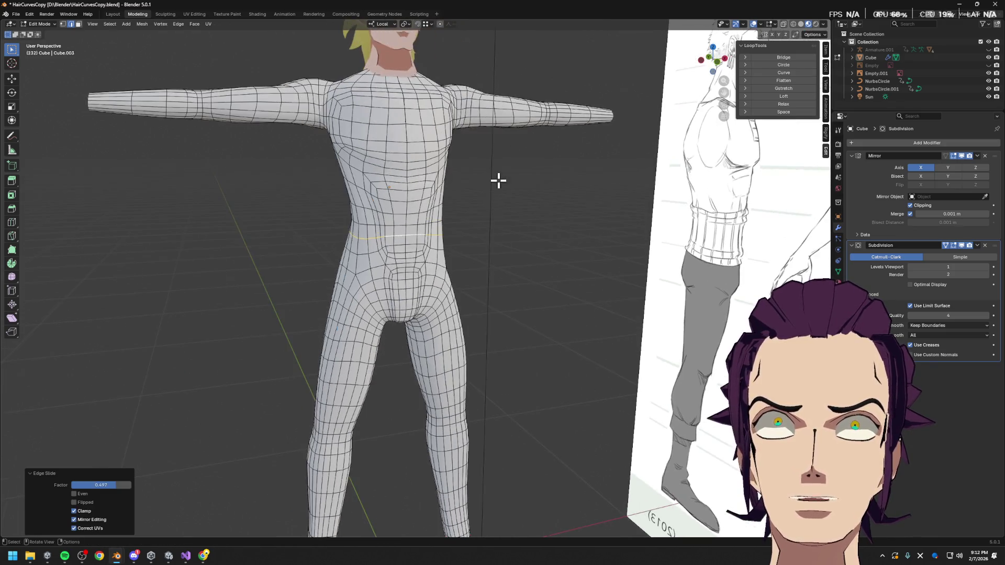
- Edge-slide the waist loop and the chest loop into new positions
left_click(369, 210, "alt")
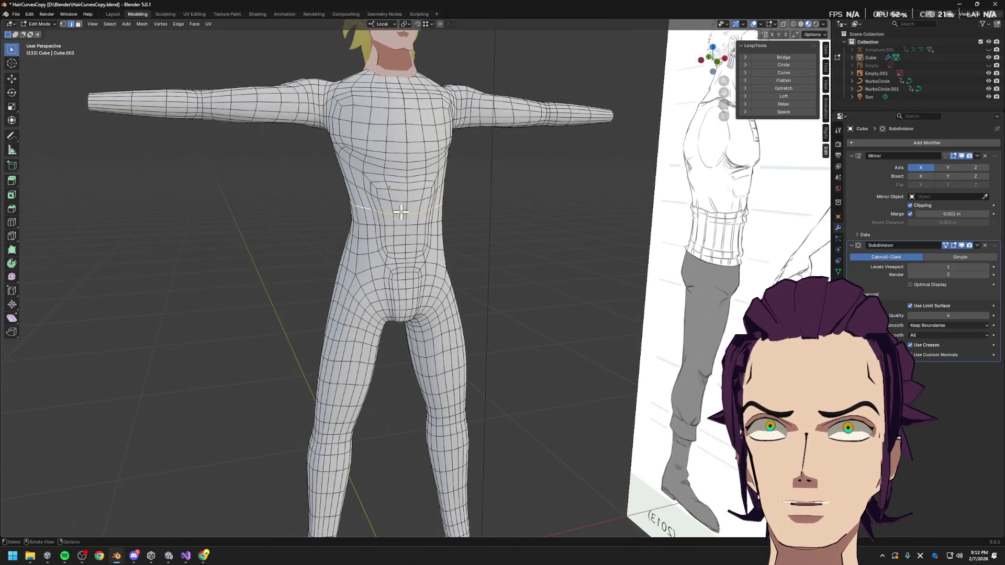
key("g")
key("g")
left_click(357, 185)
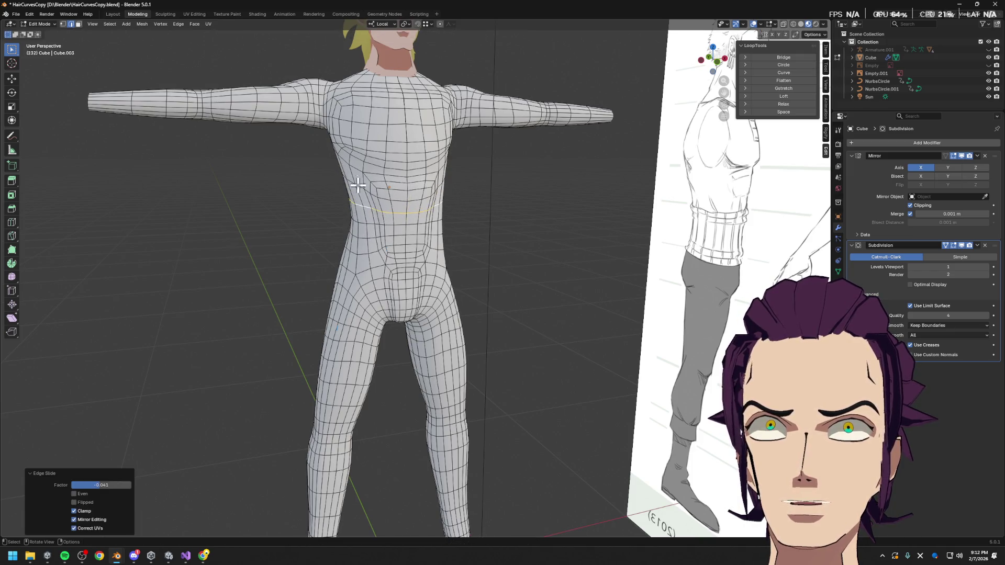
left_click(356, 171, "alt")
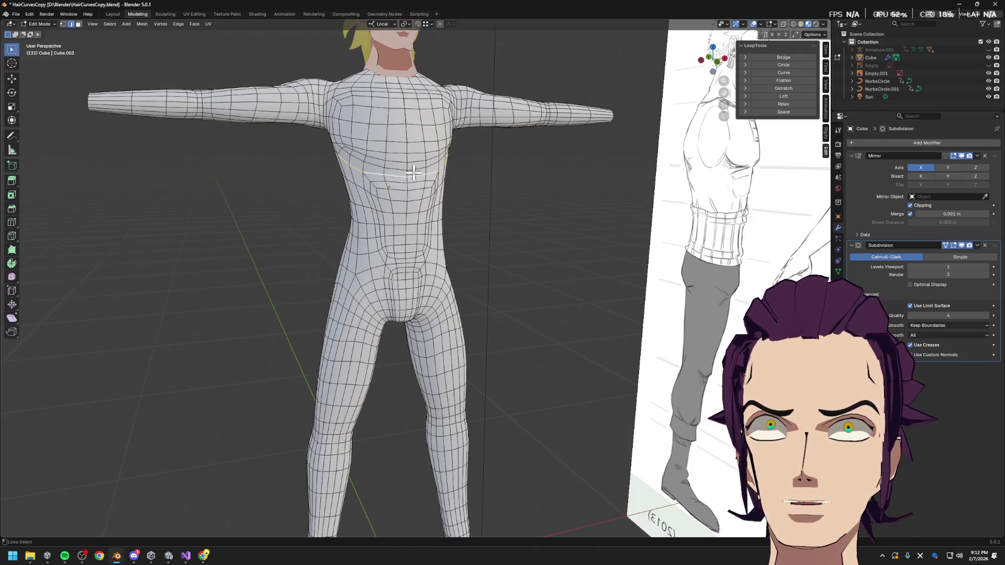
key("g")
key("g")
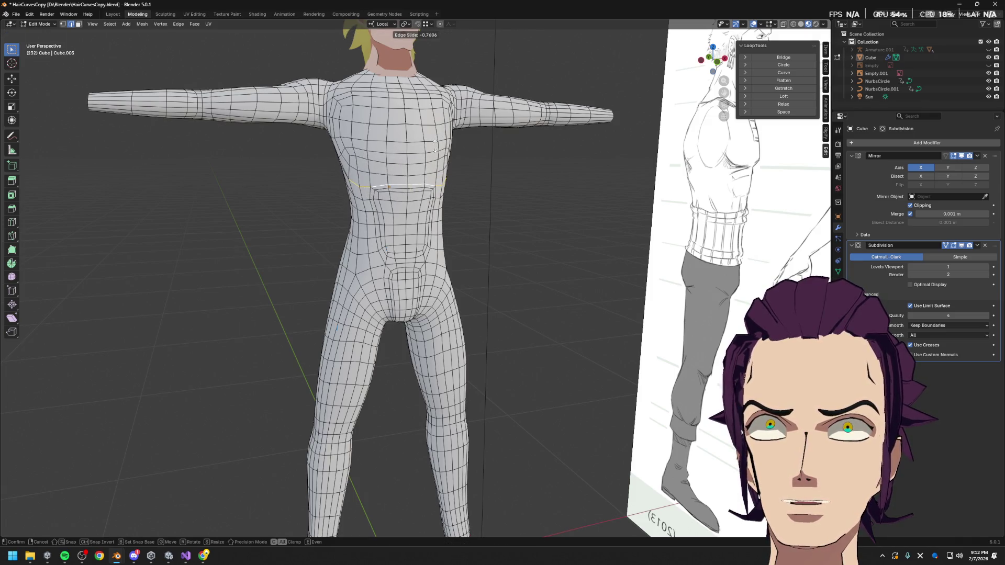
left_click(435, 147)
- Scale the upper chest loop along Z and lower it slightly
middle_click_drag(425, 173, 468, 173)
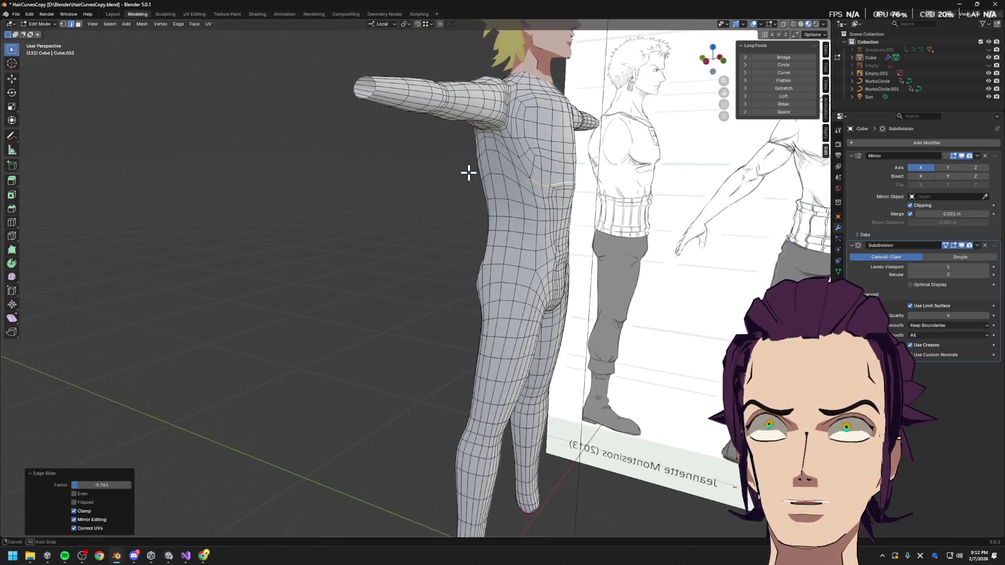
left_click(499, 161, "alt")
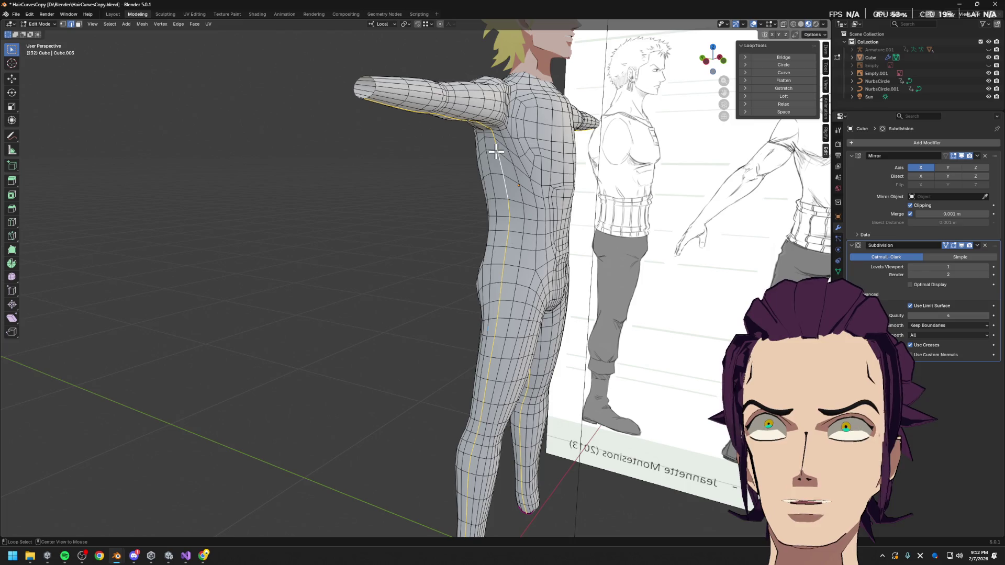
key("s")
key("z")
key("z")
left_click(514, 130)
key("g")
key("z")
key("z")
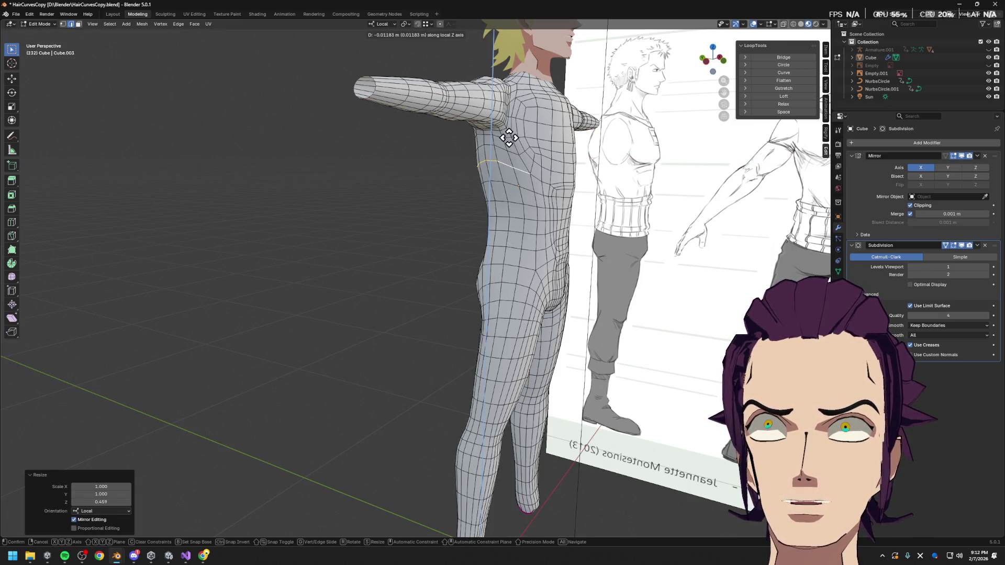
left_click(511, 139)
- Shift a loop near the shoulder along the depth axis
mouse_move(512, 139)
middle_mouse_down()
mouse_move(579, 167)
mouse_move(599, 157)
middle_mouse_up()
left_click(602, 155)
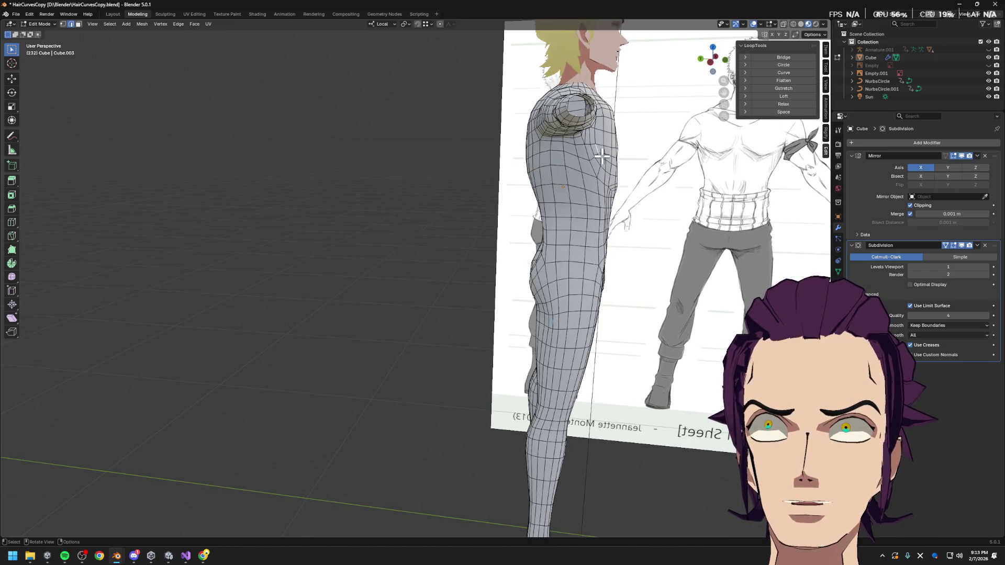
key("g")
key("y")
key("y")
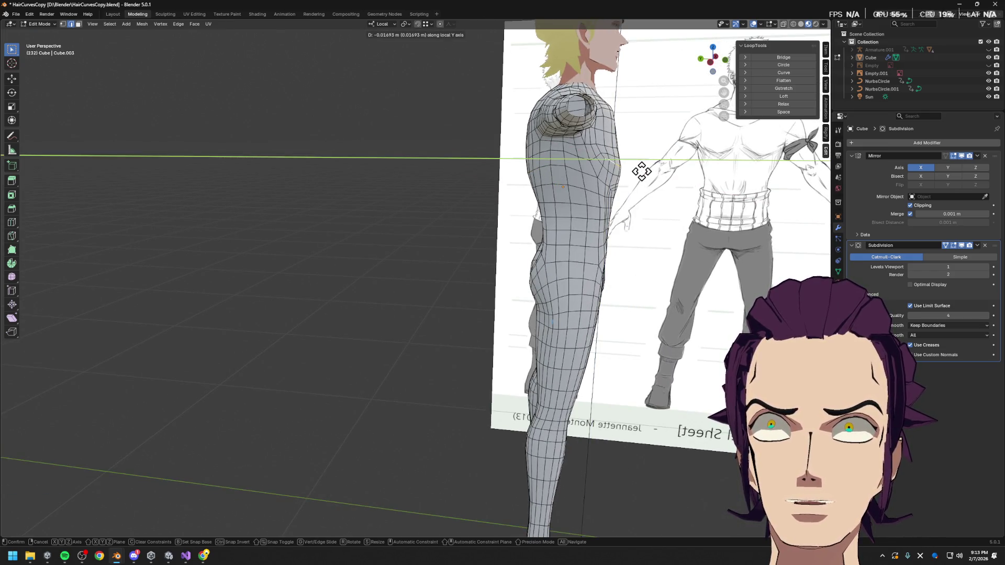
left_click(642, 172)
- Scale the shoulder loop in depth and width, then even it with LoopTools Relax
left_click(611, 149, "alt")
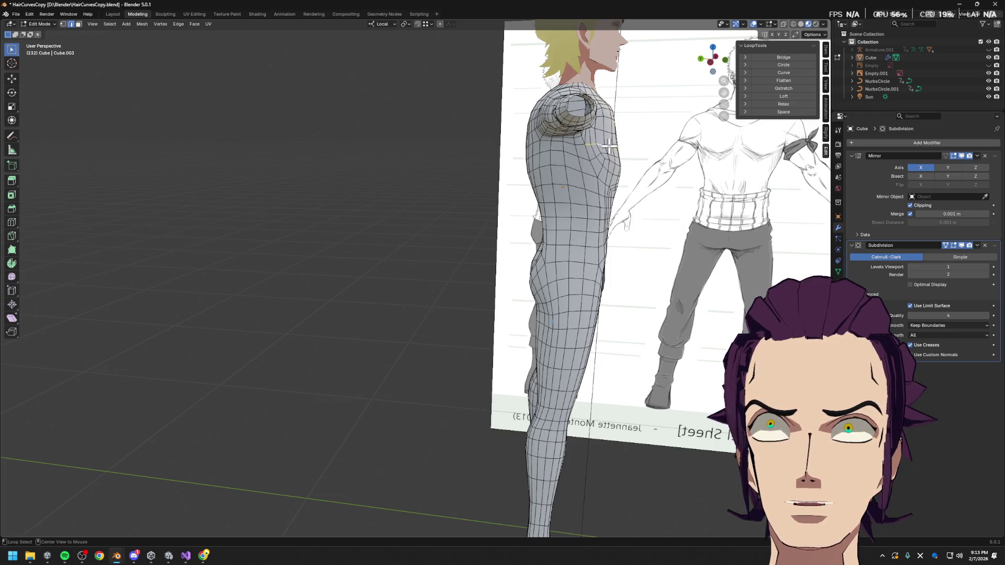
key("s")
key("y")
key("y")
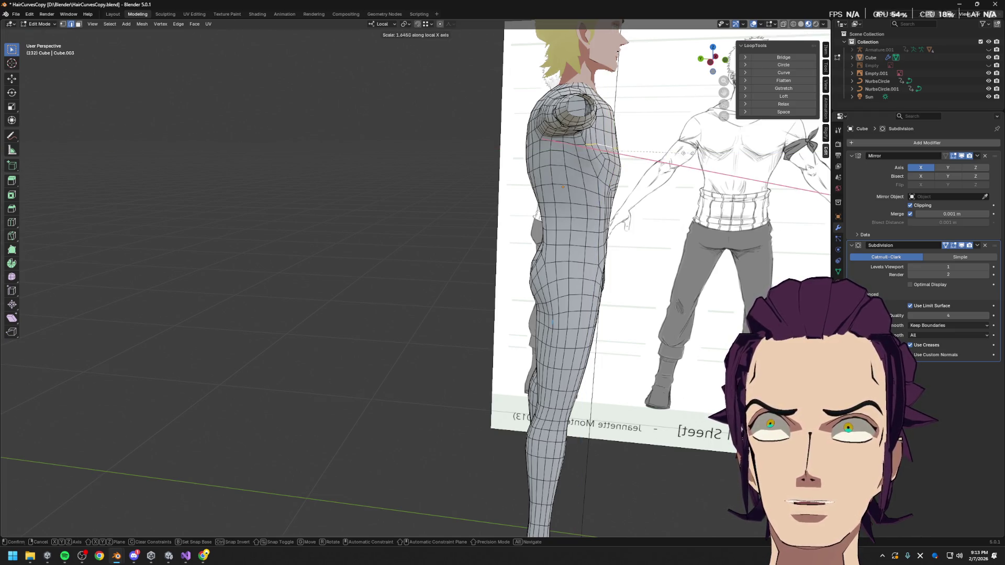
left_click(617, 142)
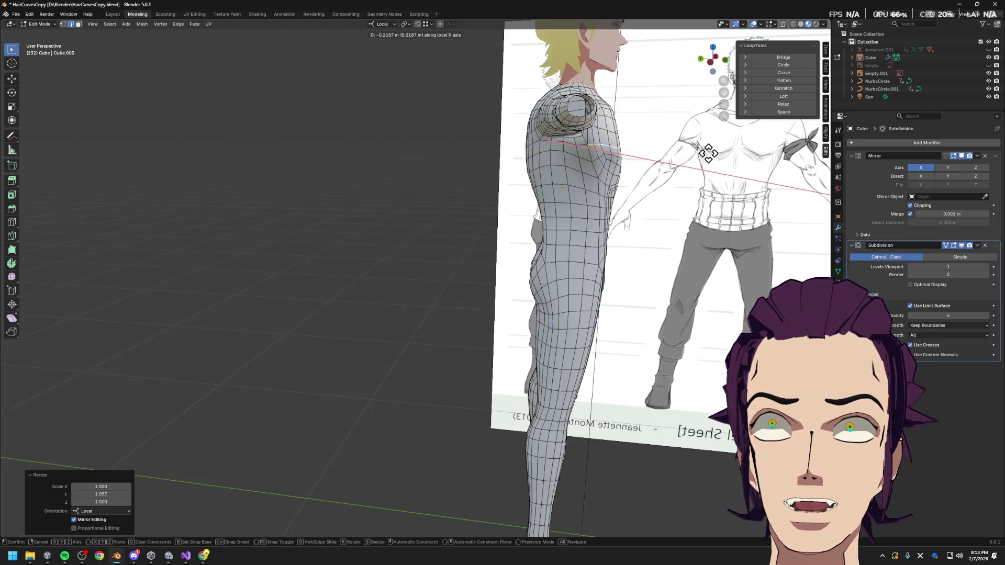
mouse_move(707, 154)
middle_mouse_down()
mouse_move(686, 179)
mouse_move(680, 169)
mouse_move(650, 197)
mouse_move(599, 205)
mouse_move(598, 223)
mouse_move(634, 240)
mouse_move(616, 223)
middle_mouse_up()
scroll(678, 170, "up", 2)
key("s")
key("x")
left_click(619, 175)
left_click(784, 104)
- Slide a chest-loop vertex, nudge it in Y and Z, and switch to Left orthographic view
left_click(446, 187)
key("g")
key("g")
left_click(452, 182)
mouse_move(452, 183)
middle_mouse_down()
mouse_move(550, 168)
mouse_move(602, 198)
mouse_move(528, 185)
middle_mouse_up()
key("g")
key("y")
left_click(602, 197)
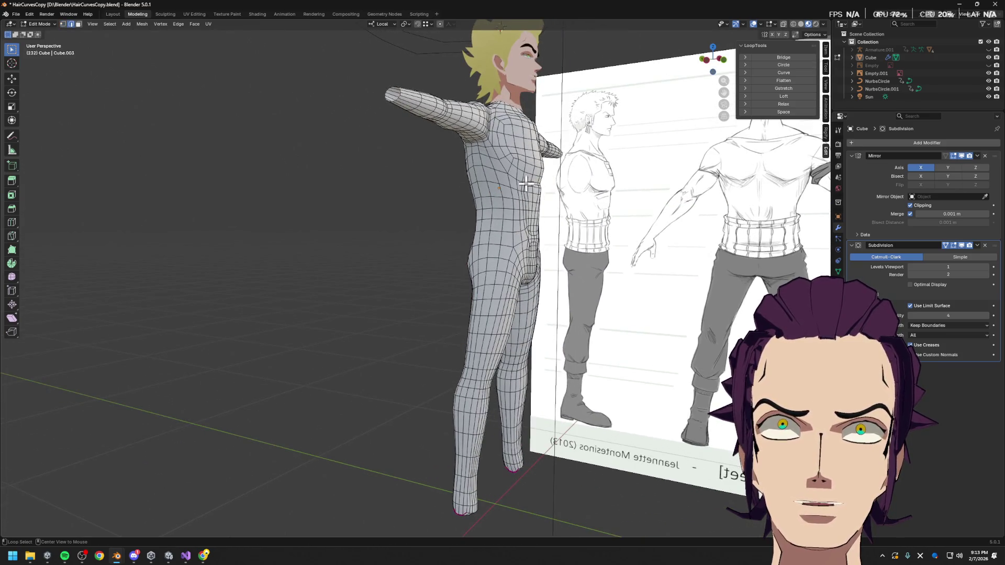
key("g")
key("z")
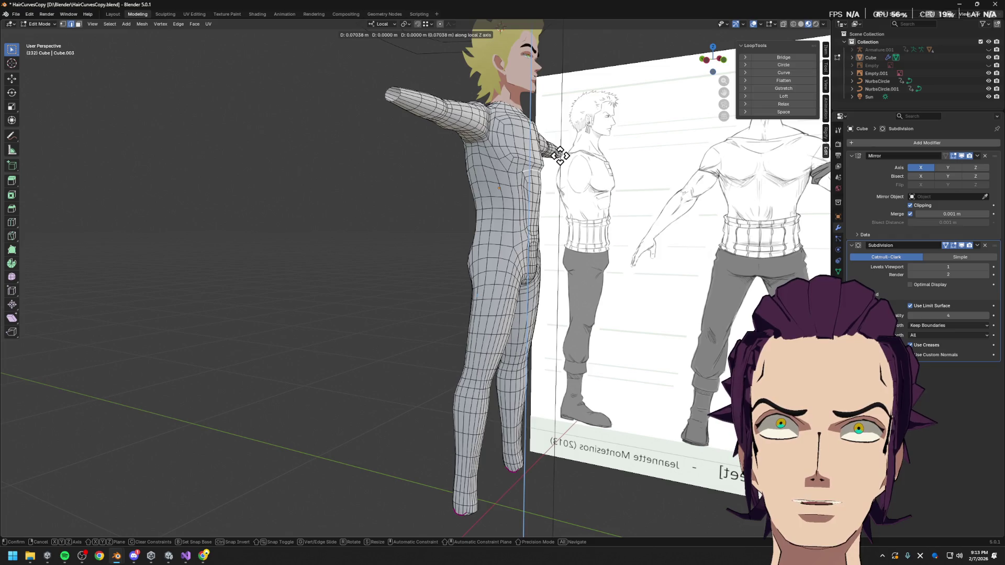
left_click(560, 154)
middle_click_drag(560, 155, 593, 171)
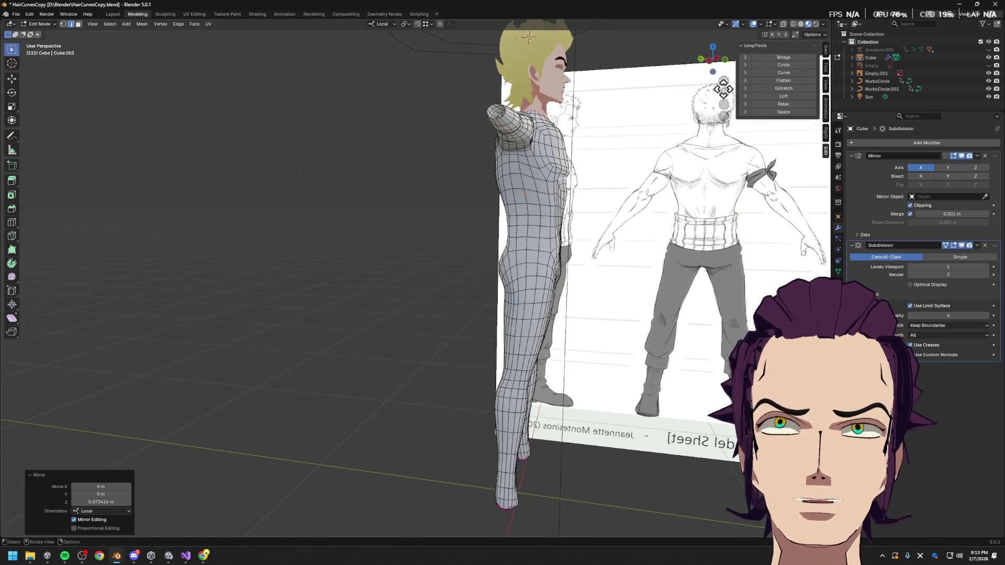
key("ctrl+KP_3")
scroll(658, 194, "up", 3)
scroll(658, 193, "down", 1)
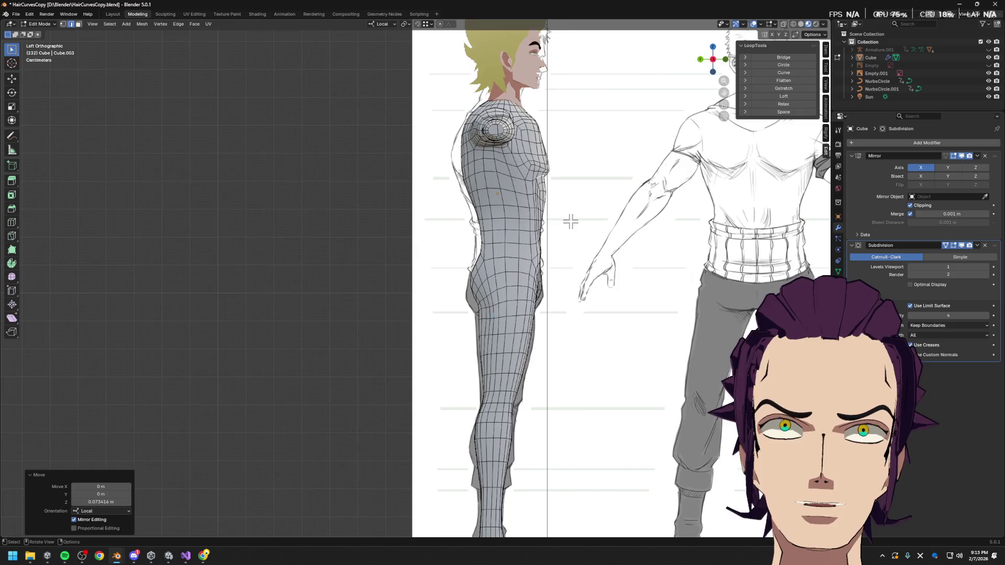
scroll(572, 220, "up", 2)
- Slide a torso-side vertex along its edge, then nudge it with proportional falloff
key("g")
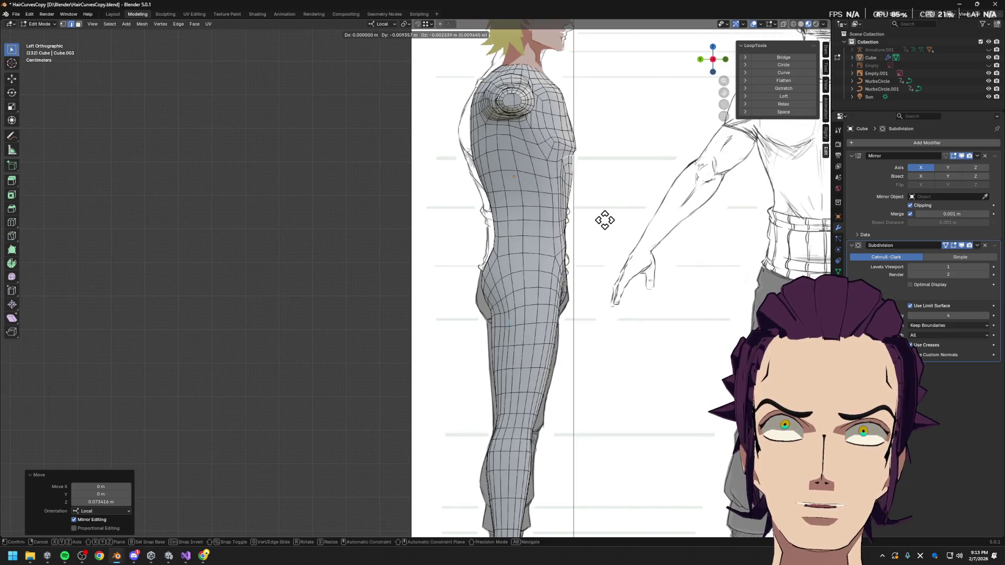
key("Escape")
key("1")
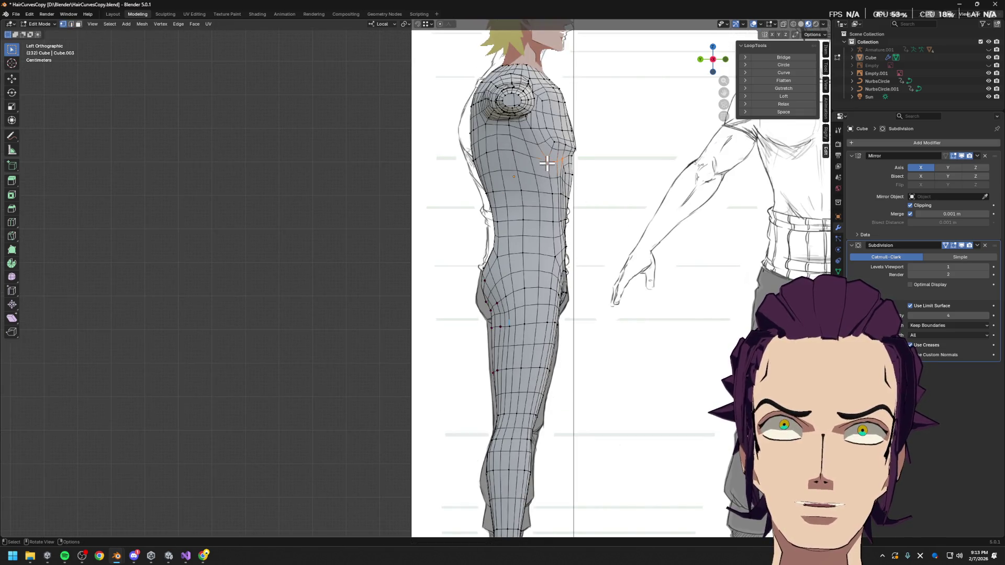
key("g")
key("g")
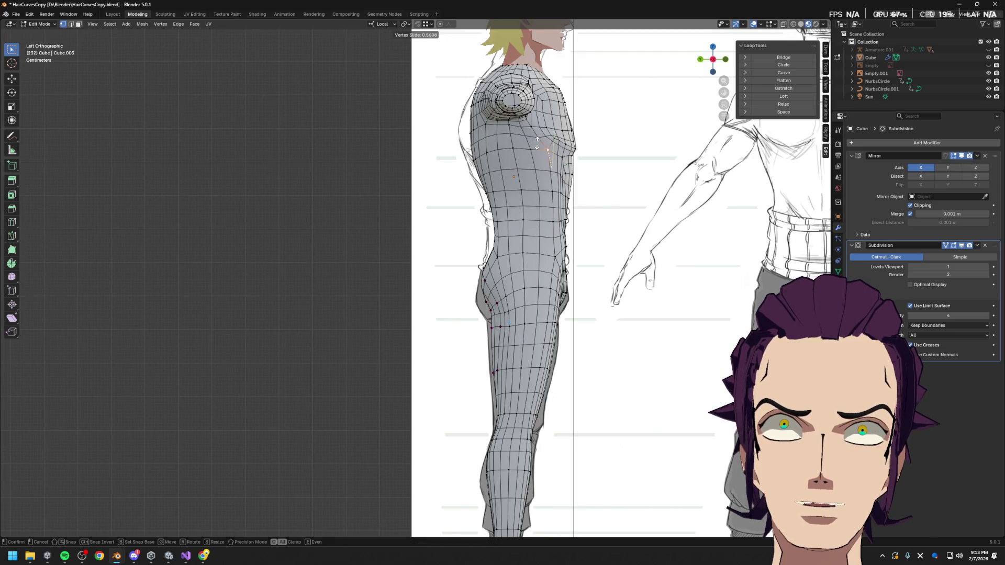
left_click(537, 141)
key("o")
key("g")
scroll(538, 76, "down", 3)
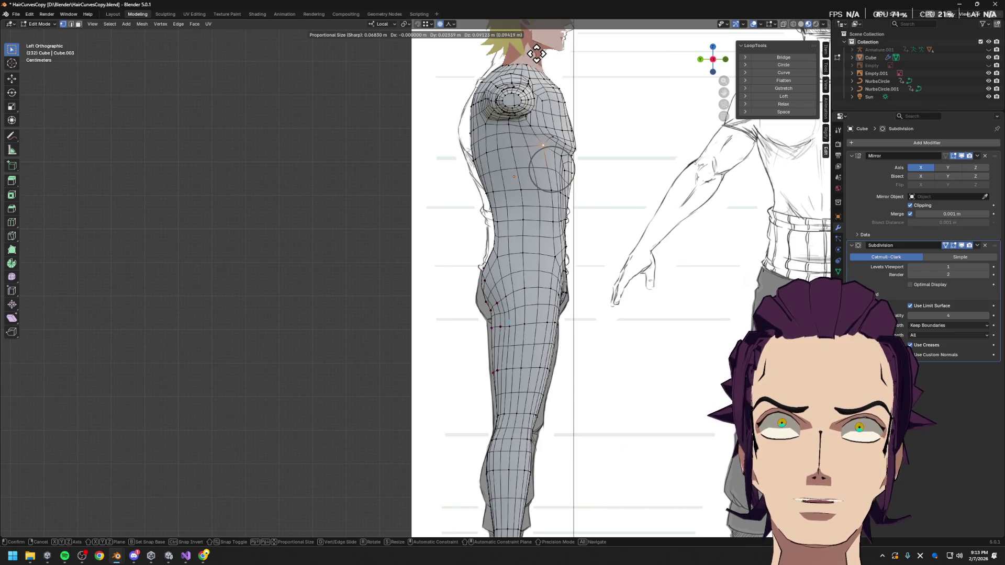
left_click(537, 53)
- Edge-slide the vertical chest-front loop twice to refine the side profile
left_click(555, 208, "alt")
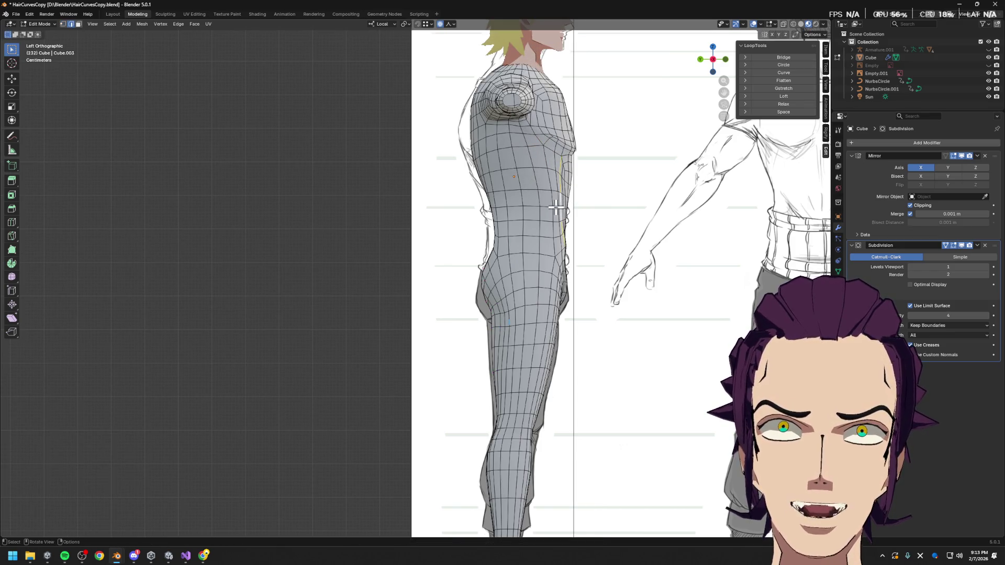
key("g")
key("Escape")
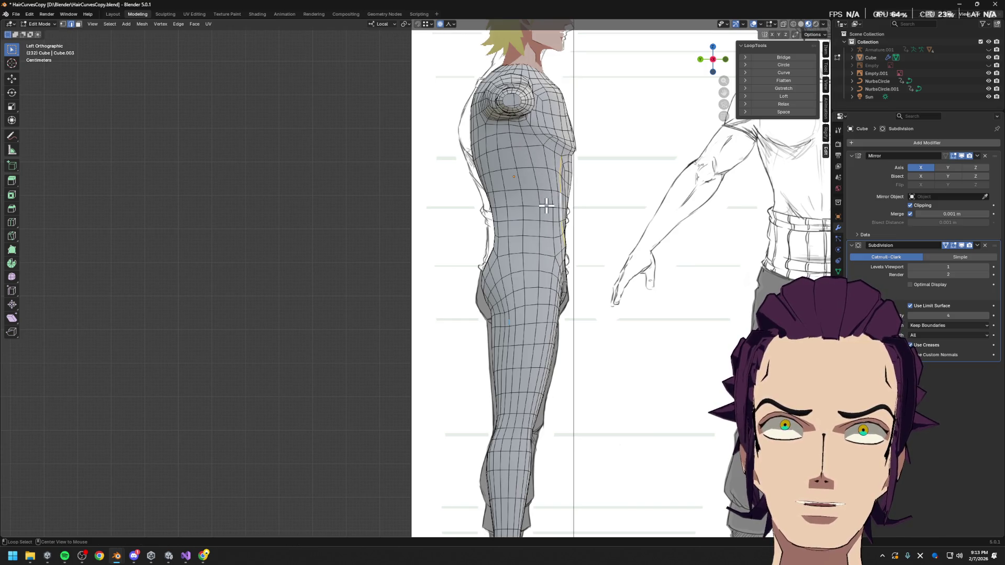
key("g")
key("g")
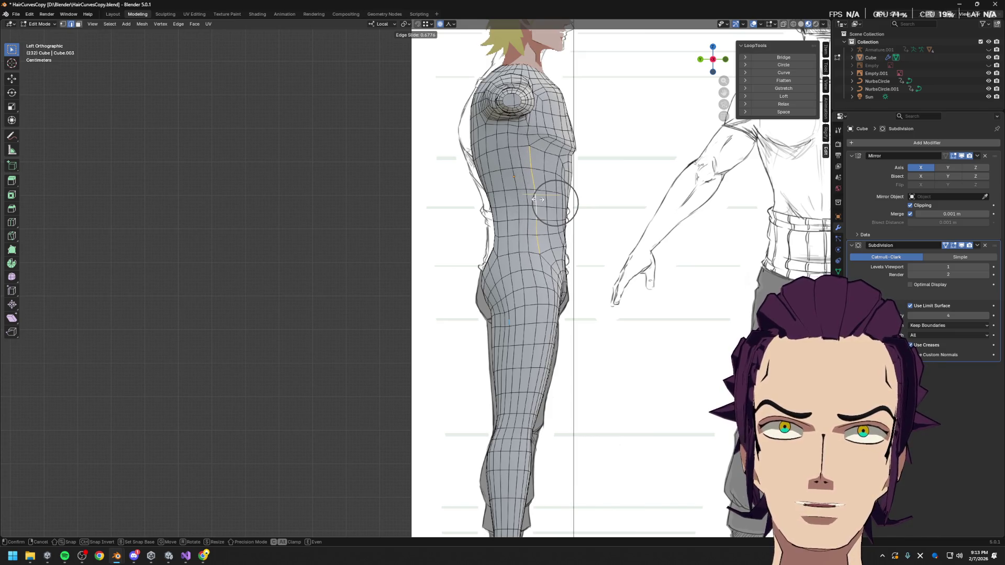
left_click(540, 200)
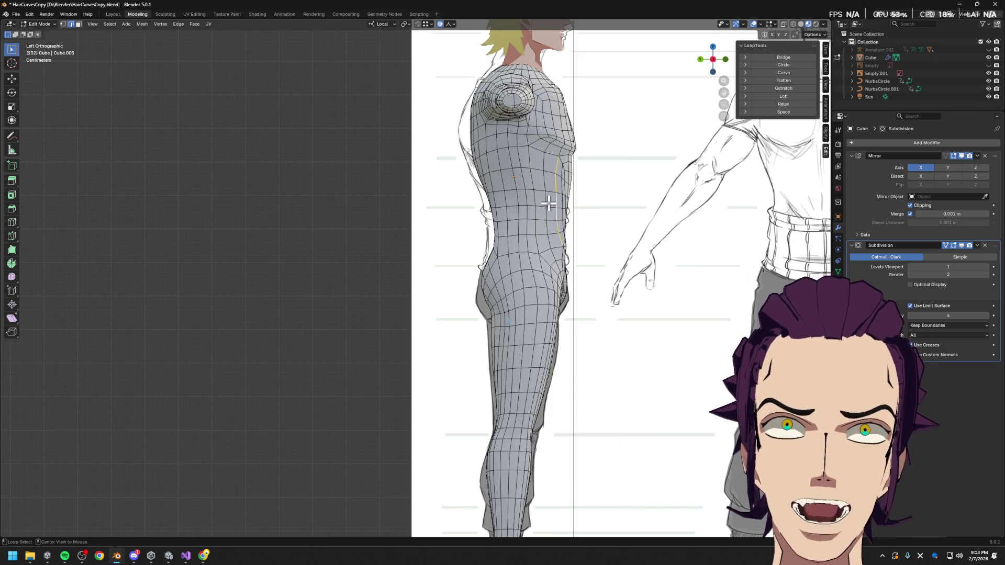
key("g")
key("g")
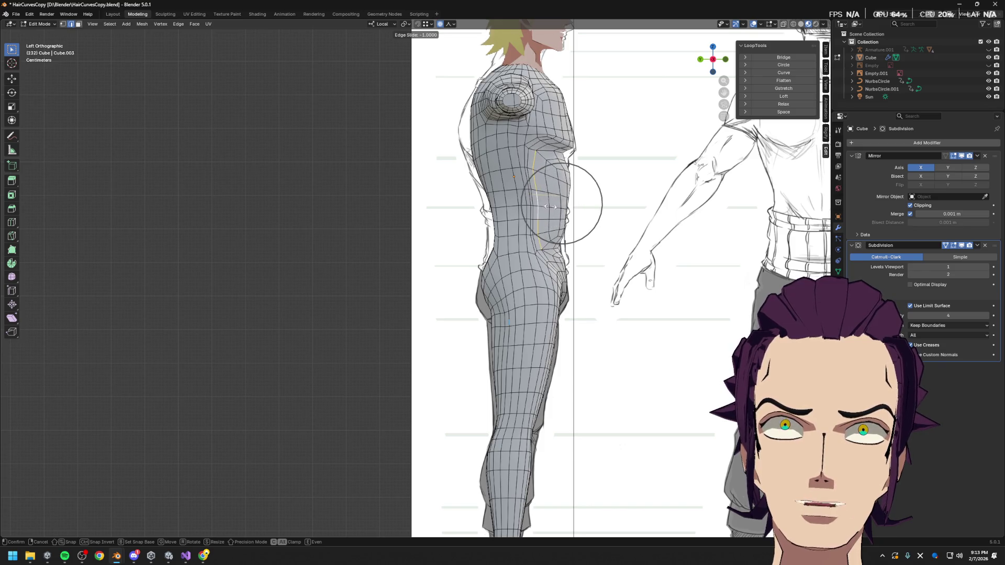
scroll(561, 204, "down", 3)
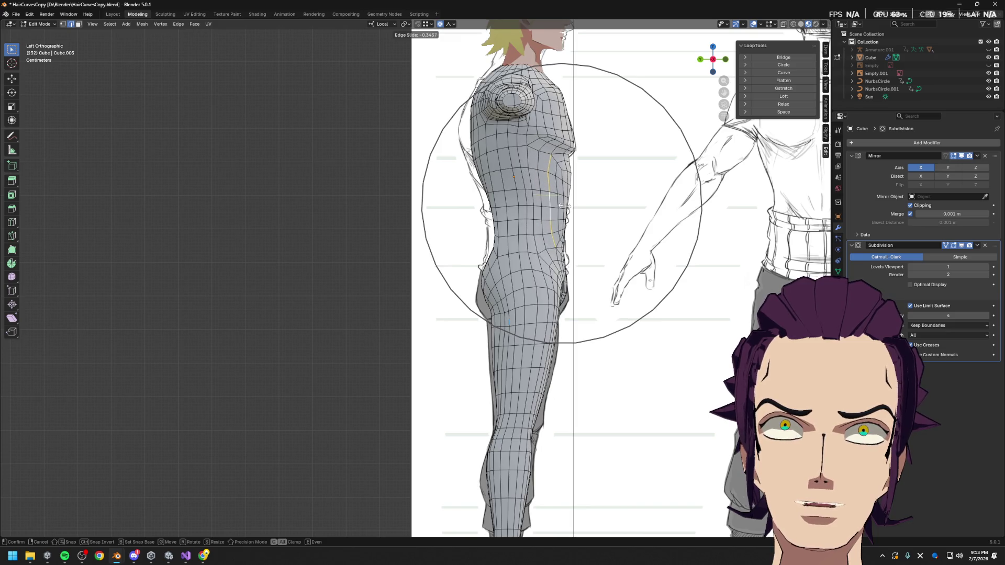
left_click(560, 204)
- Check the base cage with subdivision hidden, slide the loop once more, return to object mode
key("ctrl+0")
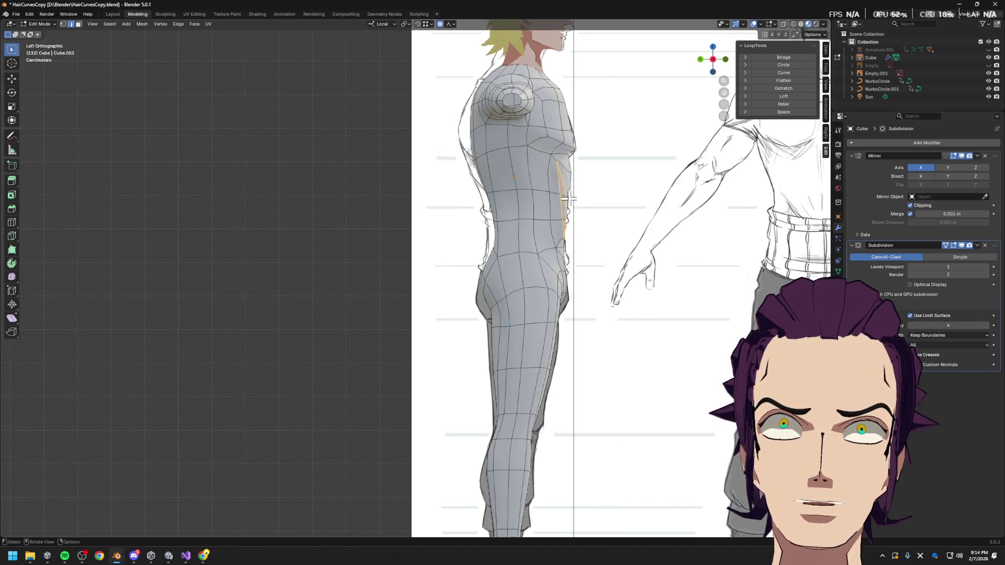
key("ctrl+1")
key("g")
key("g")
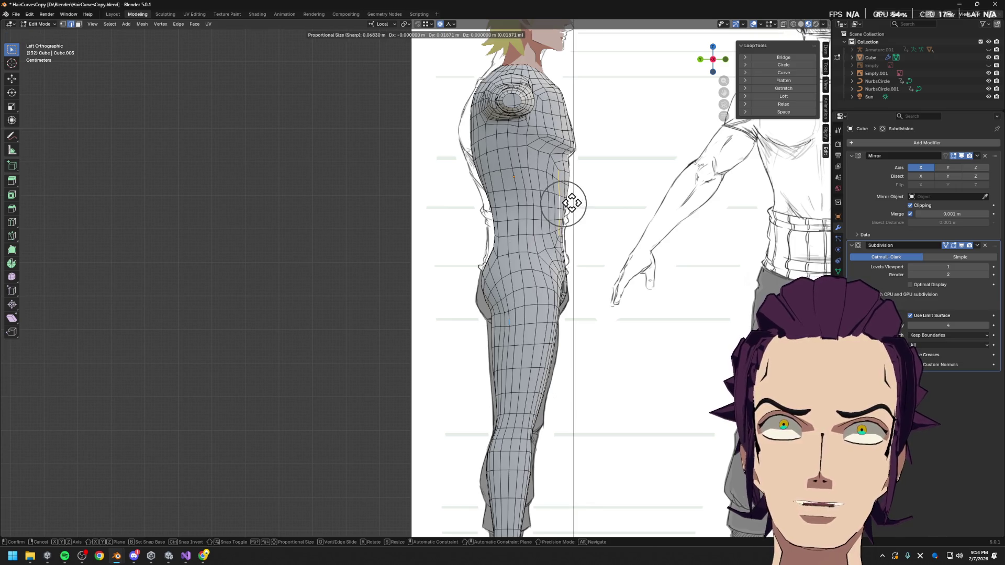
left_click(579, 204)
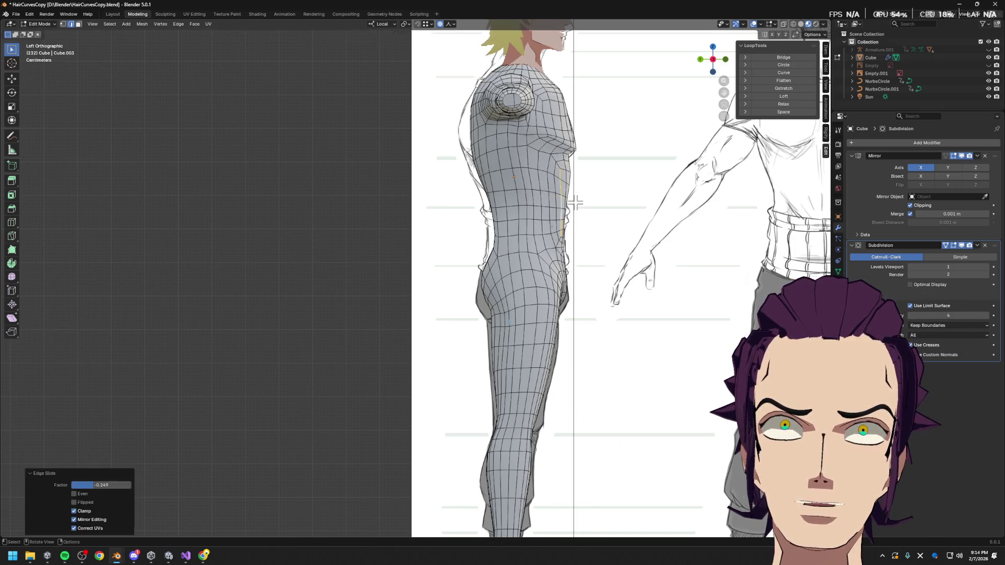
mouse_move(544, 224)
middle_mouse_down()
mouse_move(529, 242)
mouse_move(489, 252)
mouse_move(530, 298)
mouse_move(585, 309)
mouse_move(448, 287)
mouse_move(482, 293)
mouse_move(511, 266)
middle_mouse_up()
key("Tab")
scroll(529, 242, "down", 3)
scroll(512, 322, "up", 2)
scroll(449, 288, "down", 1)
scroll(448, 288, "up", 1)
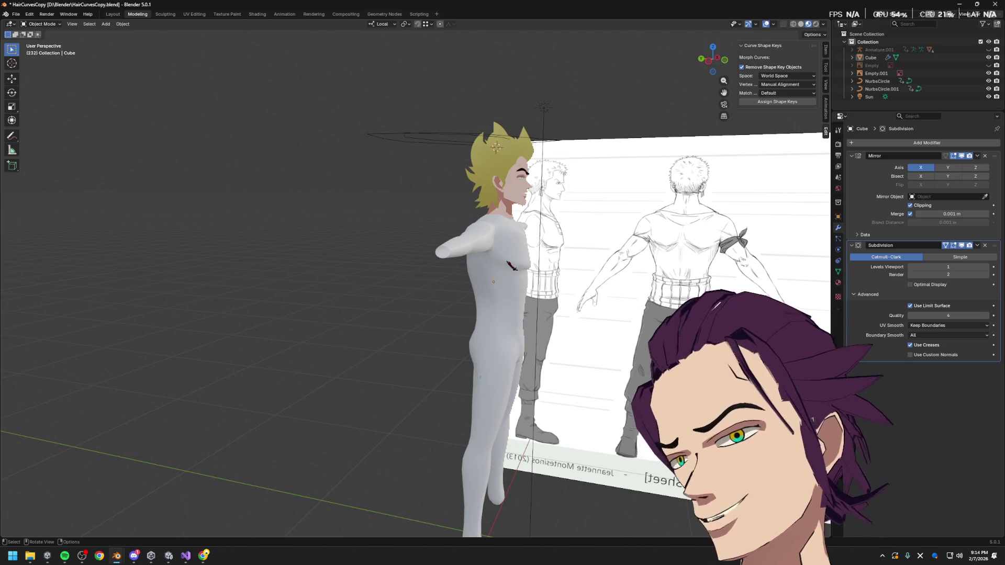
scroll(511, 265, "down", 3)
mouse_move(511, 265)
middle_mouse_down()
mouse_move(541, 289)
mouse_move(471, 222)
middle_mouse_up()
scroll(541, 290, "up", 4)
key("Tab")
key("KP_1")
key("Tab")
key("Tab")
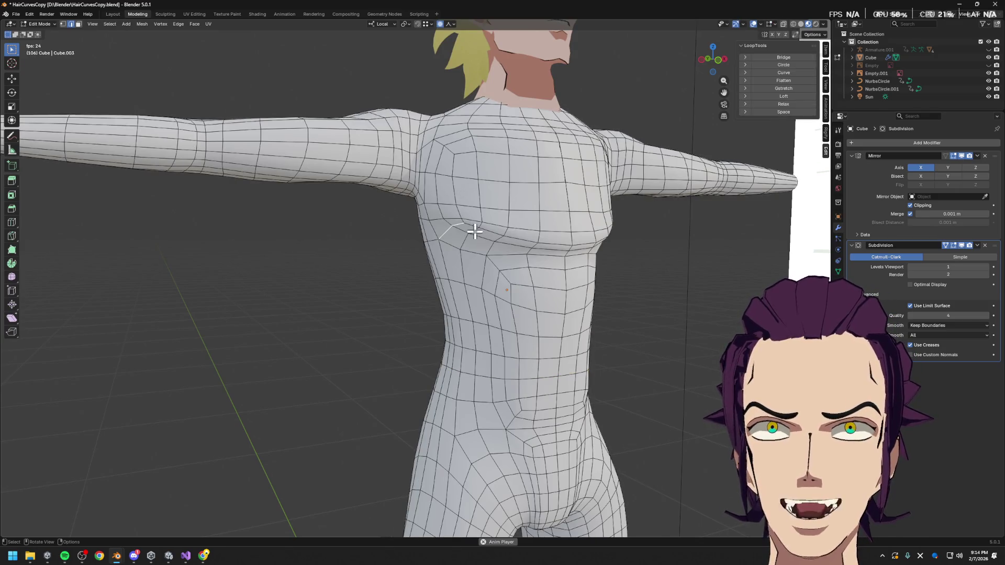
- Move the chest vertex along local Z with proportional falloff after abandoning a slide
key("g")
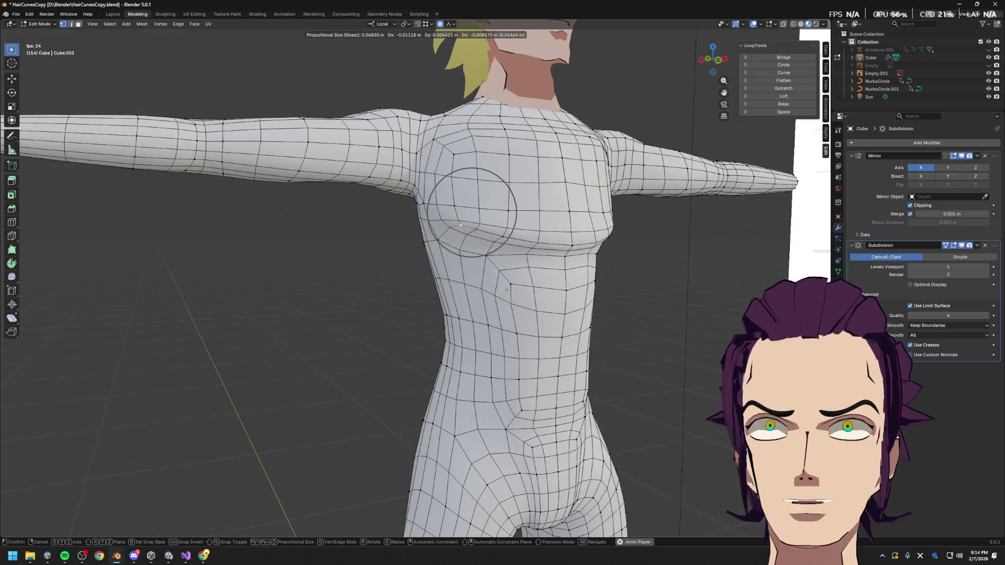
key("Escape")
mouse_move(443, 250)
middle_mouse_down()
mouse_move(490, 225)
mouse_move(602, 231)
mouse_move(618, 212)
middle_mouse_up()
key("g")
key("g")
key("Escape")
key("g")
key("z")
left_click(642, 239)
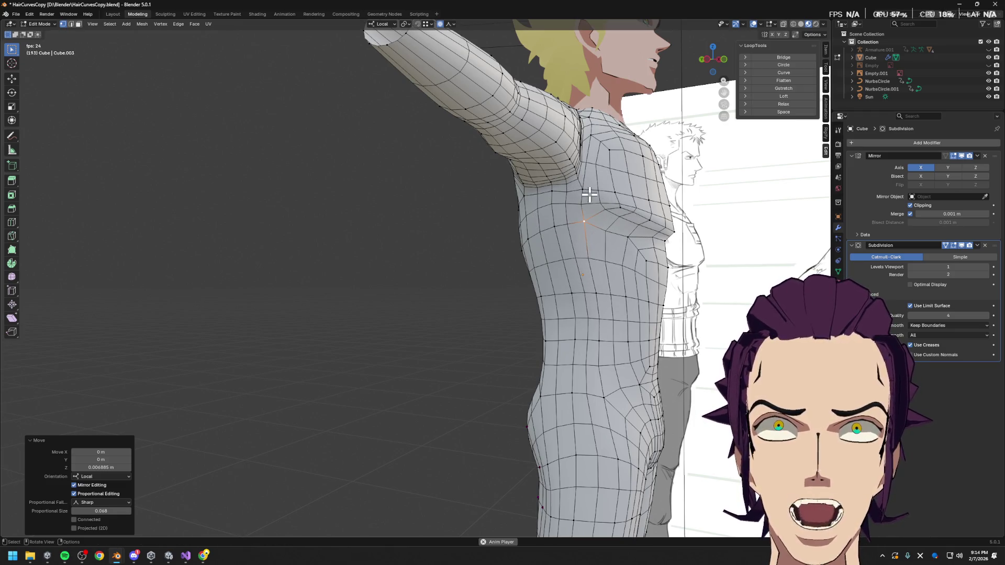
- Select the group of chest faces near the armpit and view them from the front
left_click(583, 213)
left_click(566, 185, "shift")
left_click(592, 187, "shift")
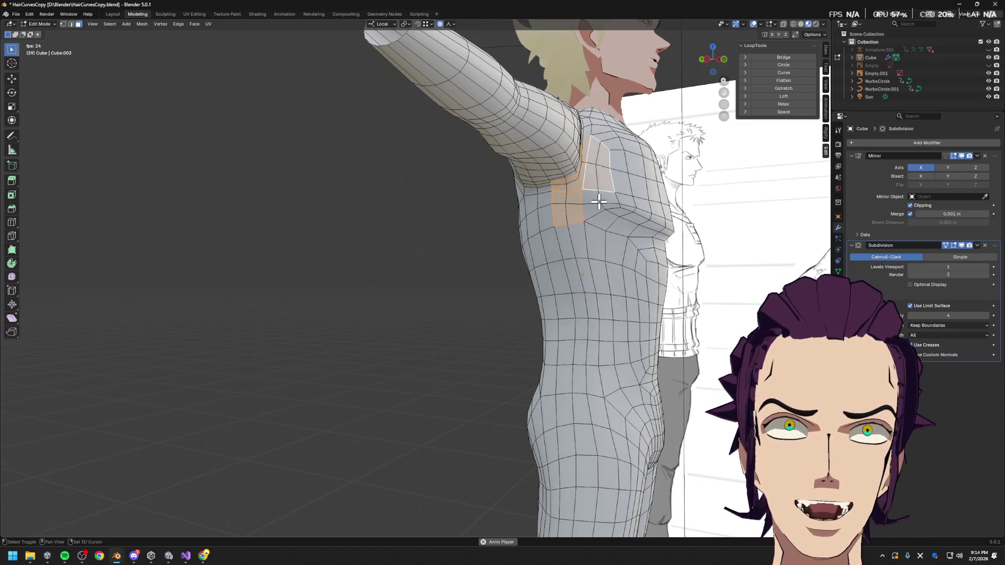
left_click(611, 208, "shift")
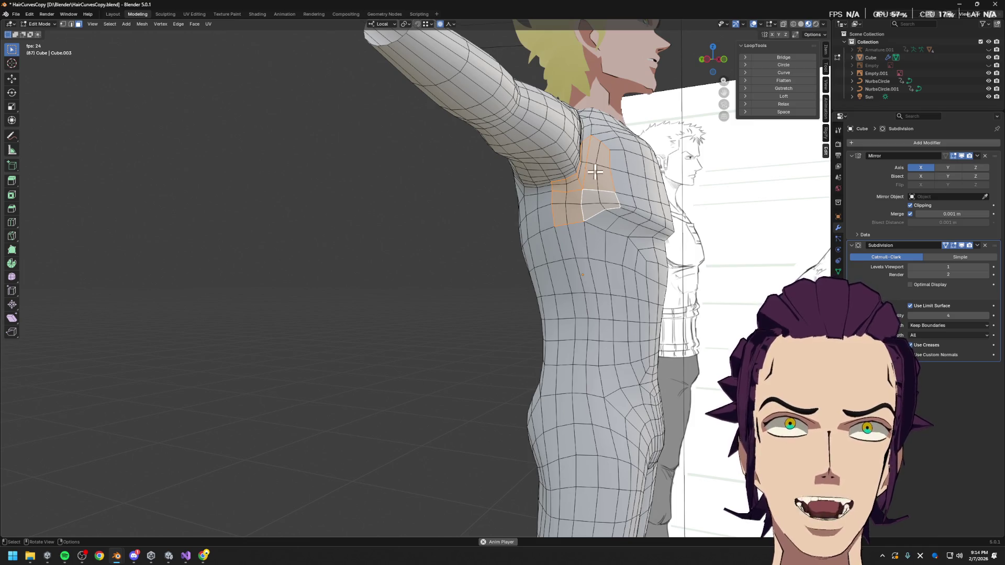
middle_click_drag(606, 216, 566, 212)
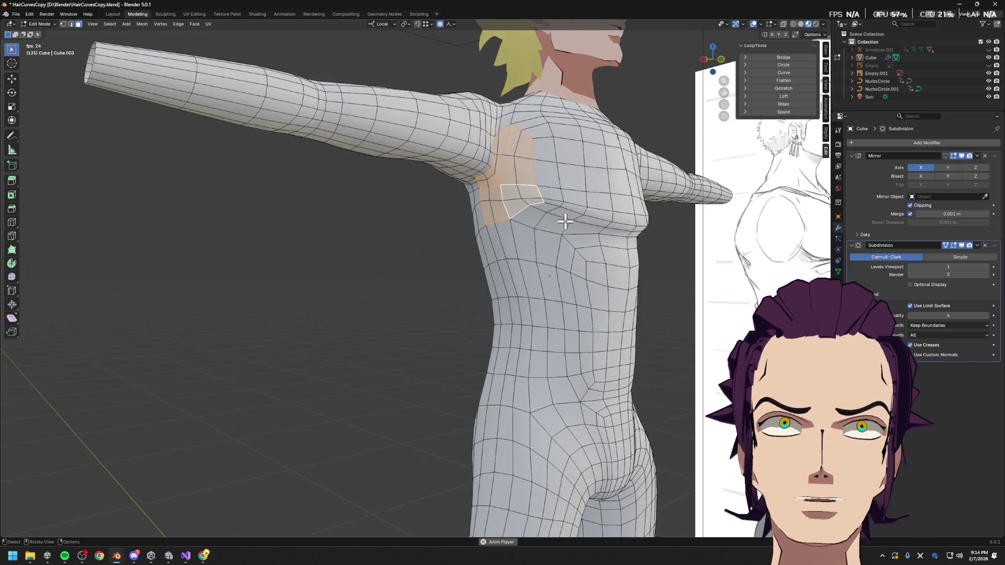
scroll(550, 216, "up", 2)
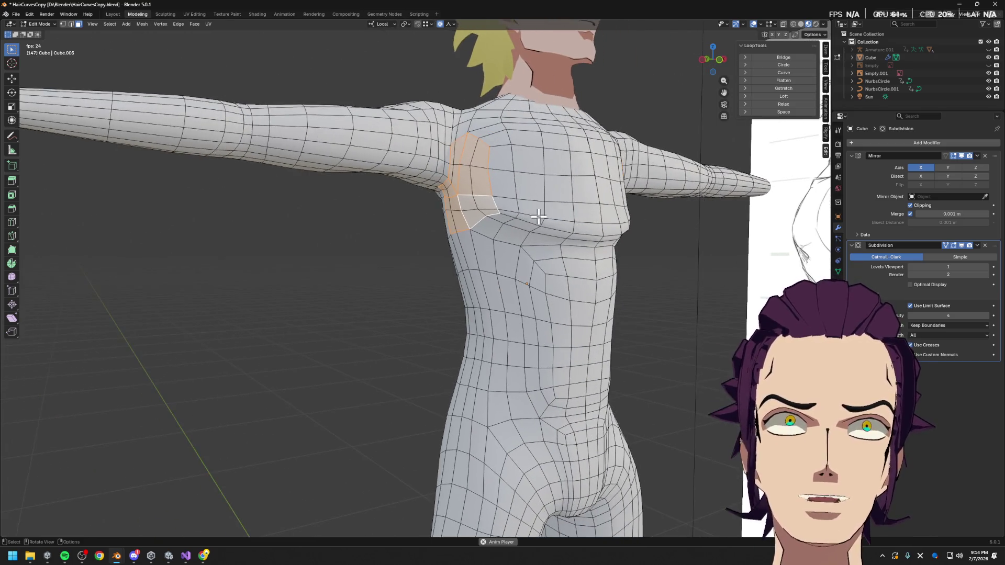
- Knife-cut a new edge across the single face below the armpit and dismiss the Delete menu
left_click(494, 211)
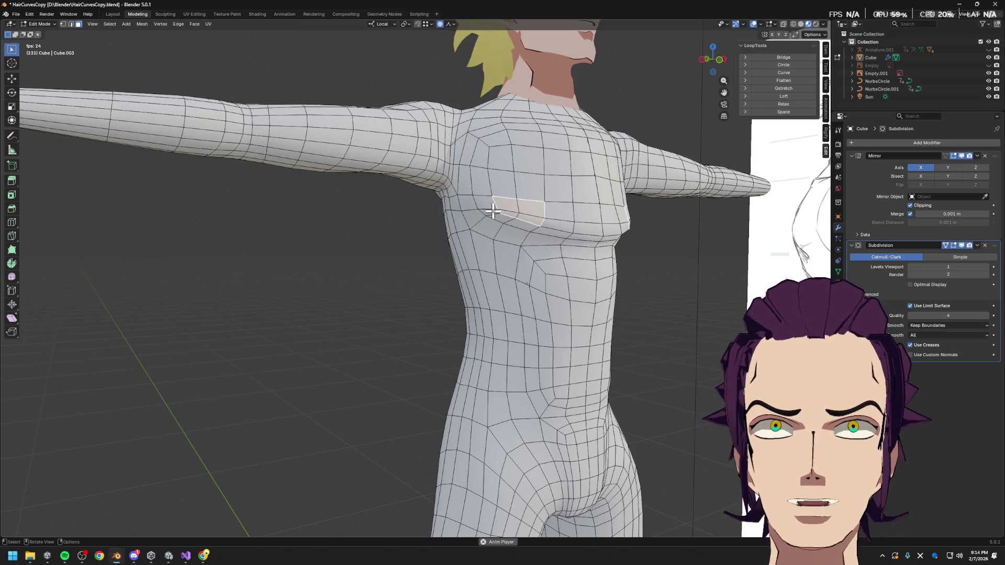
key("k")
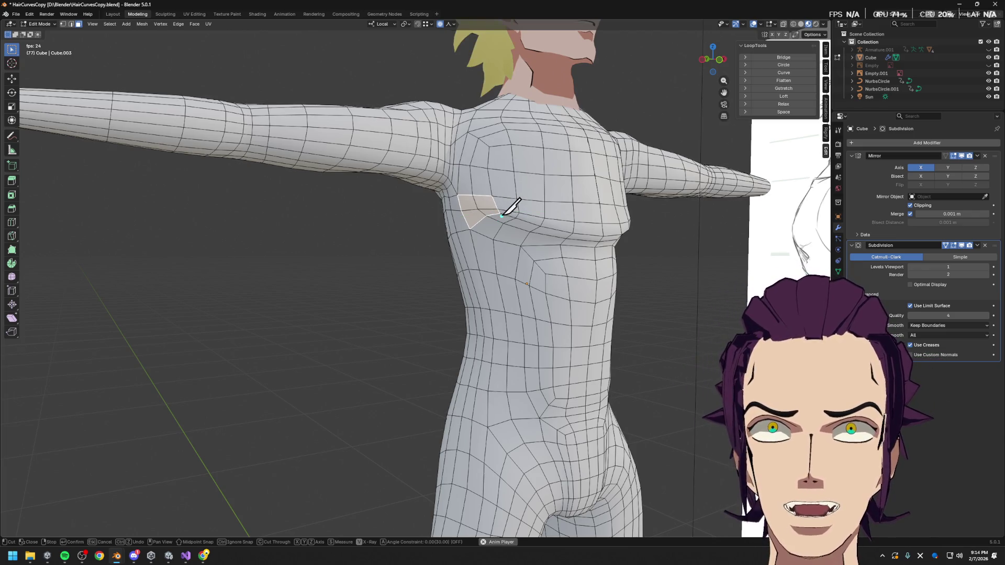
key("Return")
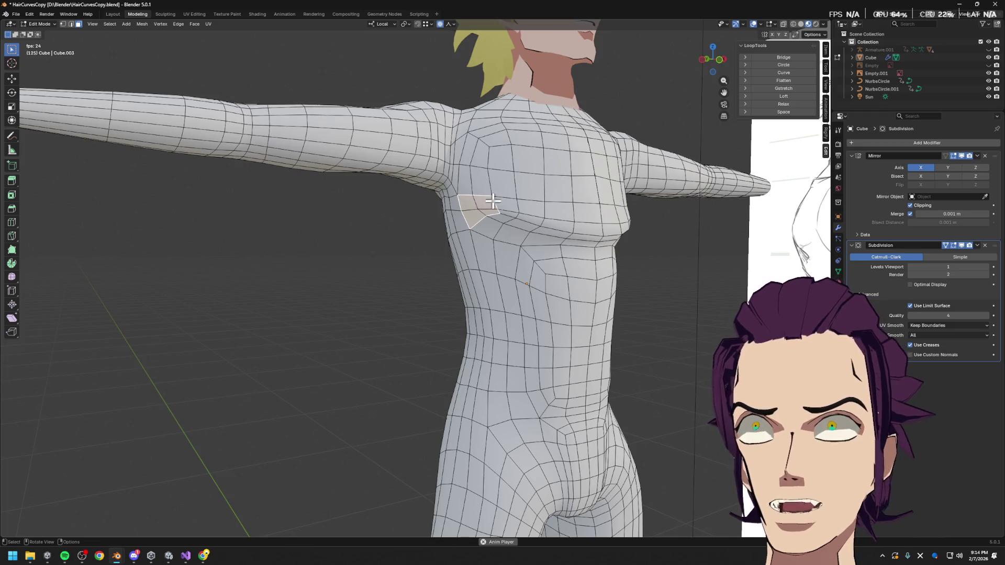
key("x")
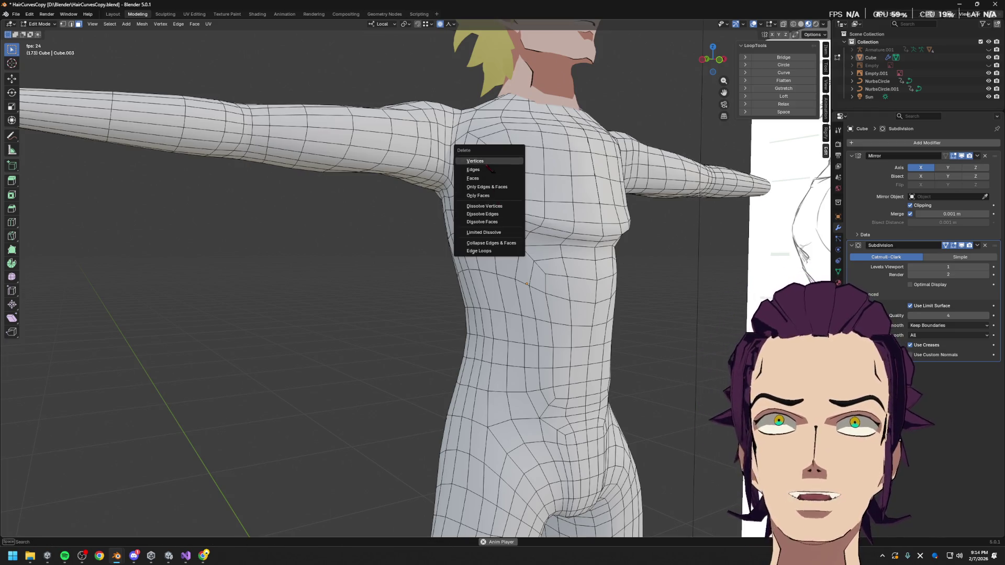
middle_click_drag(491, 179, 552, 221)
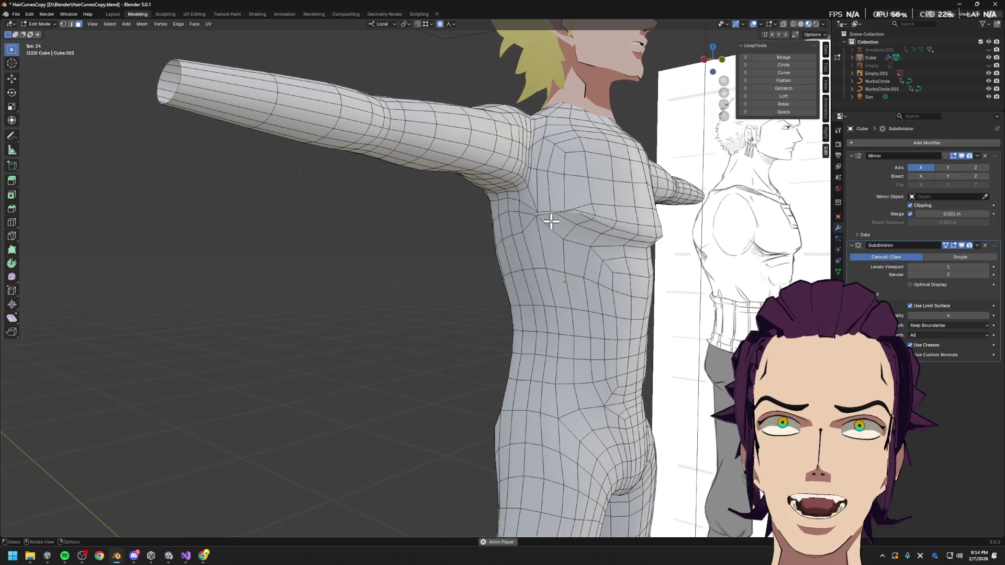
left_click(526, 196)
left_click(544, 197, "ctrl")
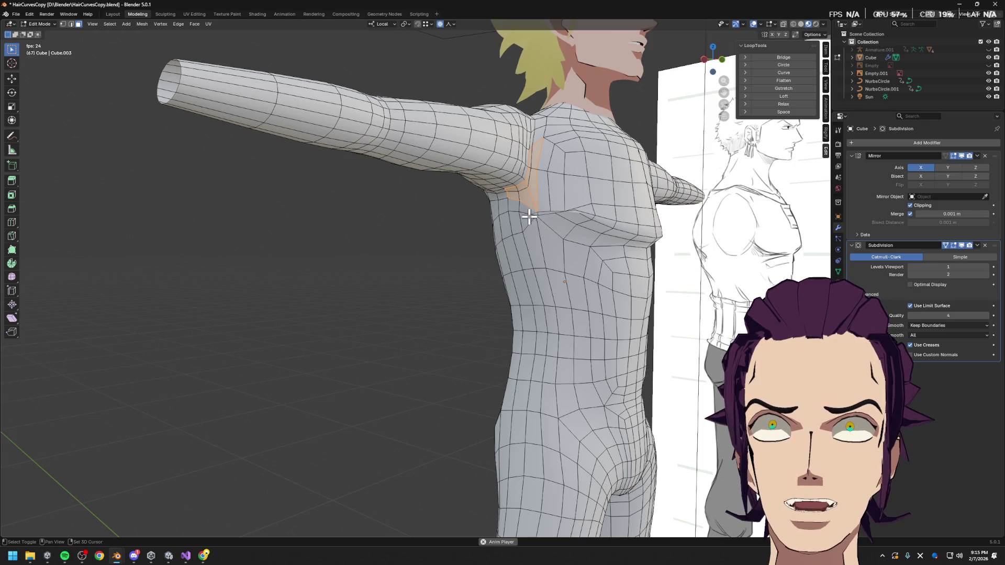
middle_click_drag(541, 228, 567, 229)
left_click(589, 238, "shift")
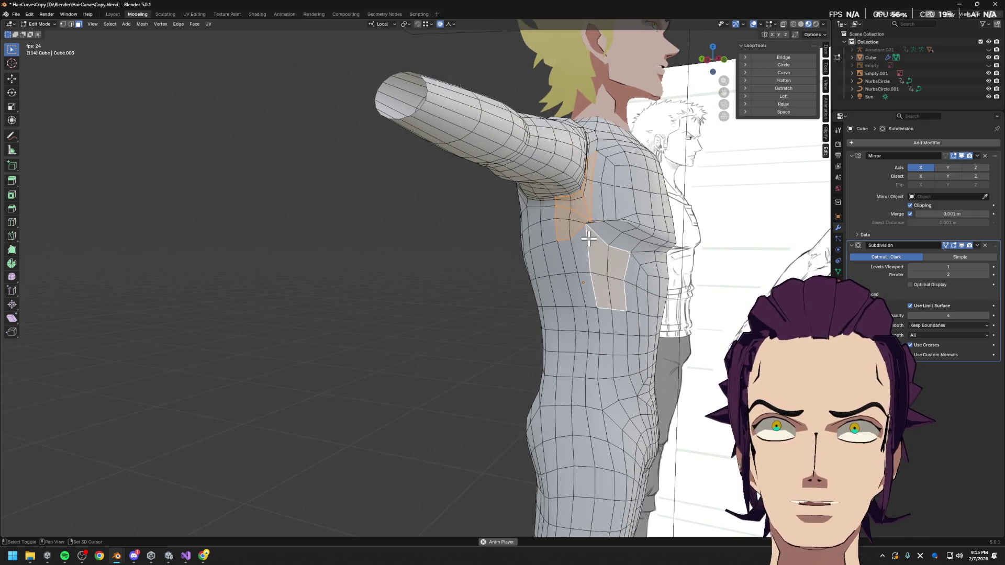
key("ctrl+z")
key("ctrl+z")
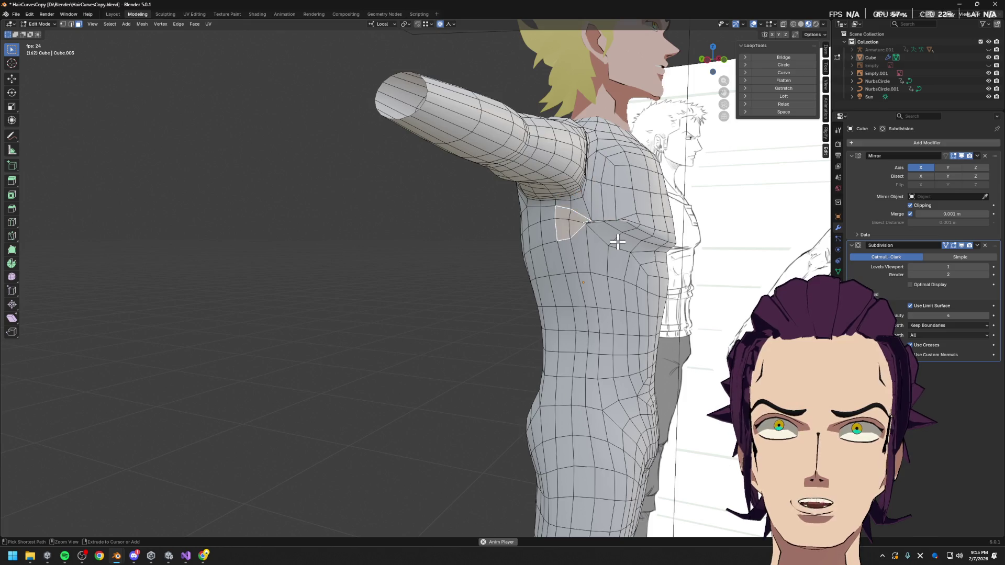
key("ctrl+z")
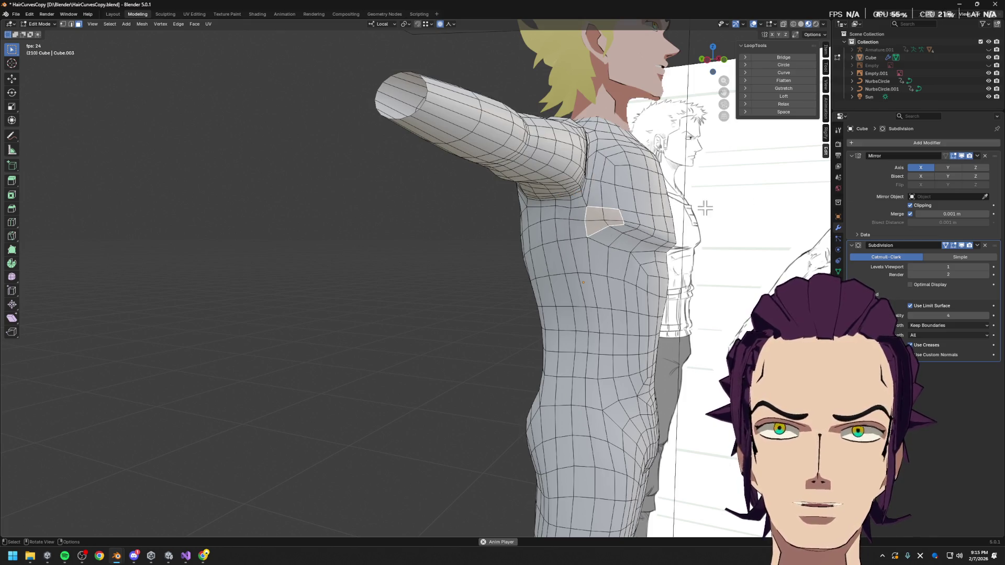
left_click(913, 268)
scroll(786, 385, "down", 1)
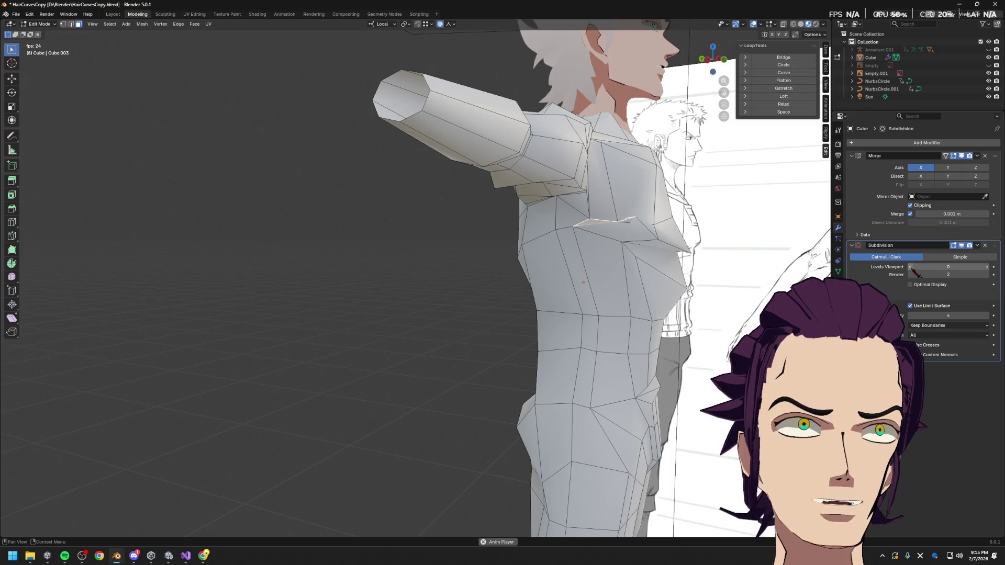
scroll(751, 259, "down", 3)
mouse_move(750, 259)
middle_mouse_down()
mouse_move(610, 290)
mouse_move(512, 272)
mouse_move(537, 267)
middle_mouse_up()
scroll(535, 269, "up", 2)
scroll(561, 258, "down", 1)
scroll(562, 258, "up", 1)
scroll(564, 260, "down", 1)
left_click(992, 269)
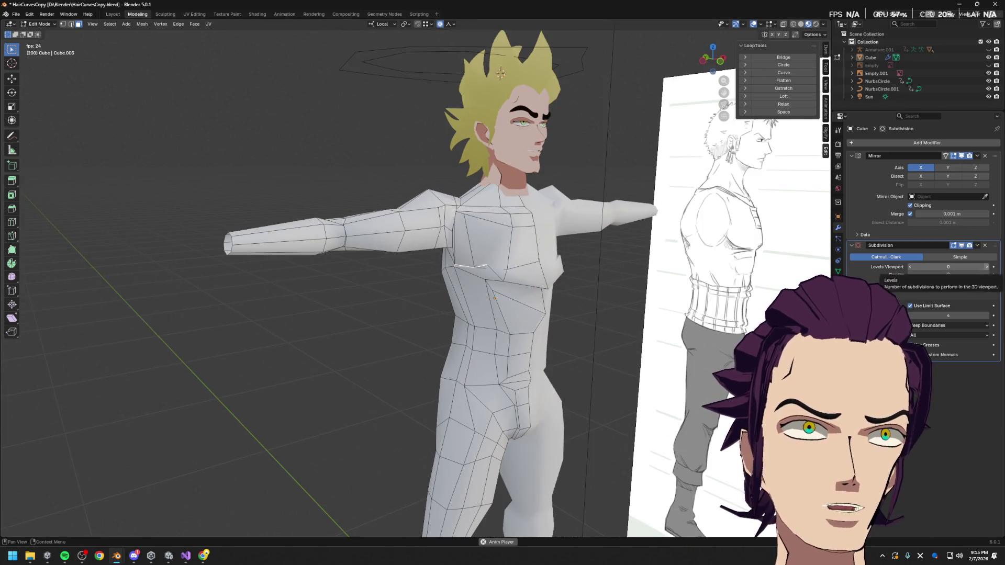
left_click(912, 268)
left_click(912, 269)
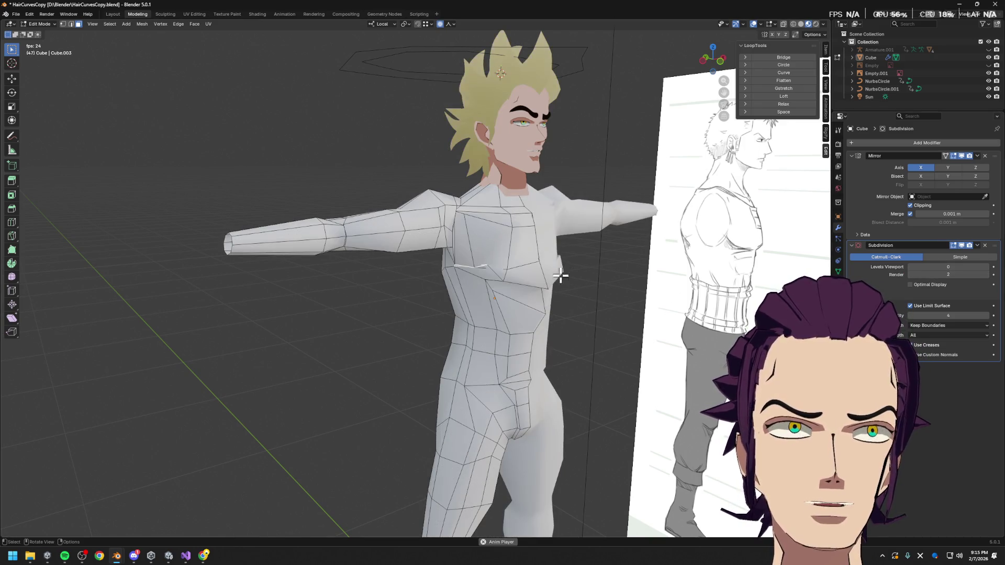
middle_click_drag(561, 274, 607, 239)
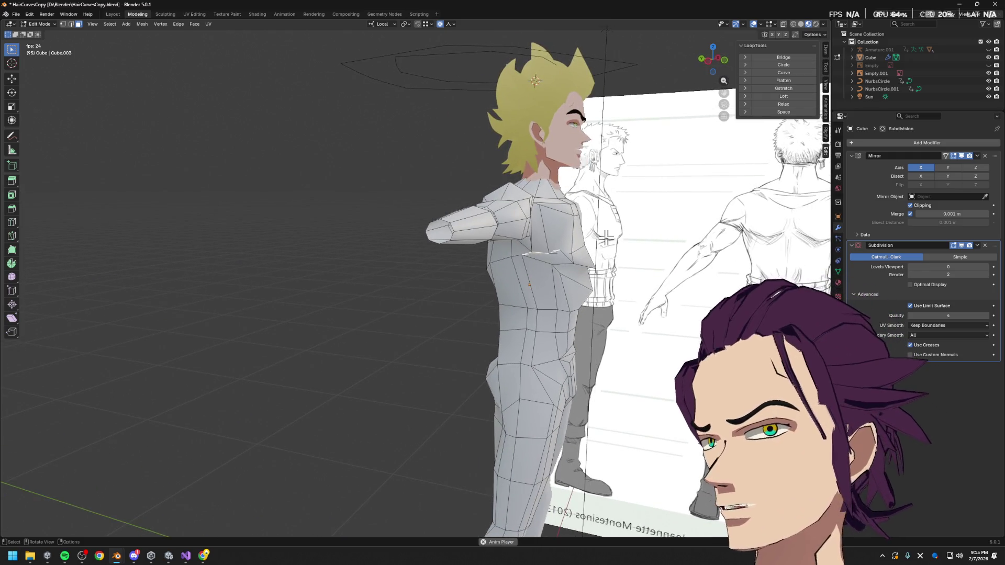
key("ctrl+2")
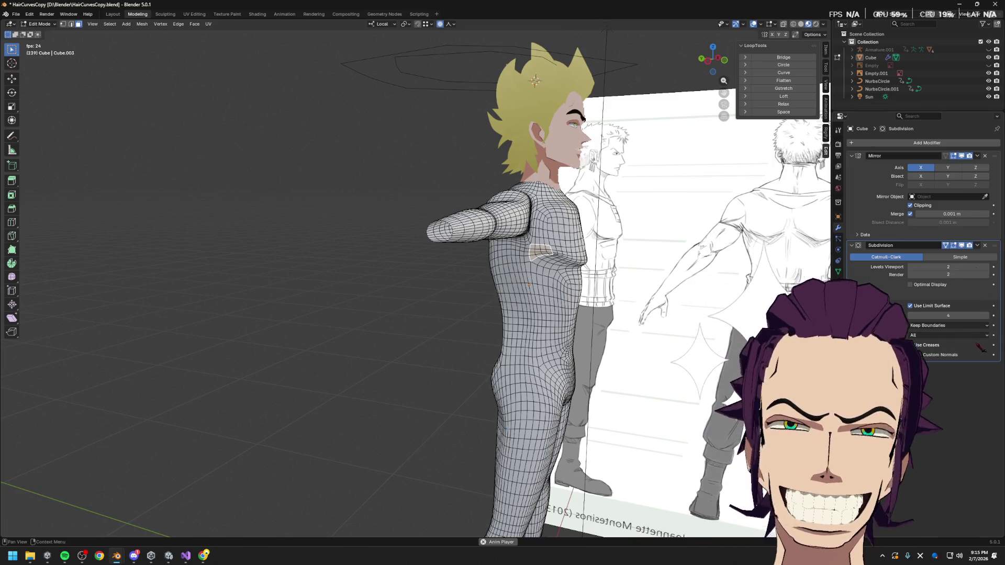
left_click_drag(904, 267, 916, 271)
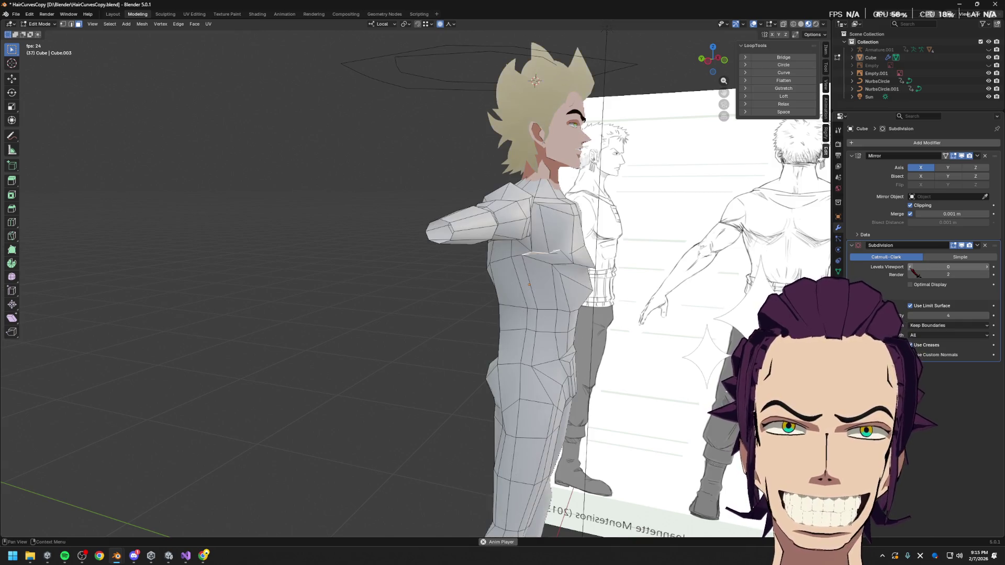
scroll(674, 322, "down", 3)
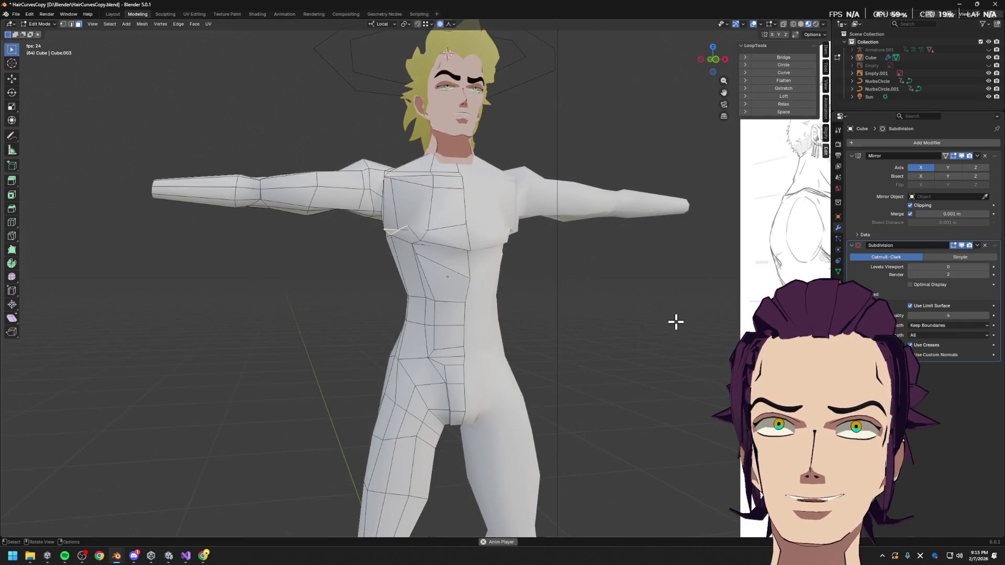
mouse_move(673, 321)
middle_mouse_down()
mouse_move(672, 331)
mouse_move(704, 309)
middle_mouse_up()
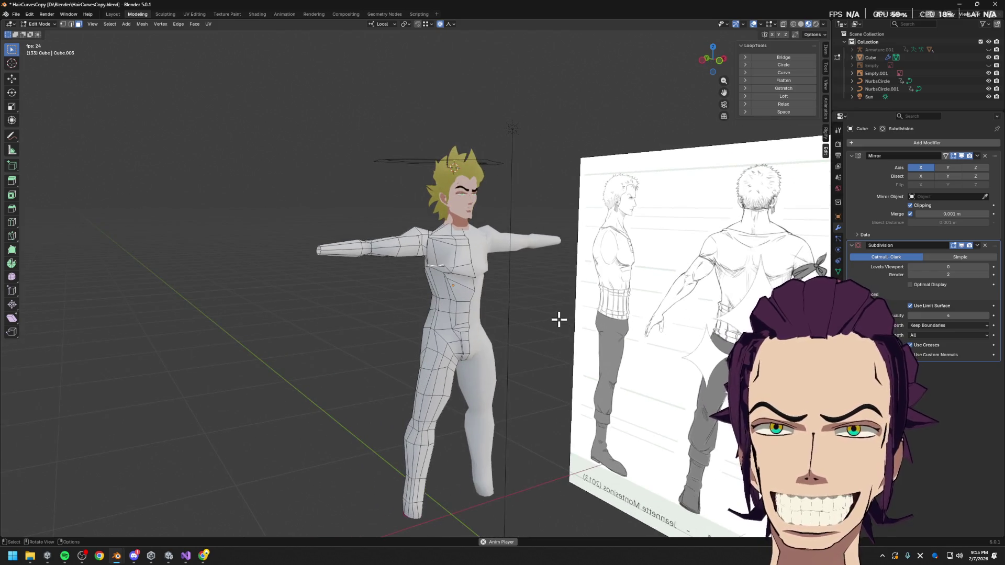
scroll(559, 319, "up", 2)
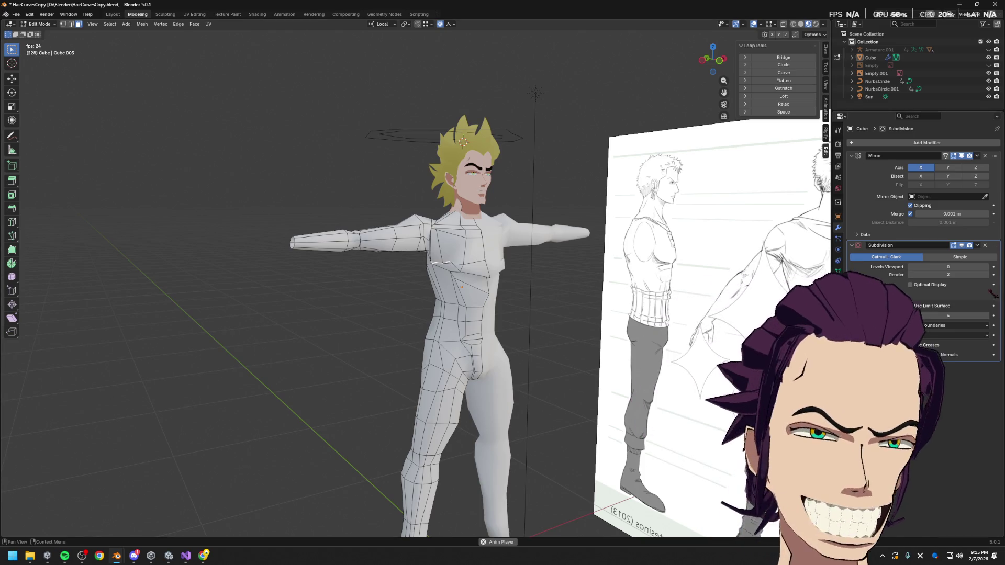
left_click(988, 267)
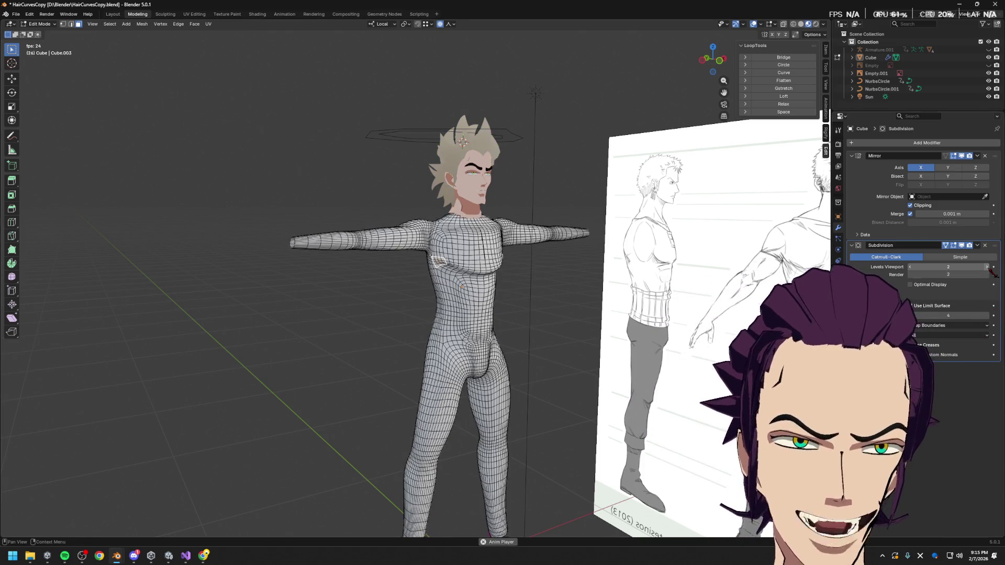
left_click(912, 267)
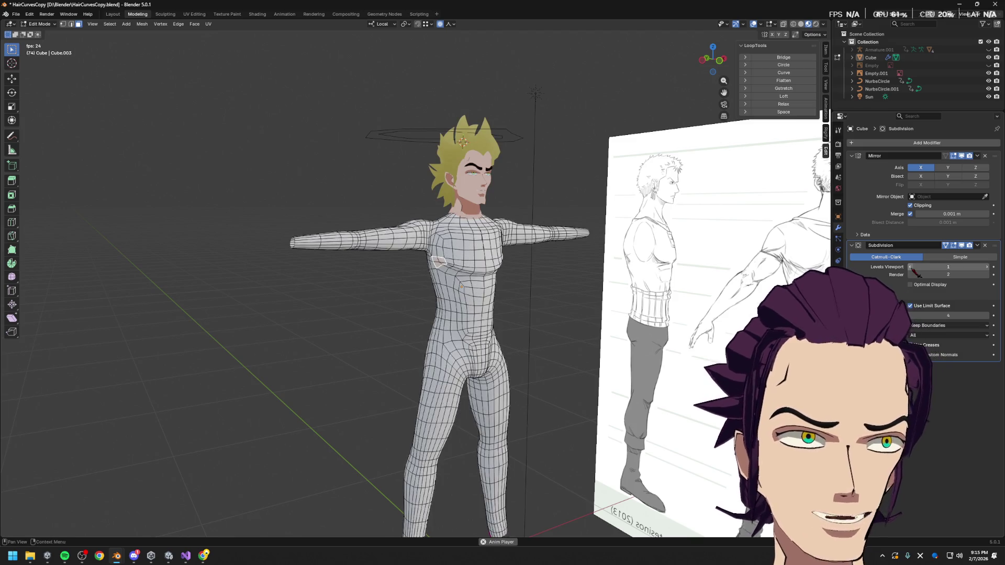
scroll(492, 289, "up", 1)
scroll(456, 250, "up", 1)
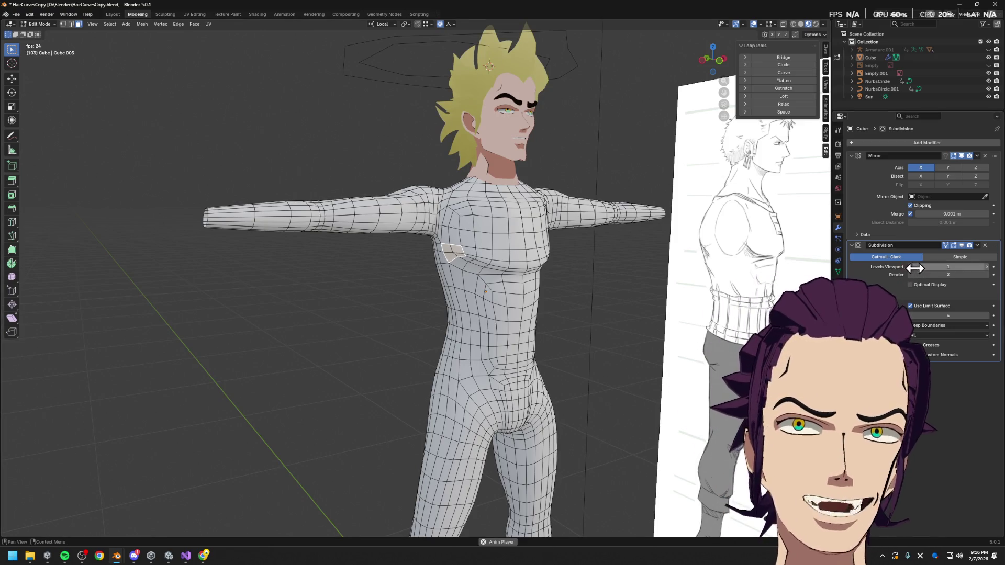
left_click(912, 268)
mouse_move(668, 314)
middle_mouse_down()
mouse_move(602, 331)
mouse_move(515, 307)
middle_mouse_up()
left_click(992, 267)
mouse_move(597, 330)
middle_mouse_down()
mouse_move(673, 336)
mouse_move(626, 329)
middle_mouse_up()
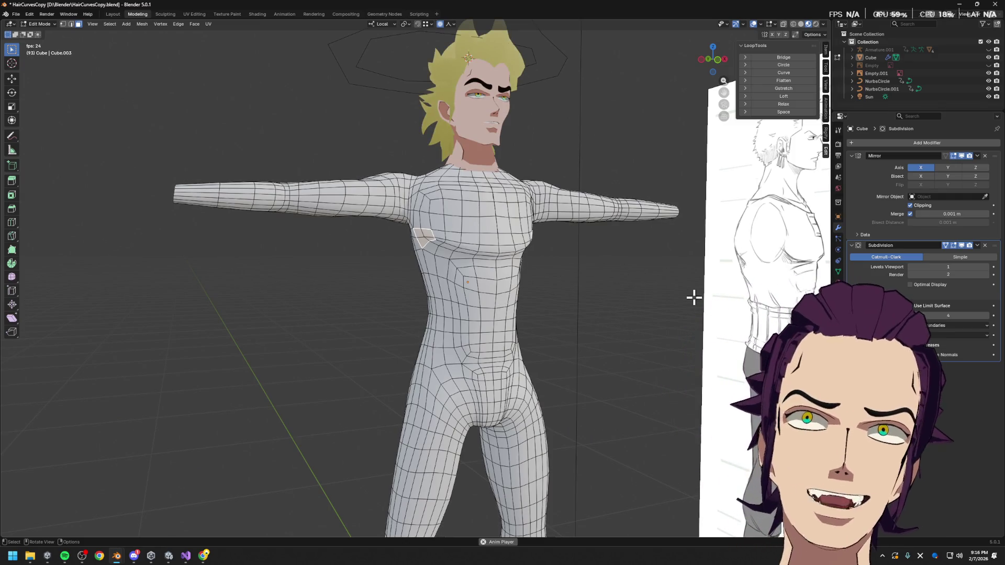
key("Tab")
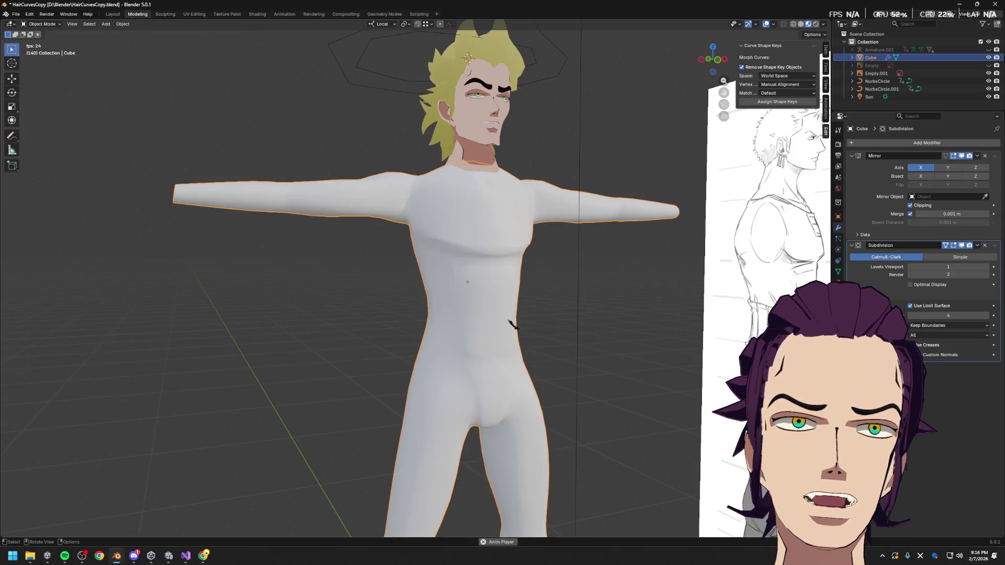
- Duplicate the body along Y as a backup off to the left and reselect the original Cube
middle_click_drag(505, 317, 516, 325)
key("shift+d")
key("y")
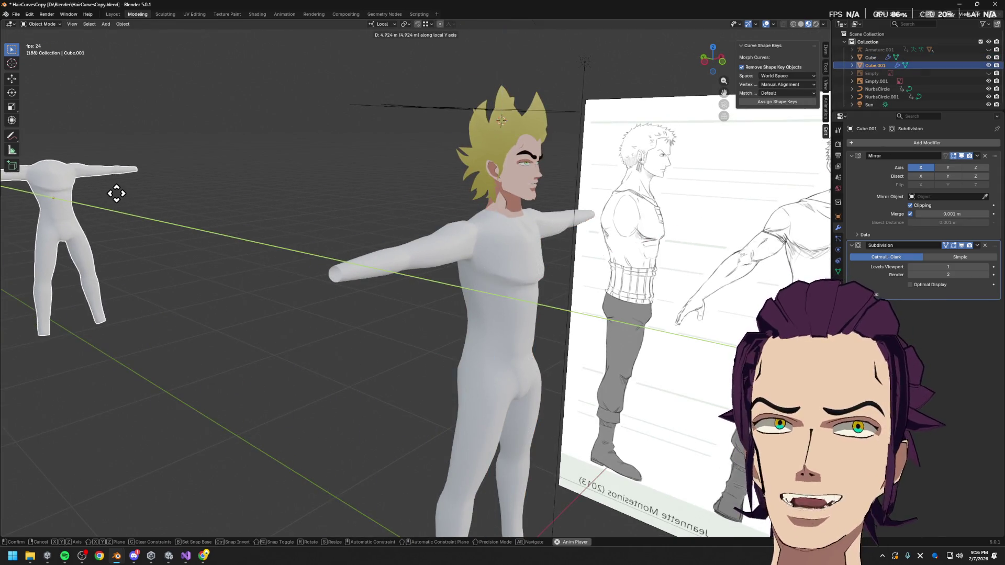
left_click(115, 193)
left_click(481, 325)
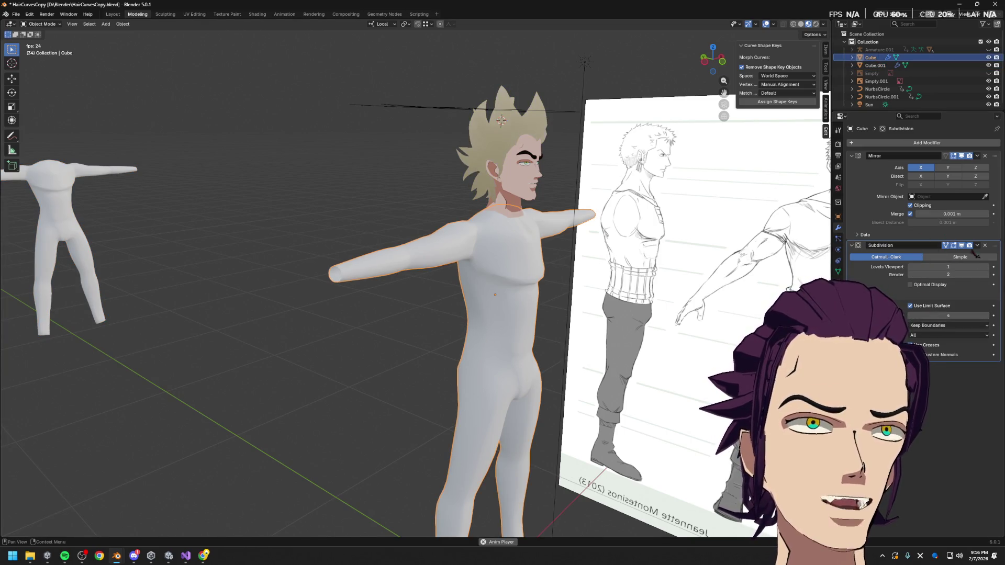
- Review the Subdivision and Mirror modifier dropdowns in edit mode without changes
key("Tab")
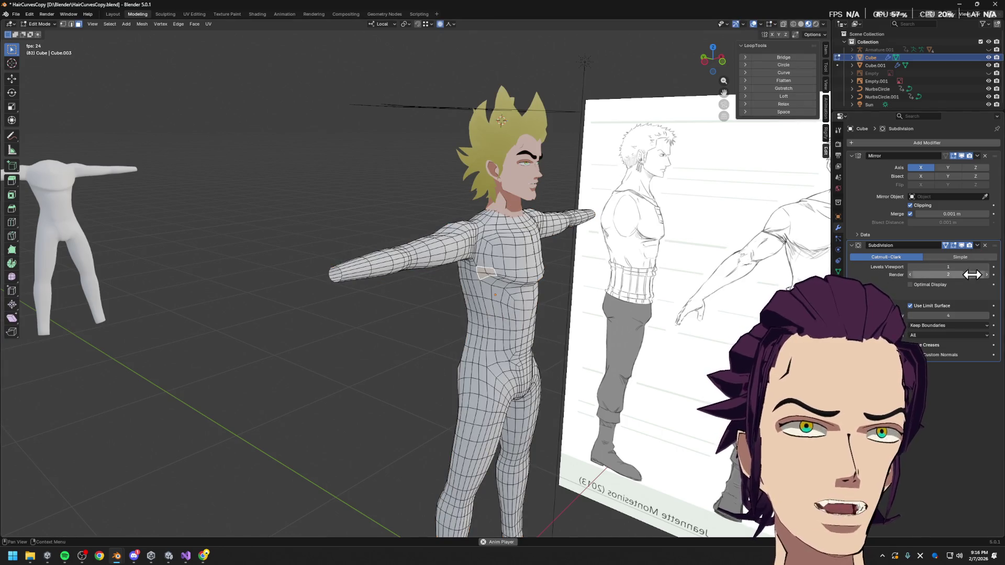
left_click(977, 245)
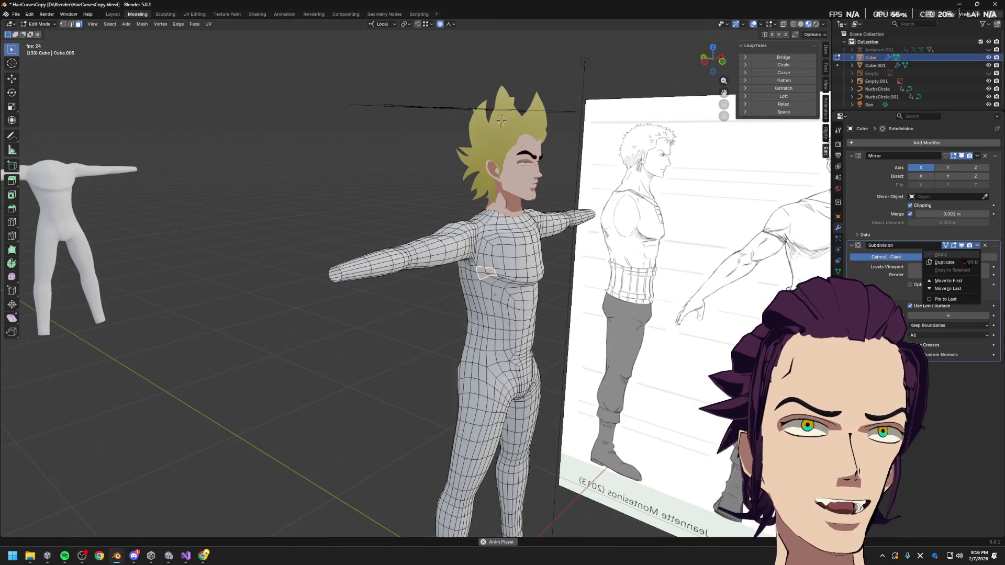
key("Escape")
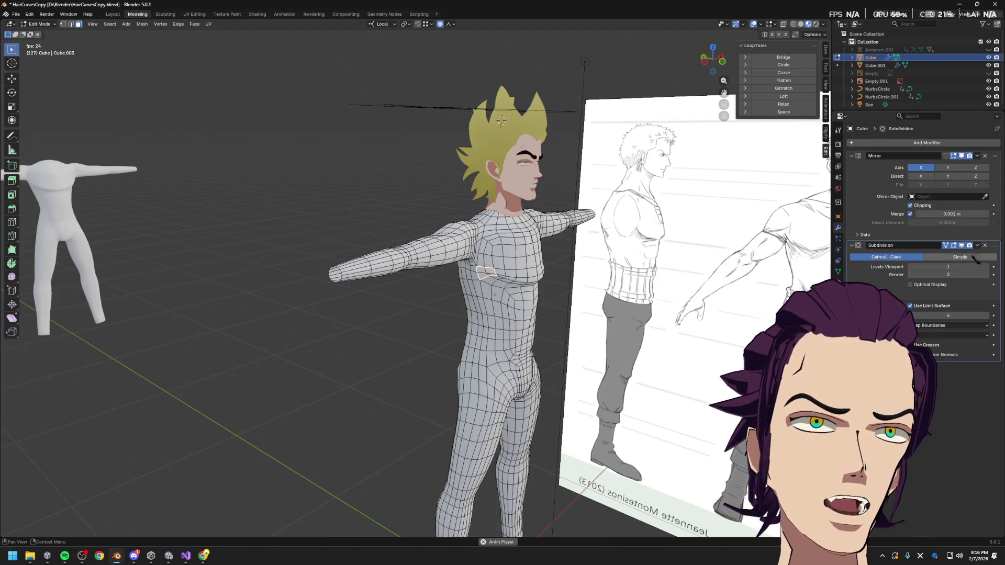
left_click(977, 156)
key("Escape")
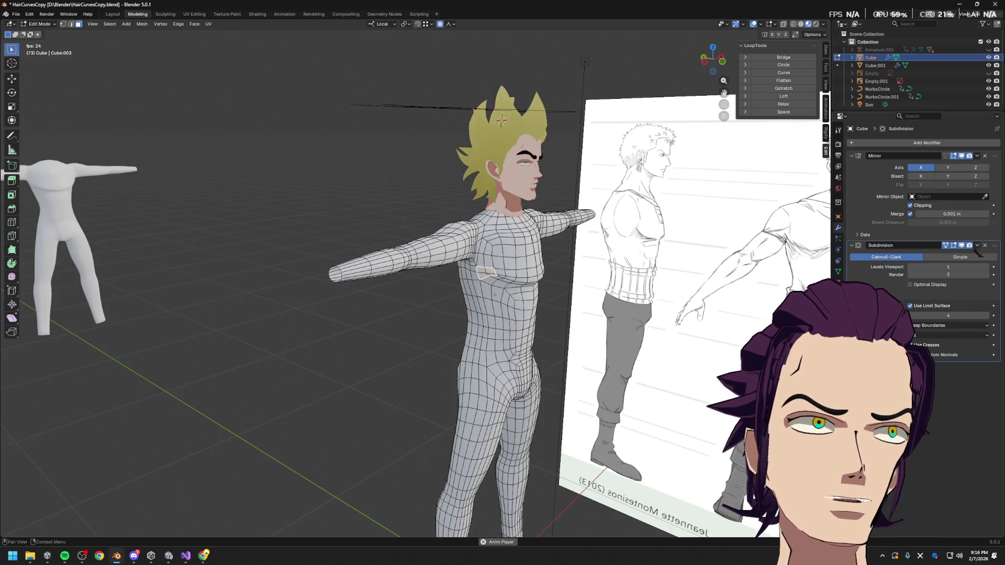
key("Tab")
- Apply the Subdivision modifier to the body and enter edit mode on the denser mesh
left_click(977, 245)
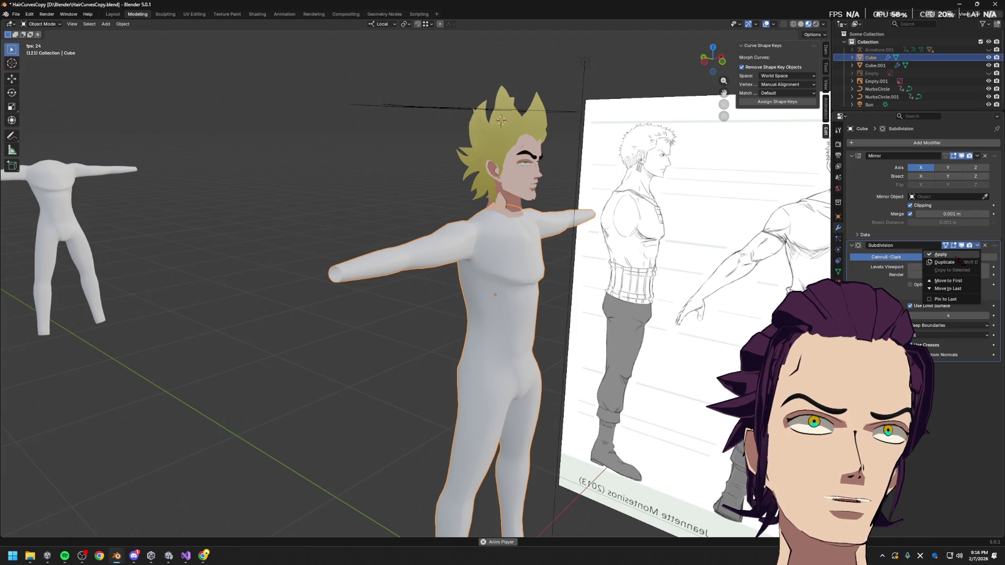
left_click(940, 254)
middle_click_drag(740, 315, 705, 310)
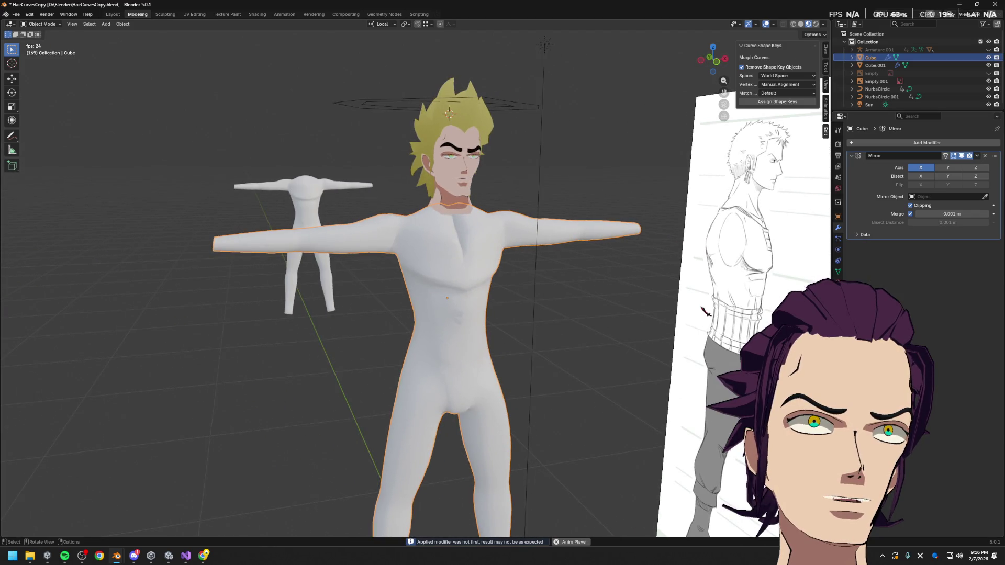
key("Tab")
scroll(553, 300, "up", 4)
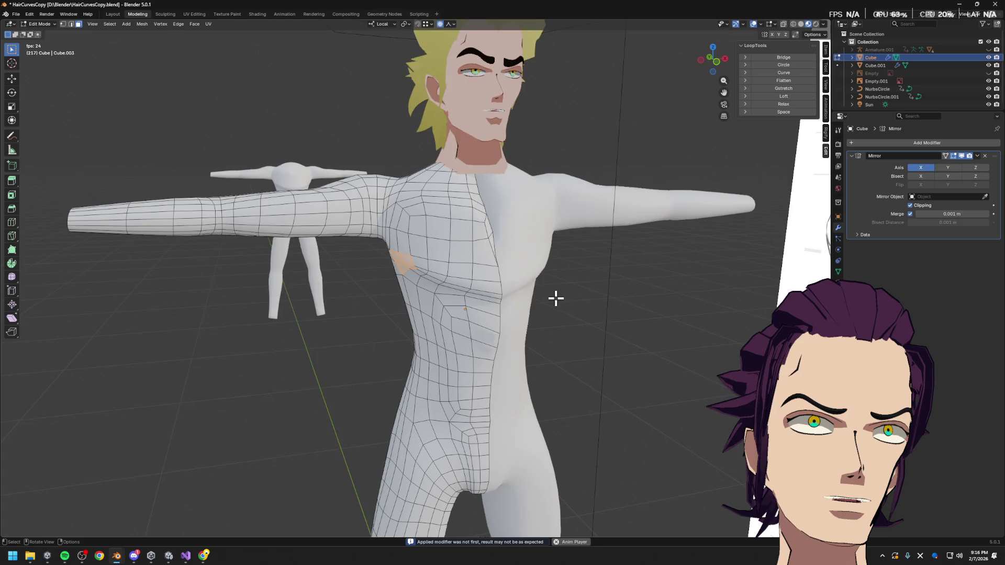
- Undo the apply so the live Subdivision modifier returns on the body
mouse_move(558, 282)
middle_mouse_down()
mouse_move(532, 258)
mouse_move(519, 269)
middle_mouse_up()
key("Tab")
key("Tab")
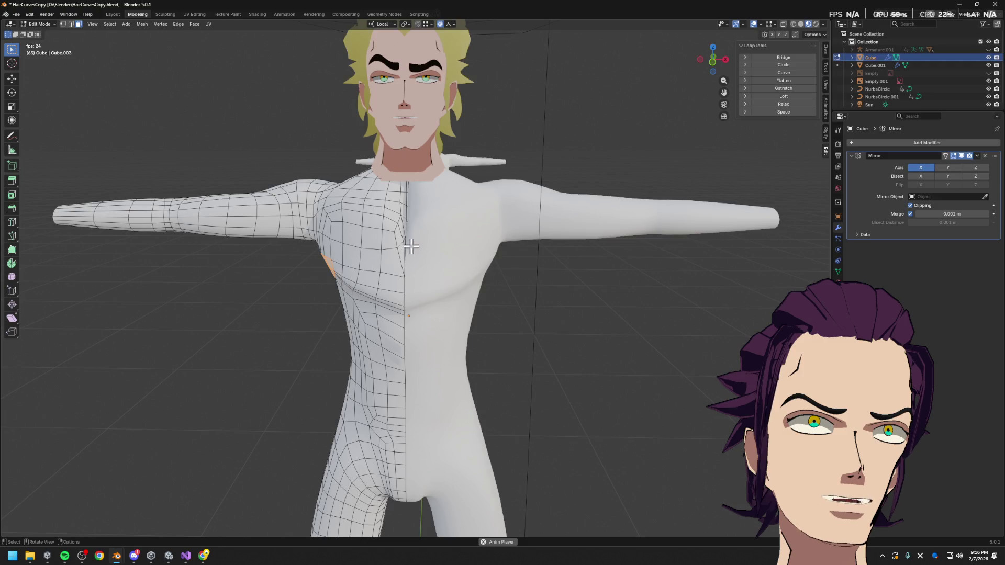
scroll(411, 246, "up", 2)
middle_click_drag(437, 259, 443, 270)
key("Tab")
key("Tab")
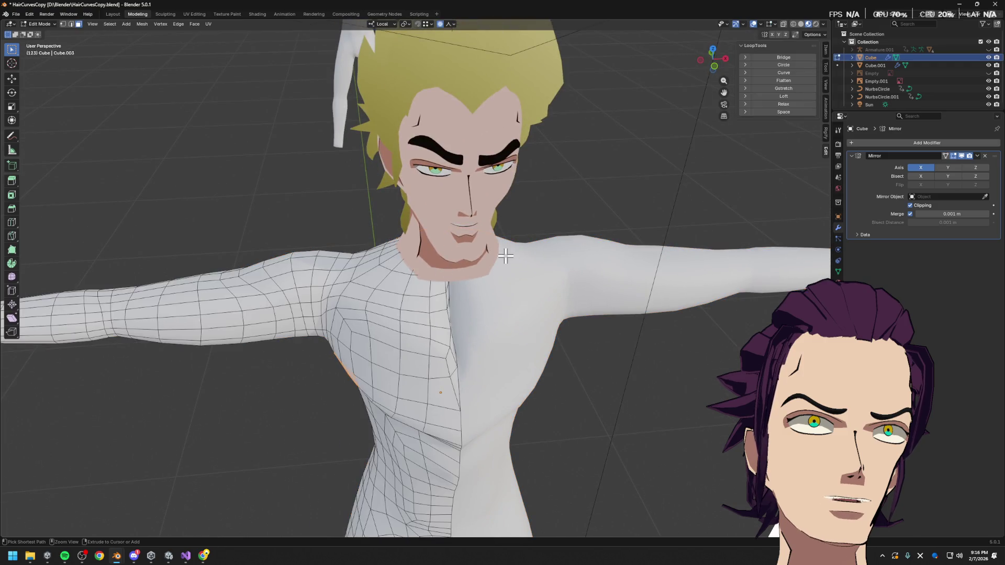
key("Tab")
key("ctrl+1")
key("Tab")
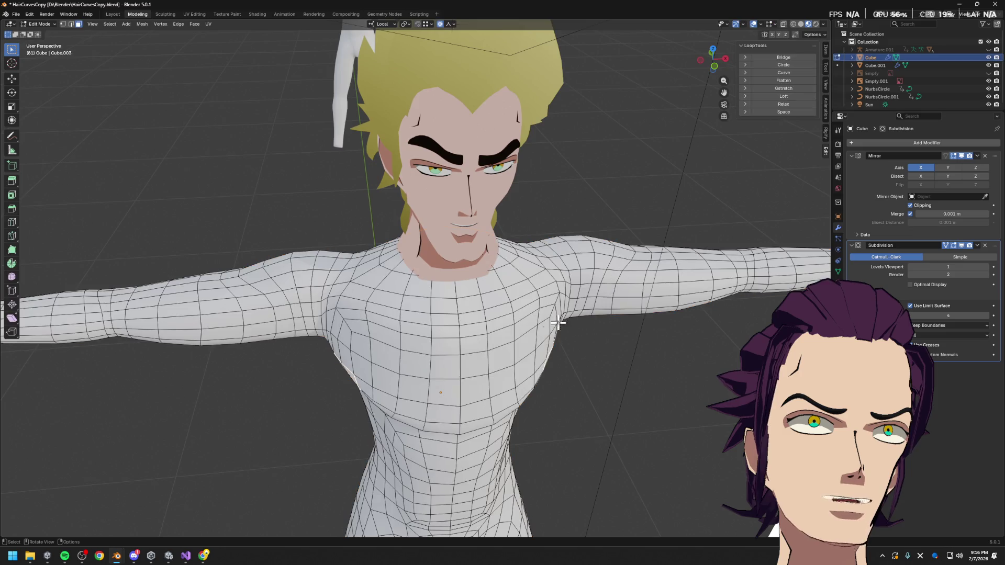
middle_click_drag(516, 279, 541, 301)
- Shift the centre chest edge sideways along X with proportional falloff
left_click(479, 344)
key("c")
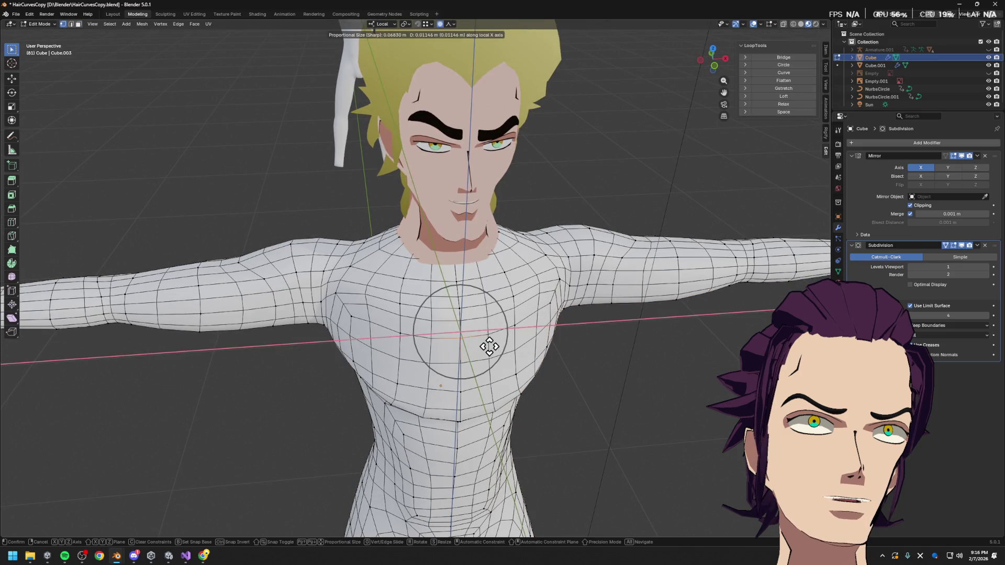
key("Escape")
key("g")
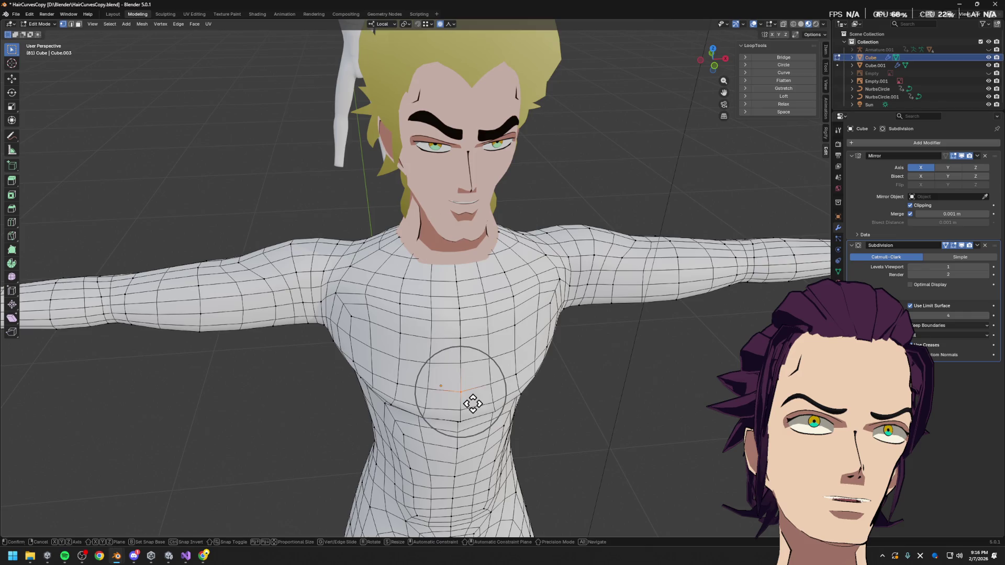
key("x")
left_click(503, 405)
- Switch to front orthographic view with X-ray to reach the midline vertices
middle_click_drag(503, 404, 440, 311)
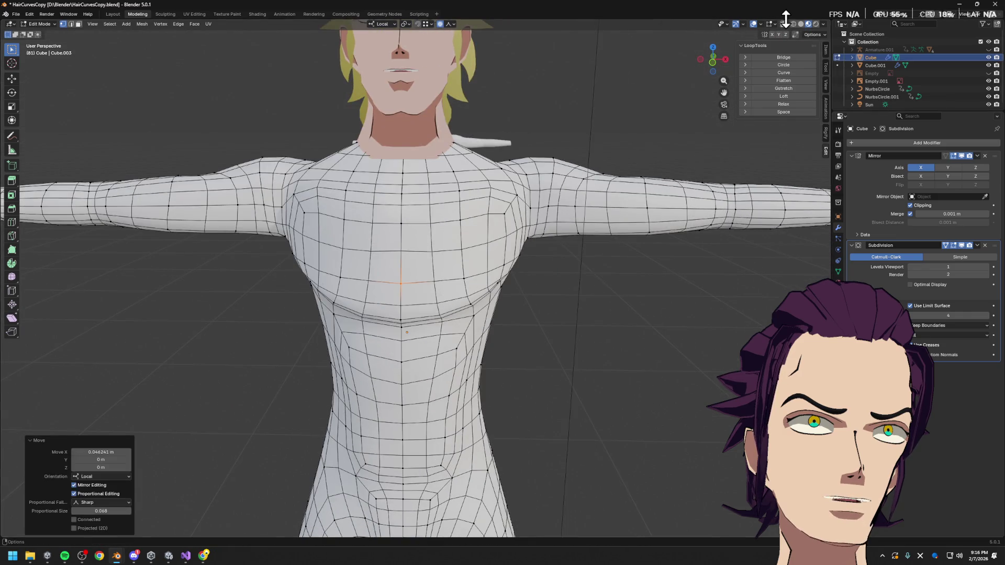
key("KP_1")
key("alt+z")
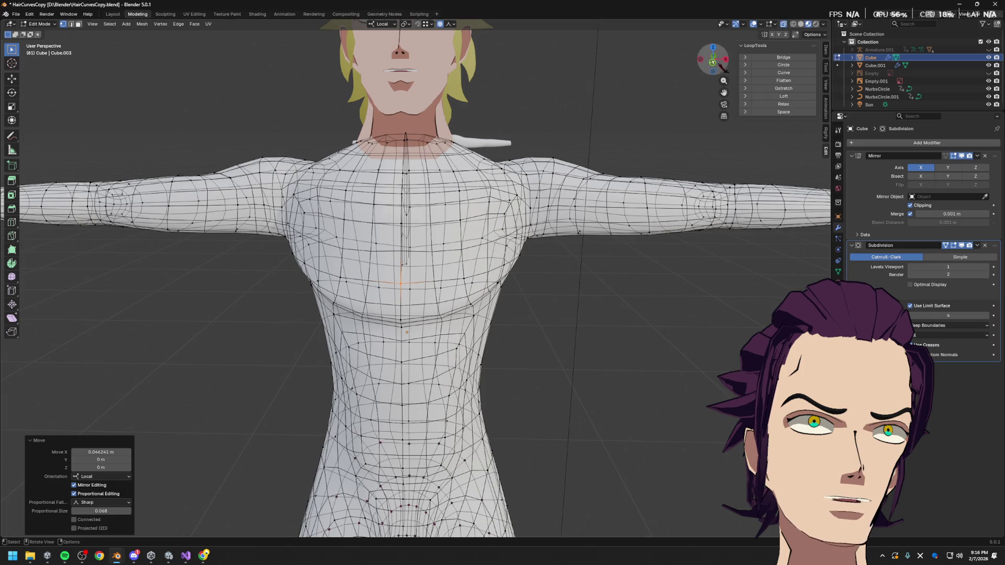
scroll(713, 59, "down", 2)
key("b")
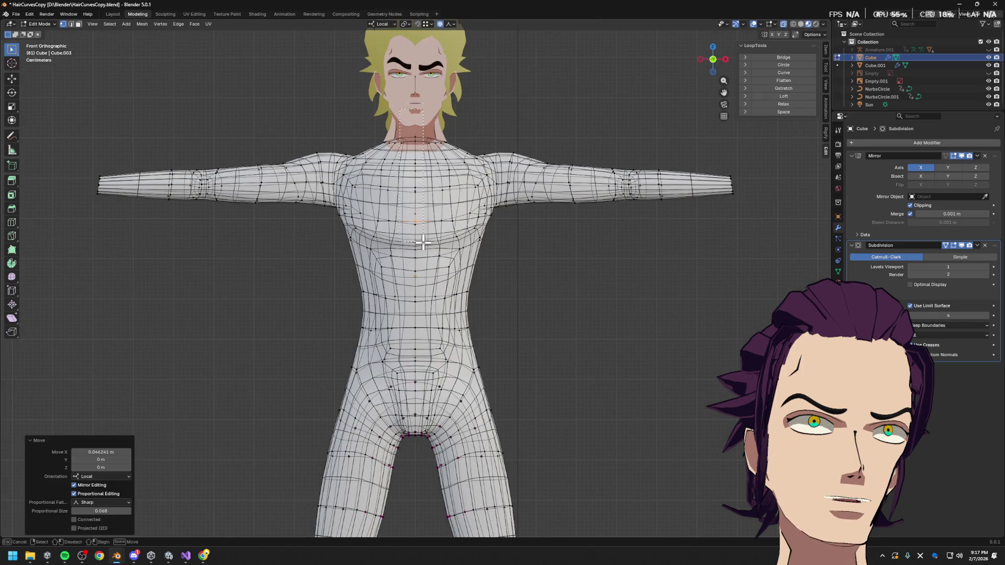
- Box-select the chest centre-line vertices and scale them along X to 0.283
left_click_drag(422, 244, 408, 141)
key("s")
key("x")
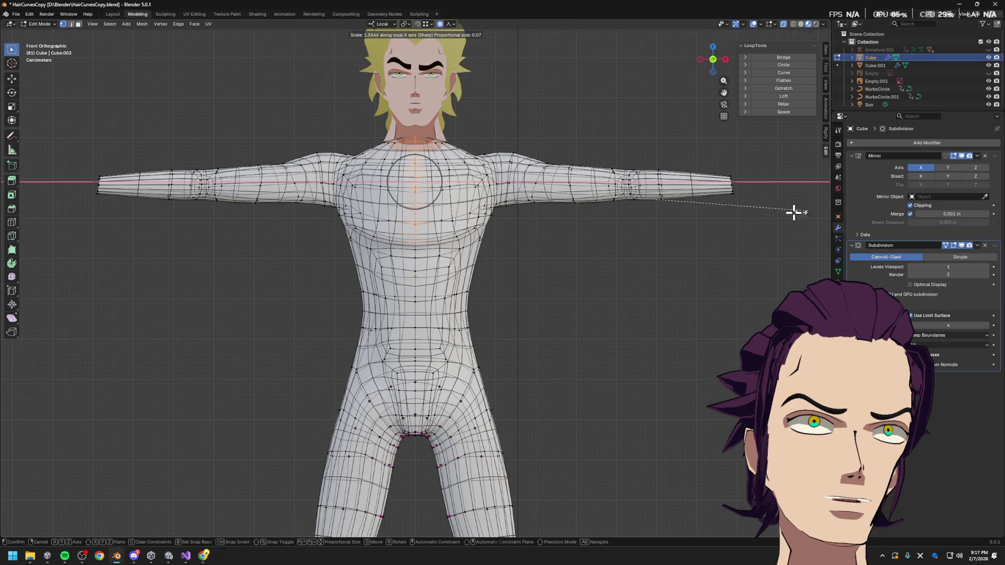
key("Escape")
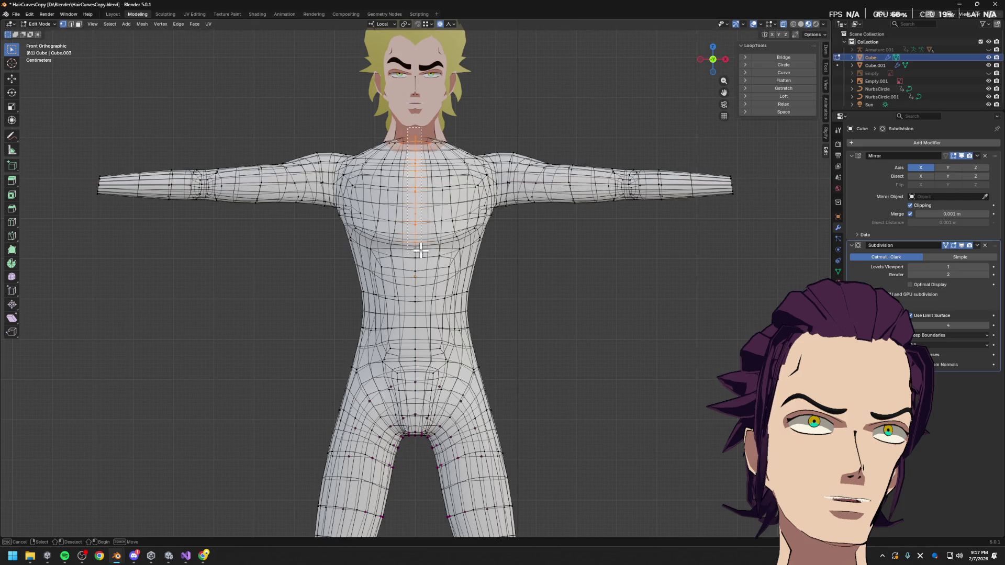
key("s")
key("x")
left_click(507, 228)
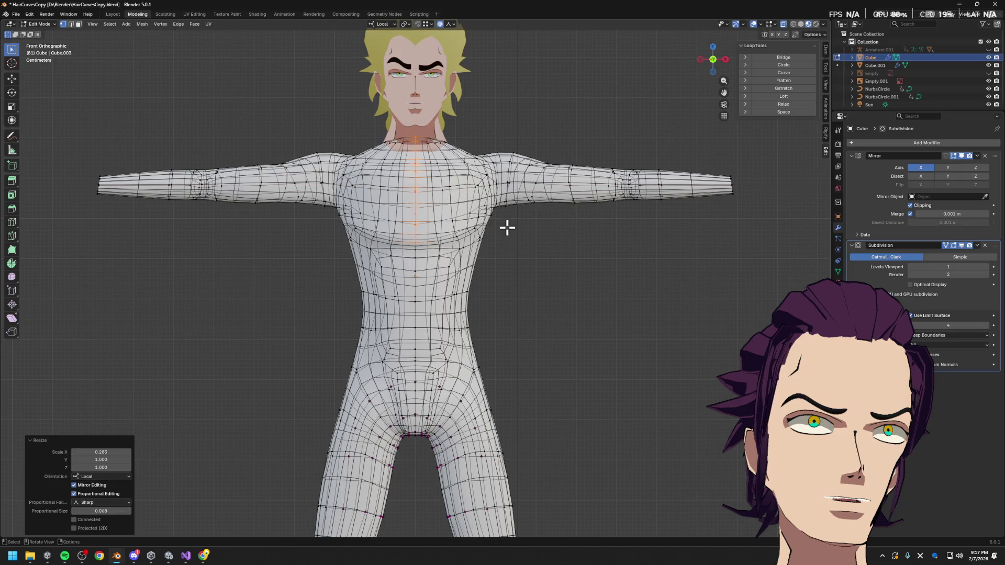
key("s")
key("x")
key("Escape")
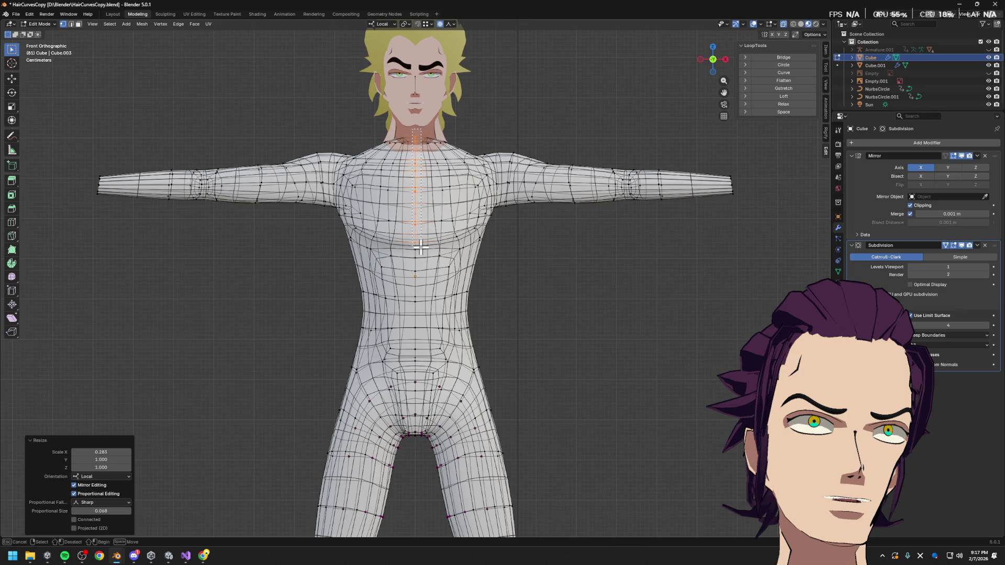
- Reselect the midline column, move it along X, and return to object mode
left_click_drag(421, 247, 472, 26)
key("g")
key("x")
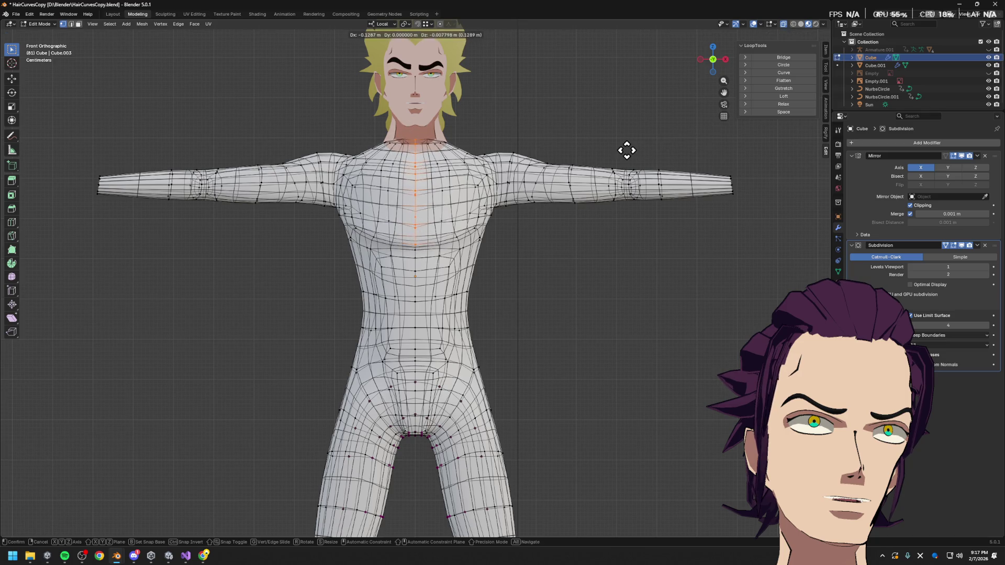
left_click(511, 150)
key("g")
key("x")
key("Escape")
middle_click_drag(655, 209, 534, 313)
key("Tab")
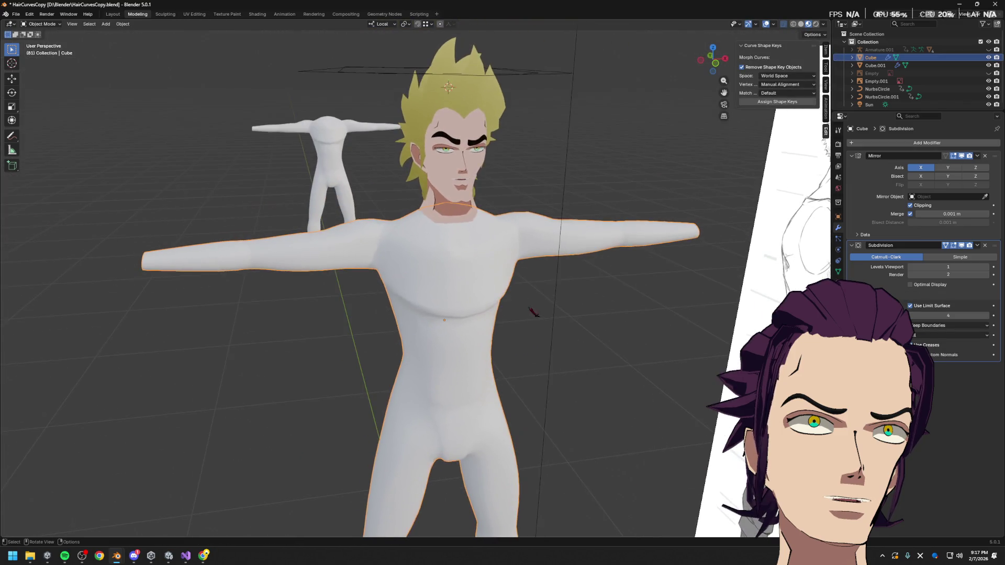
- Apply the Subdivision modifier from its dropdown, then undo to restore it
left_click(978, 247)
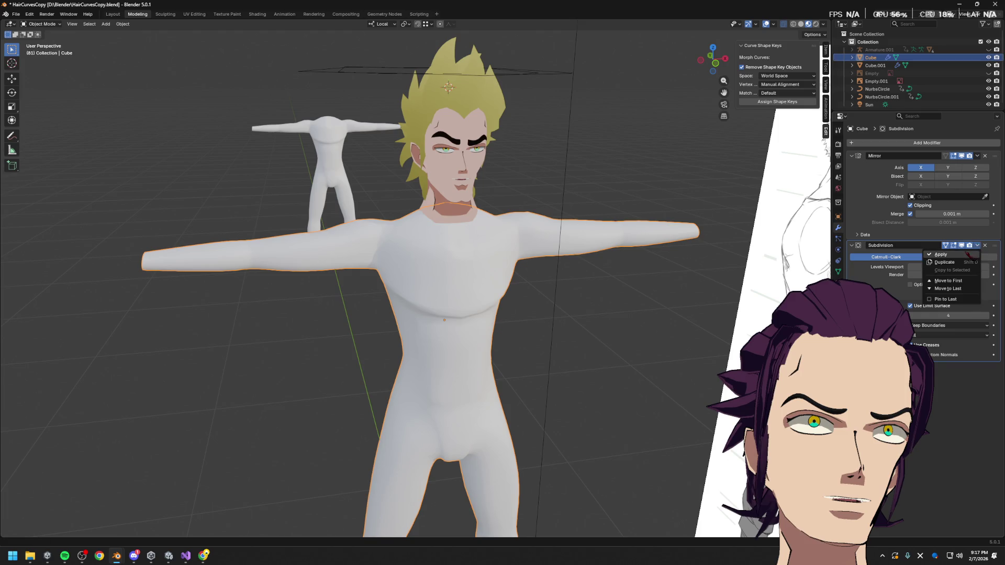
left_click(952, 264)
key("ctrl+1")
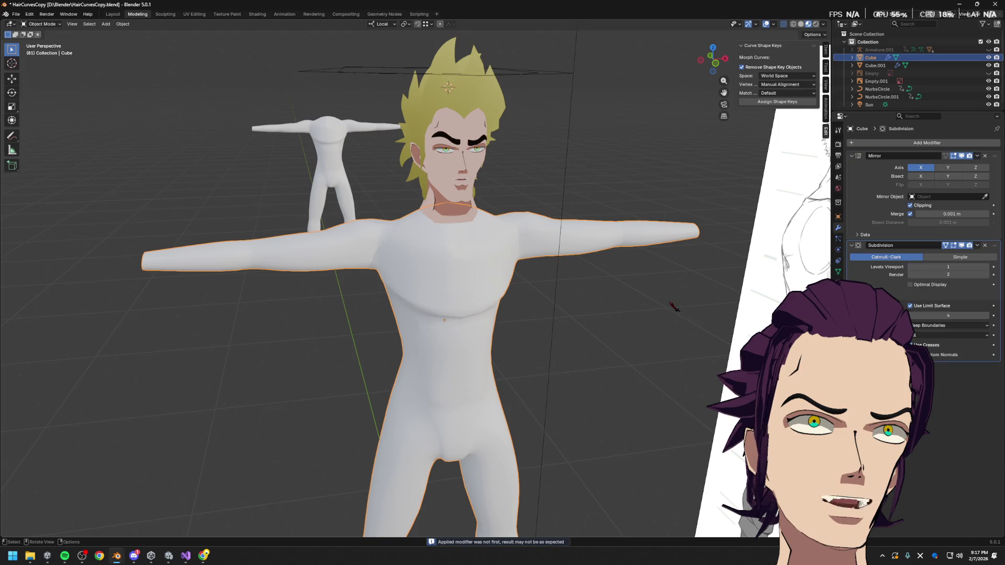
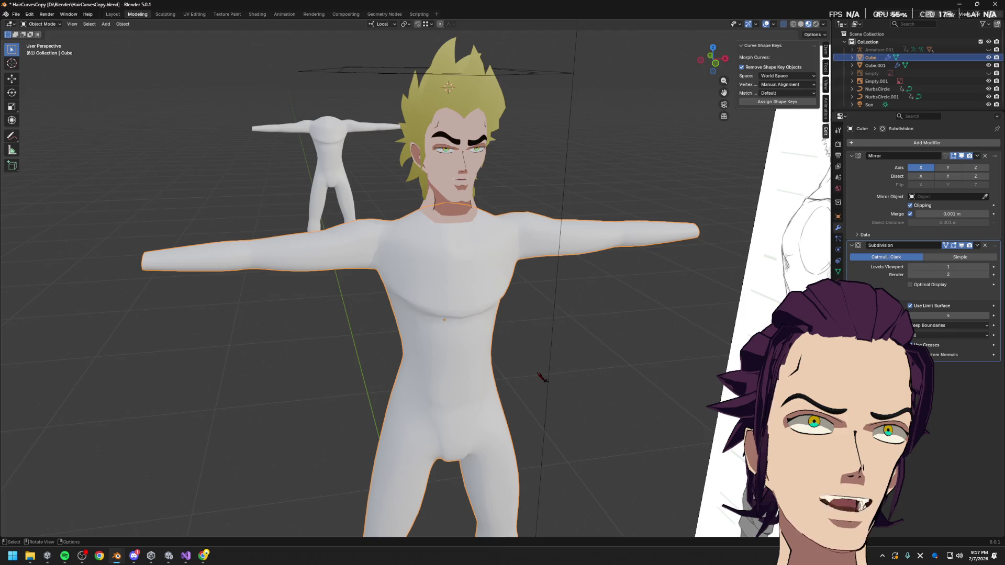
- Enter Edit Mode and set the Subdivision modifier's Levels Viewport to 0 to show raw low-poly geometry
mouse_move(413, 340)
middle_mouse_down()
mouse_move(436, 341)
mouse_move(434, 329)
middle_mouse_up()
key("Tab")
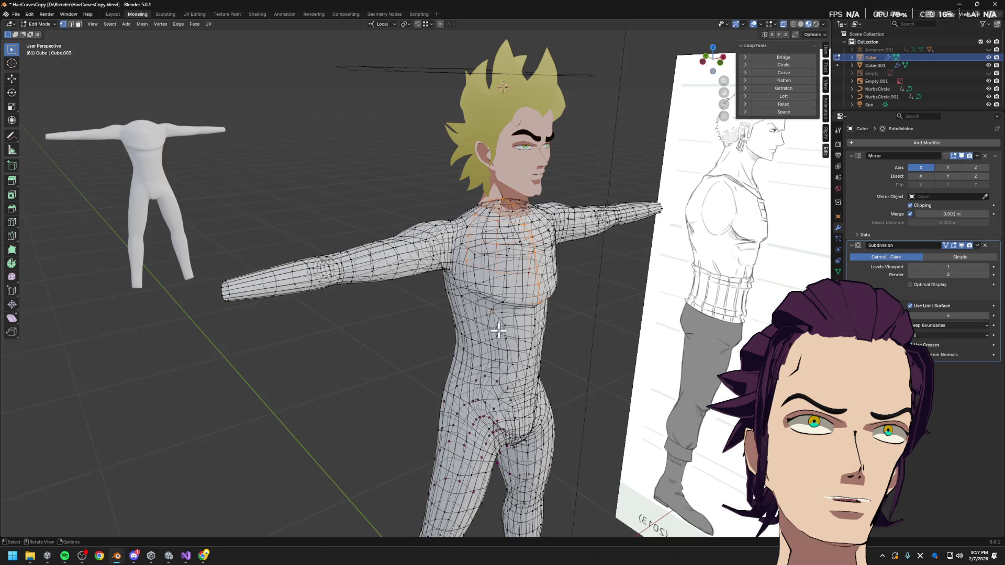
scroll(548, 287, "up", 2)
key("Tab")
key("Tab")
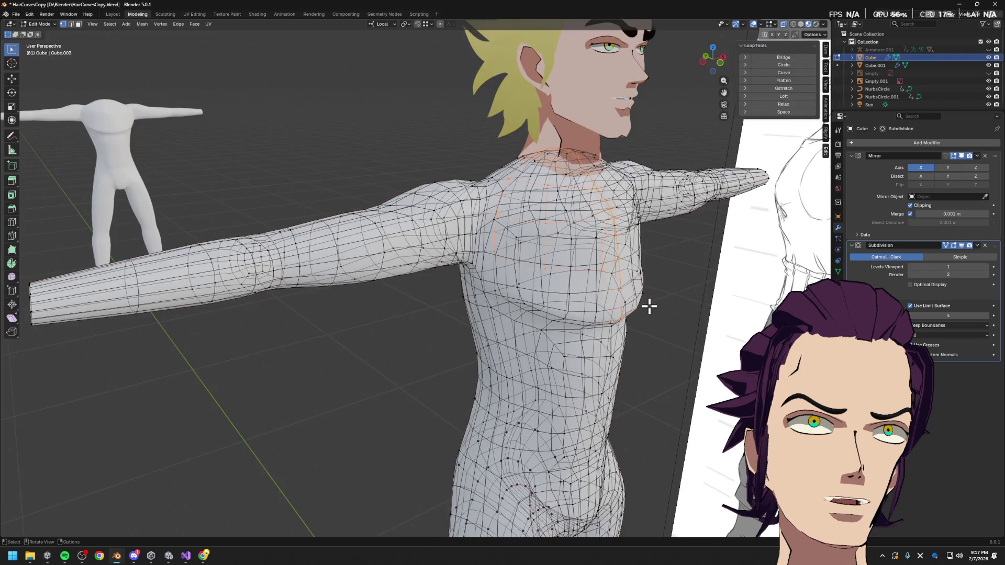
left_click(913, 270)
middle_click_drag(675, 338, 636, 317)
middle_click_drag(569, 291, 609, 193)
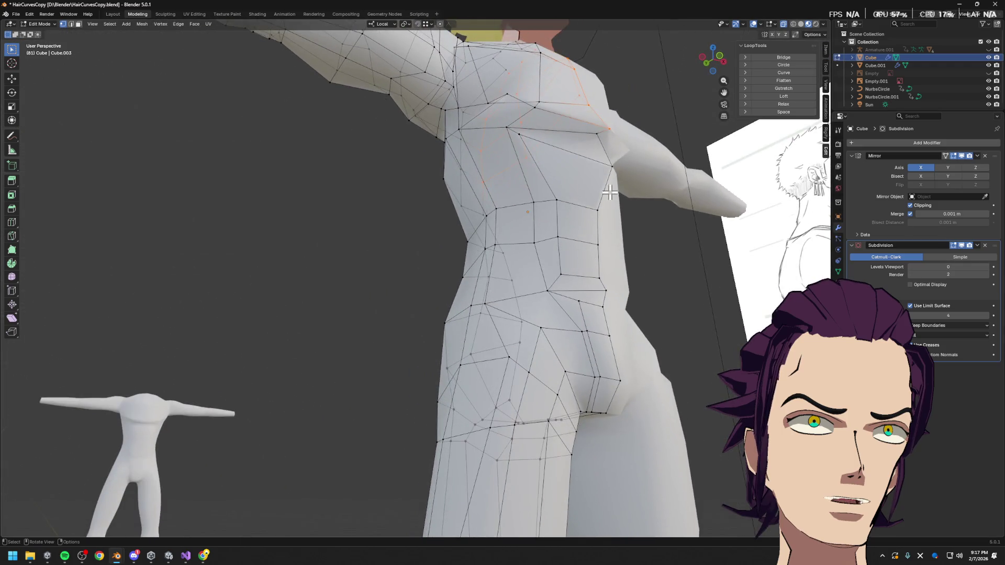
middle_click_drag(621, 141, 660, 198)
- Reposition the selected chest vertices with moves constrained to the local Y and X axes
key("g")
key("y")
left_click(656, 210)
key("g")
key("x")
left_click(658, 210)
mouse_move(664, 228)
middle_mouse_down()
mouse_move(688, 267)
mouse_move(706, 256)
mouse_move(663, 253)
middle_mouse_up()
key("g")
key("y")
left_click(691, 257)
- Nudge the upper-torso vertex repeatedly along local Y until it sits correctly
mouse_move(592, 178)
middle_mouse_down()
mouse_move(624, 243)
mouse_move(666, 227)
mouse_move(585, 202)
middle_mouse_up()
key("g")
key("y")
left_click(624, 242)
key("g")
key("y")
left_click(668, 226)
key("g")
key("y")
left_click(666, 233)
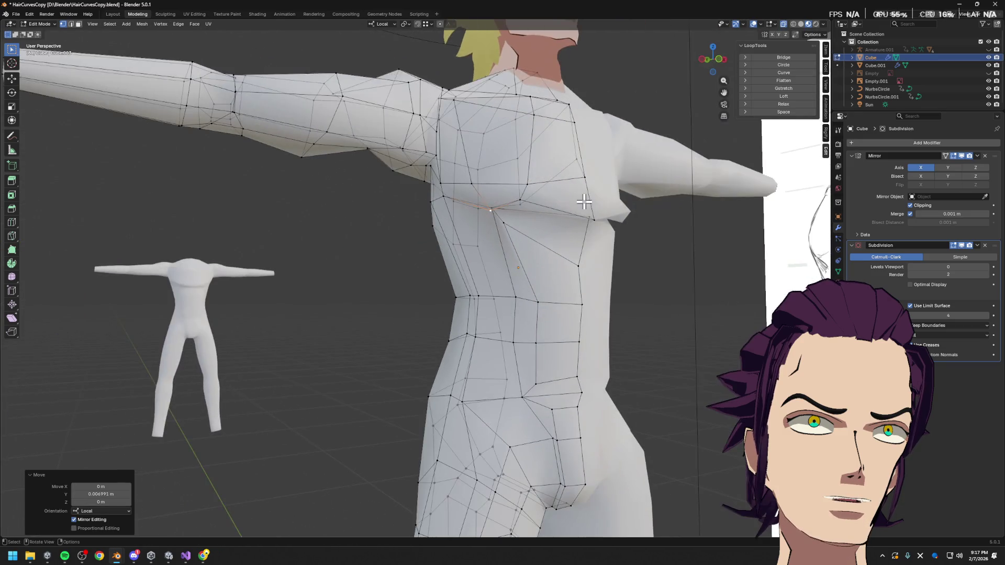
- Select chest vertices one by one and vertex-slide them along their edges to smooth the chest
left_click(473, 179)
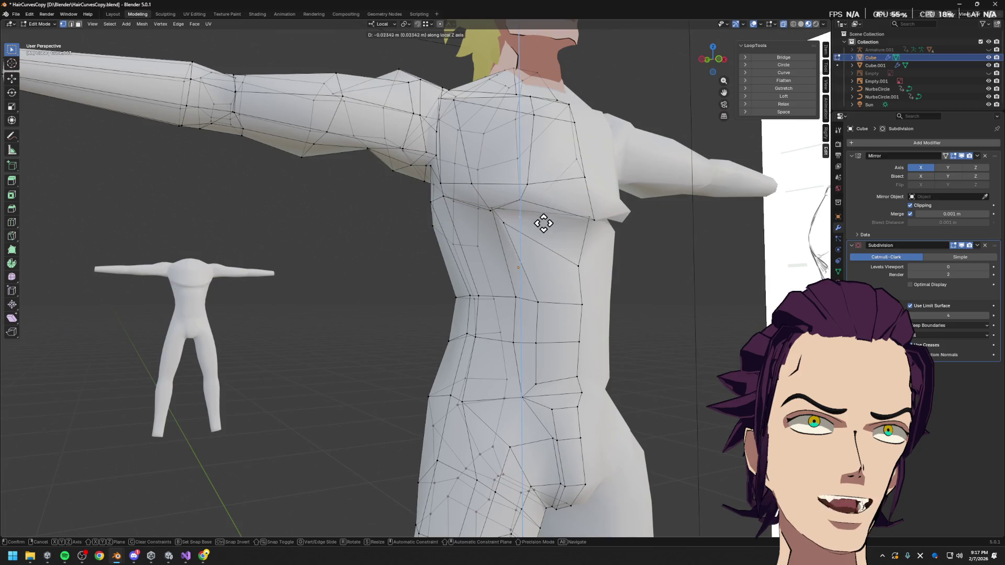
middle_click_drag(522, 203, 545, 225)
left_click(526, 241)
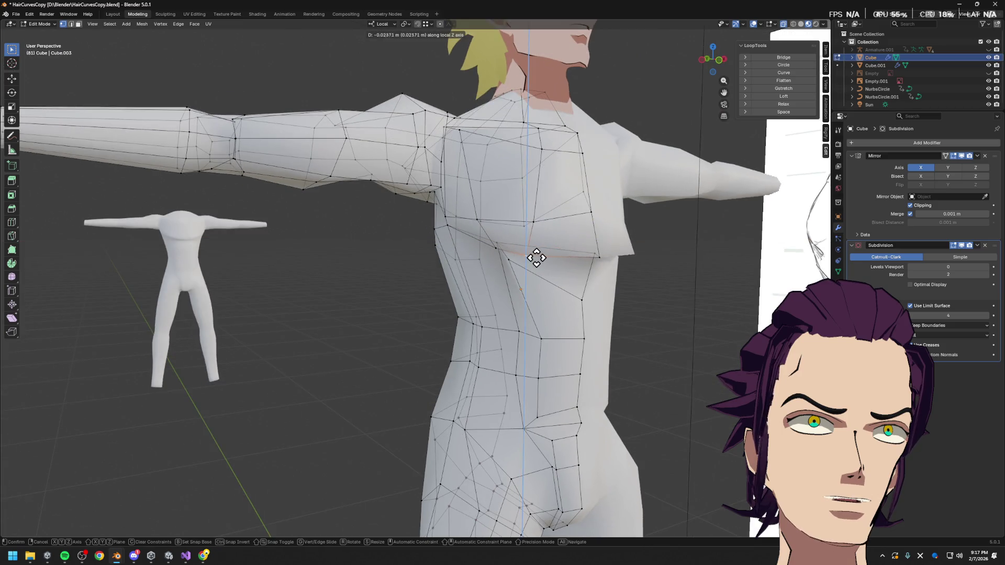
left_click(532, 225, "alt")
left_click(528, 195)
key("g")
key("g")
left_click(479, 181)
mouse_move(480, 181)
middle_mouse_down()
mouse_move(550, 200)
mouse_move(635, 246)
mouse_move(594, 224)
middle_mouse_up()
left_click(565, 202)
key("g")
key("g")
left_click(583, 212)
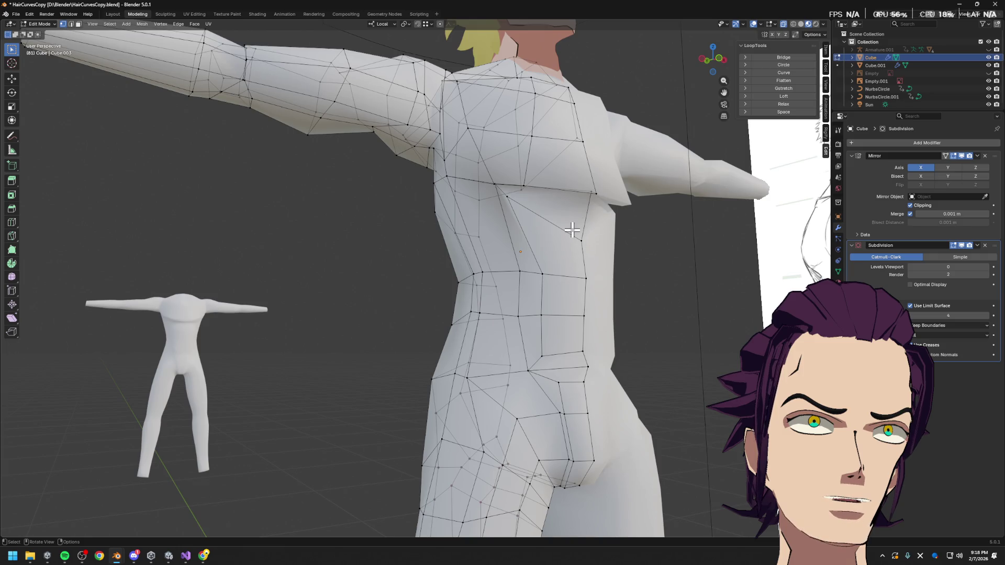
- Select the waist edge loop and edge-slide it along the torso to match the reference waistline
key("g")
key("g")
left_click(578, 238)
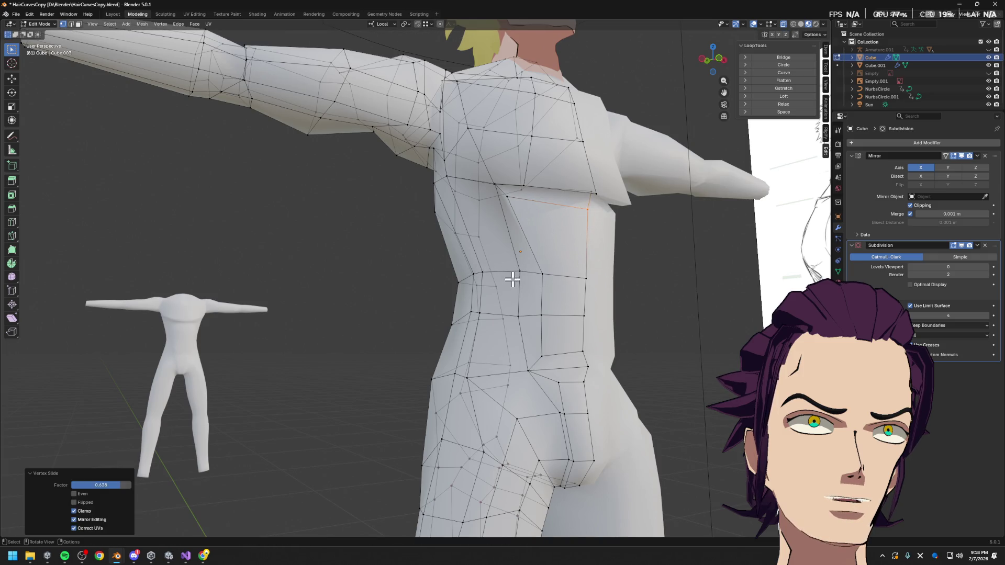
key("3")
left_click(532, 272, "alt")
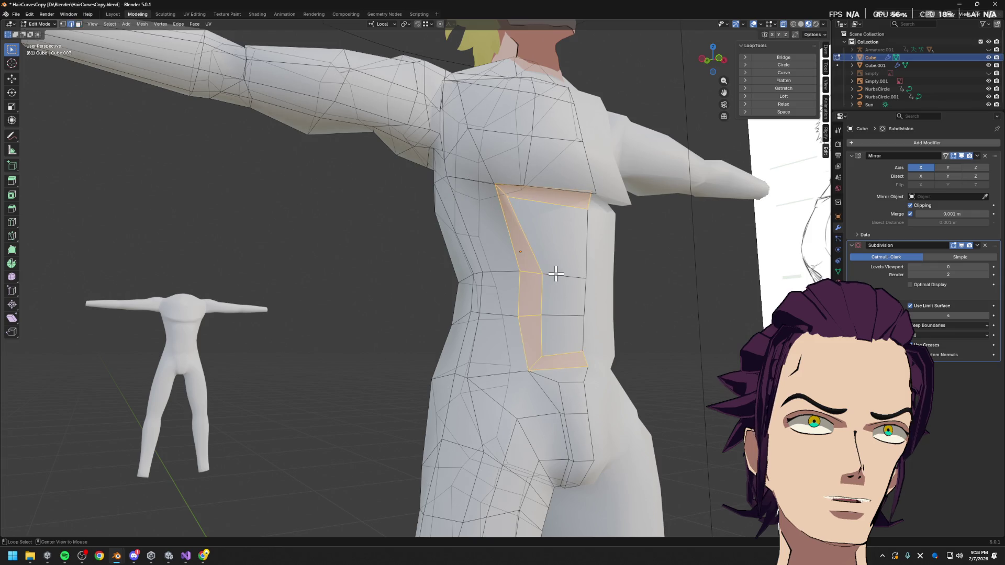
key("2")
left_click(556, 275, "alt")
key("h")
key("alt+h")
key("g")
key("g")
left_click(562, 244)
- Slide chest-side vertices along their edges and adjust one along local Z
mouse_move(563, 244)
middle_mouse_down()
mouse_move(644, 258)
mouse_move(624, 237)
middle_mouse_up()
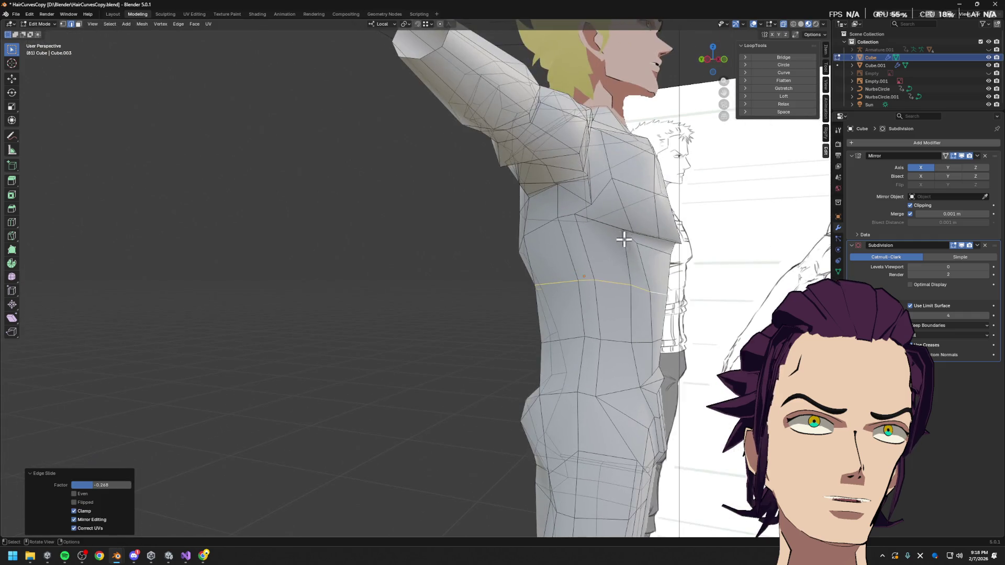
scroll(640, 260, "up", 2)
scroll(572, 284, "up", 2)
left_click(636, 269)
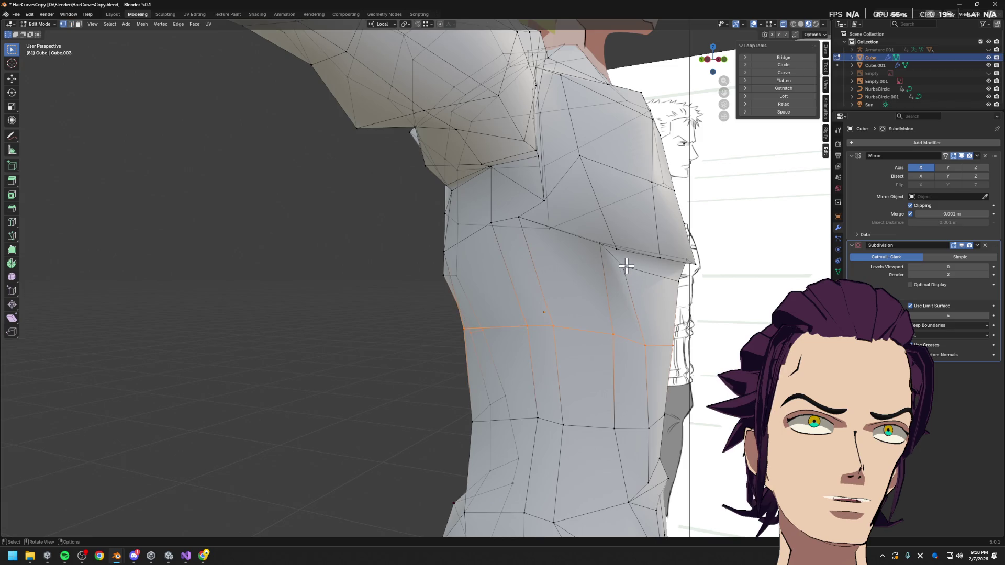
middle_click_drag(624, 269, 600, 256)
key("g")
key("g")
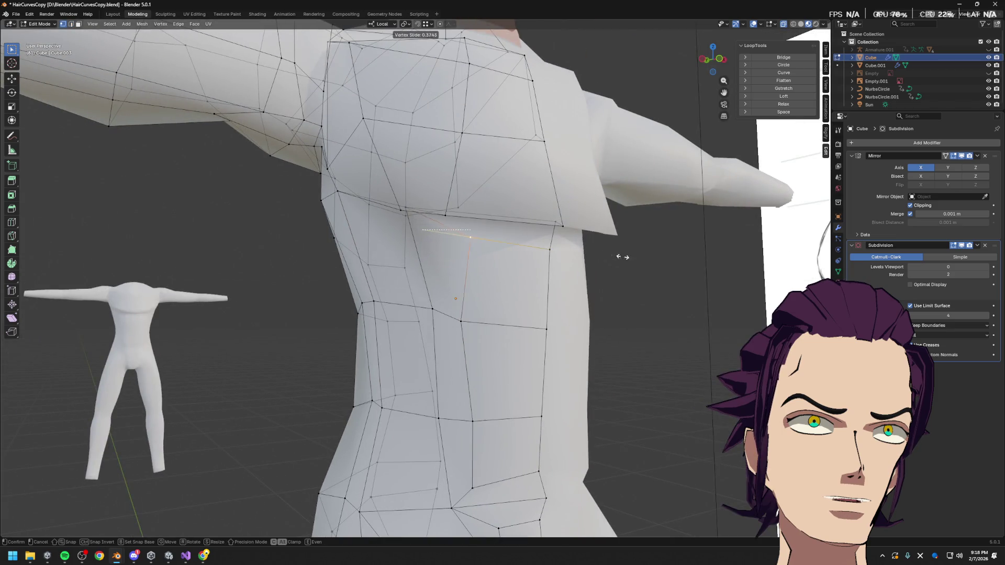
left_click(625, 262)
middle_click_drag(415, 226, 467, 224)
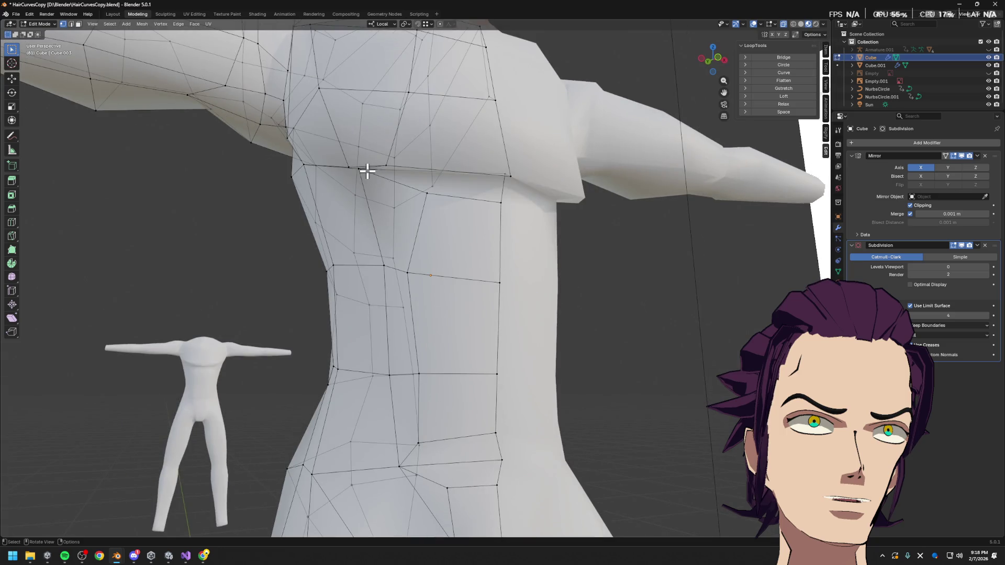
key("g")
key("g")
left_click(409, 204)
mouse_move(409, 205)
middle_mouse_down()
mouse_move(507, 191)
mouse_move(677, 229)
middle_mouse_up()
key("g")
key("g")
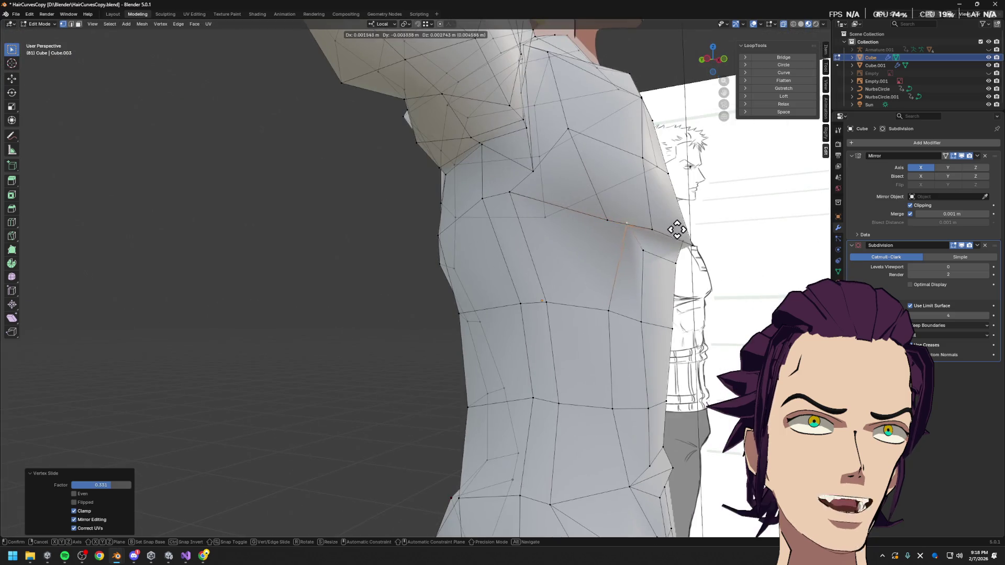
key("z")
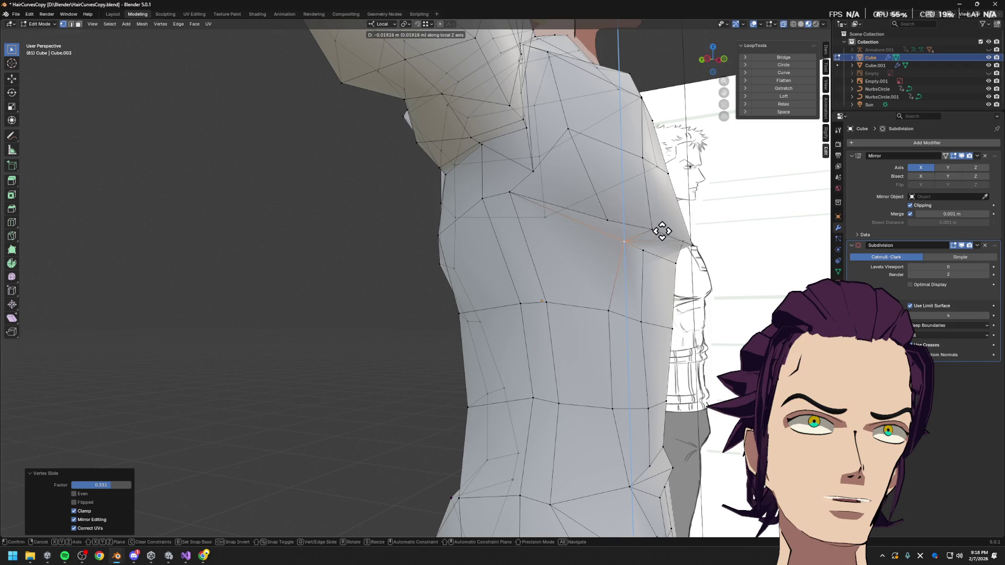
left_click(662, 230)
mouse_move(662, 231)
middle_mouse_down()
mouse_move(460, 203)
mouse_move(581, 237)
middle_mouse_up()
key("g")
key("g")
left_click(469, 226)
- Move a chest vertex along local X and Y, then slide another chest vertex up its edge
mouse_move(678, 268)
middle_mouse_down()
mouse_move(615, 254)
mouse_move(711, 265)
middle_mouse_up()
key("g")
key("x")
left_click(613, 257)
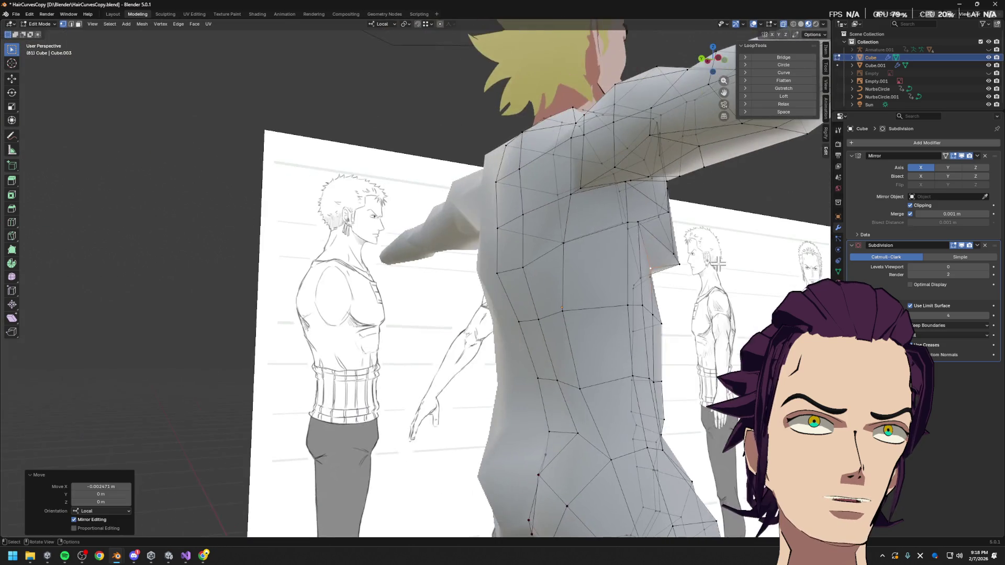
key("g")
key("y")
left_click(727, 271)
scroll(593, 296, "up", 4)
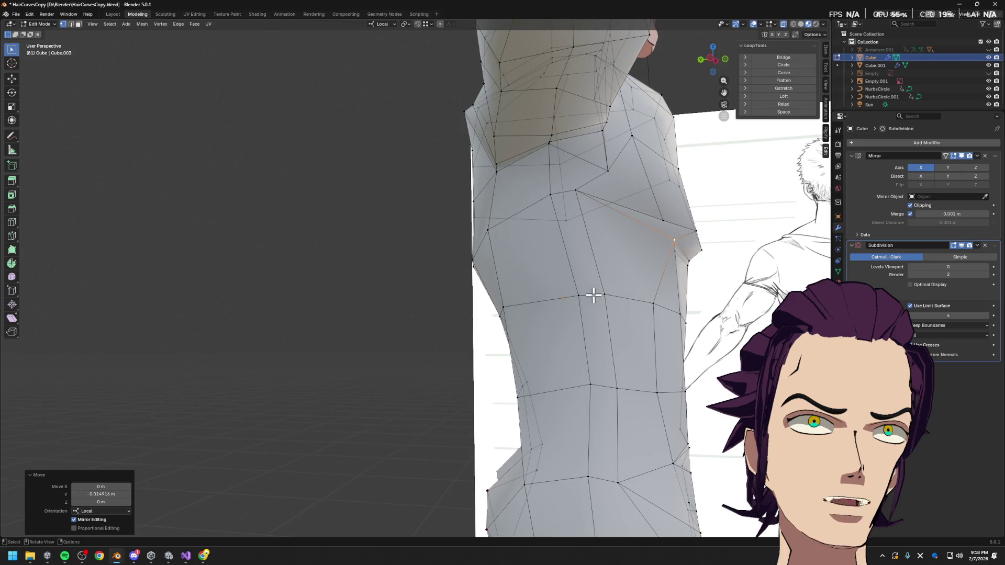
scroll(593, 207, "down", 2)
middle_click_drag(593, 206, 546, 205)
left_click(431, 175)
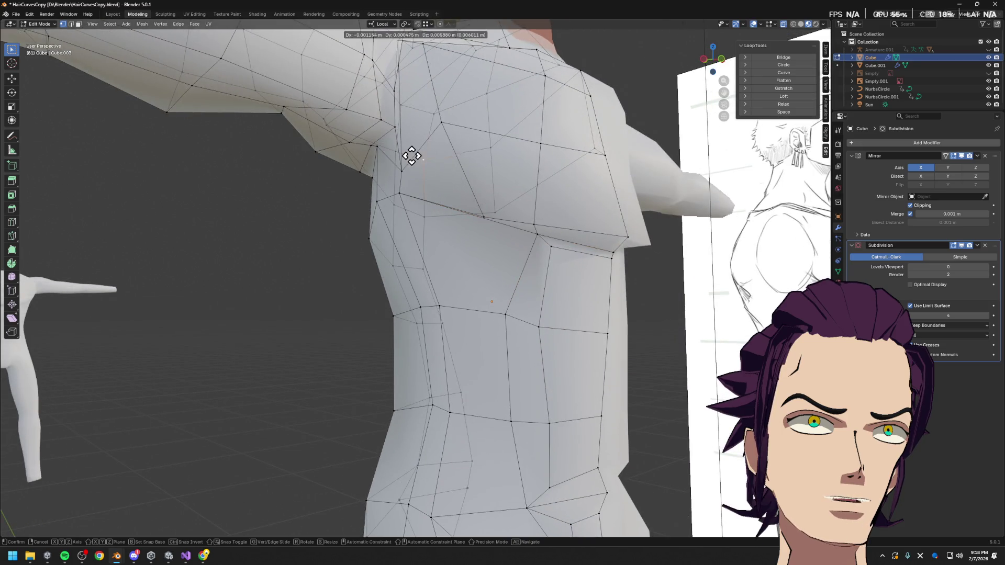
key("shift+v")
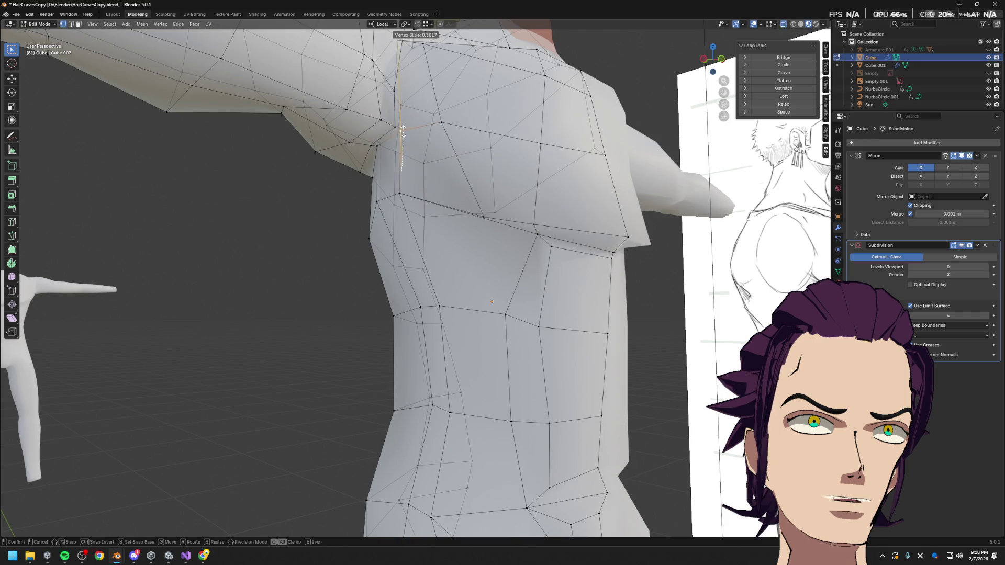
left_click(402, 131)
middle_click_drag(408, 135, 503, 170)
key("shift+v")
left_click(507, 163)
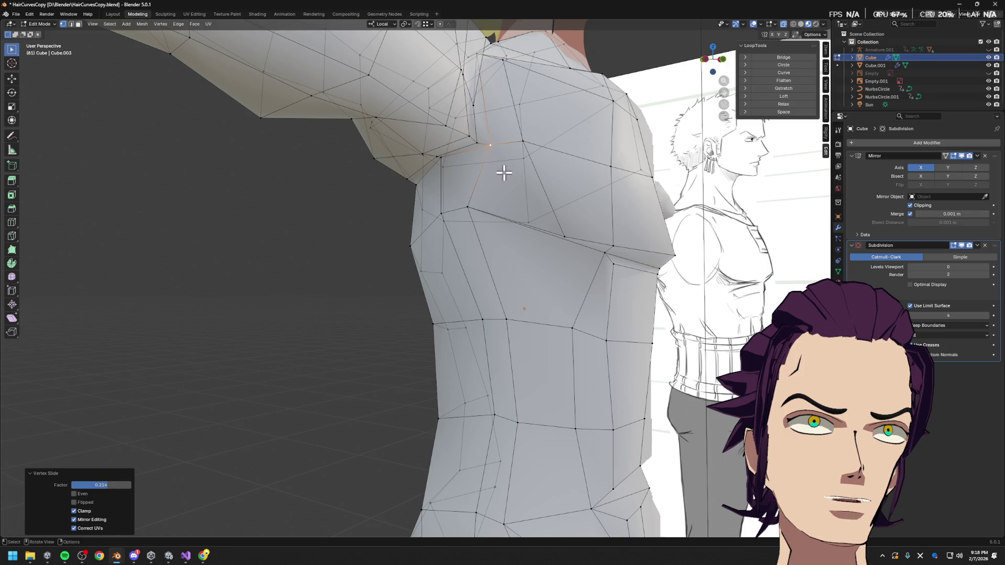
- Reposition flank vertices with free, local Z and local X moves and check against the reference
key("g")
left_click(568, 218)
key("g")
key("z")
key("z")
left_click(559, 213)
mouse_move(478, 218)
middle_mouse_down()
mouse_move(477, 94)
mouse_move(667, 161)
middle_mouse_up()
key("g")
key("x")
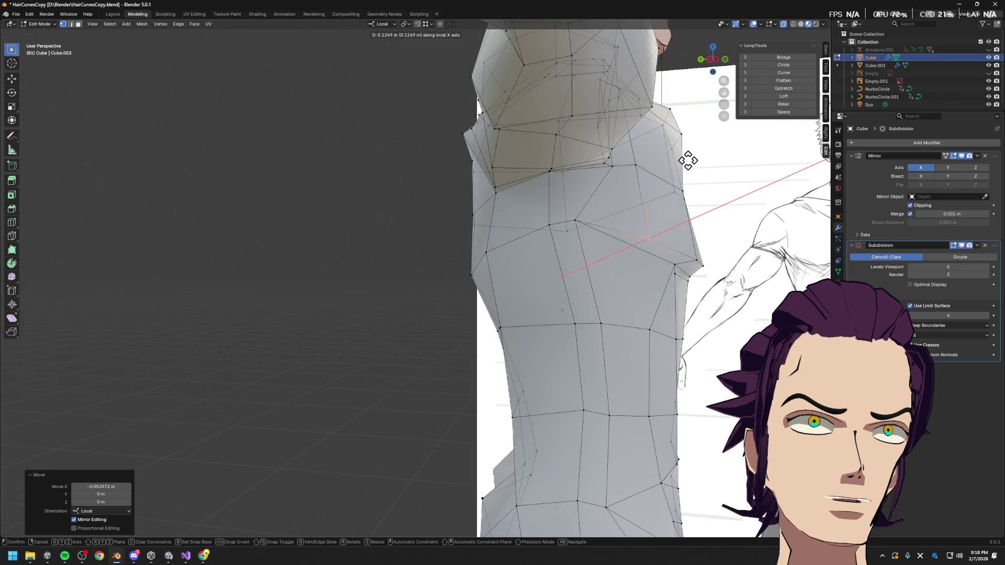
left_click(688, 161)
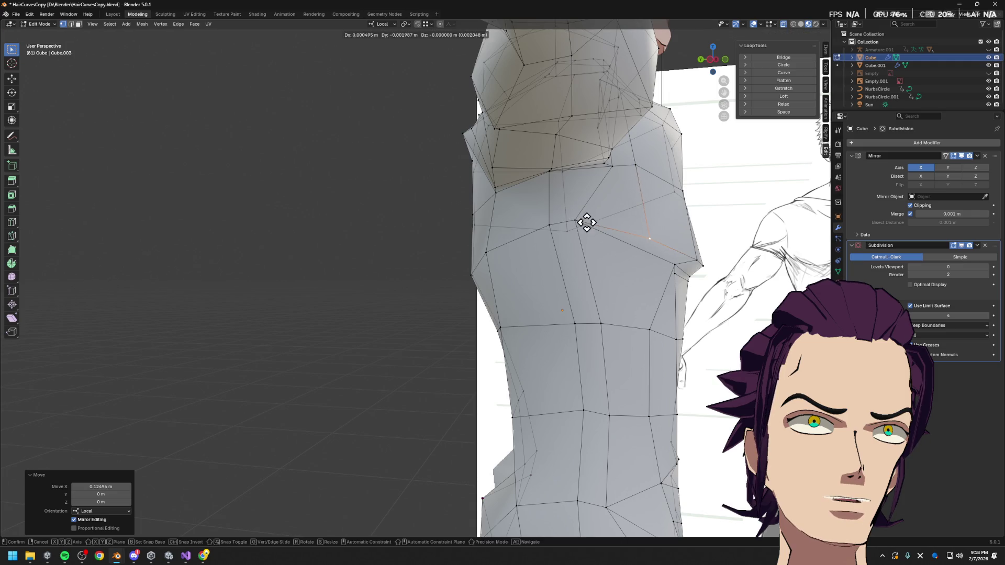
key("g")
left_click(549, 225)
mouse_move(570, 175)
middle_mouse_down()
mouse_move(561, 108)
mouse_move(588, 138)
mouse_move(581, 160)
middle_mouse_up()
right_click(560, 116)
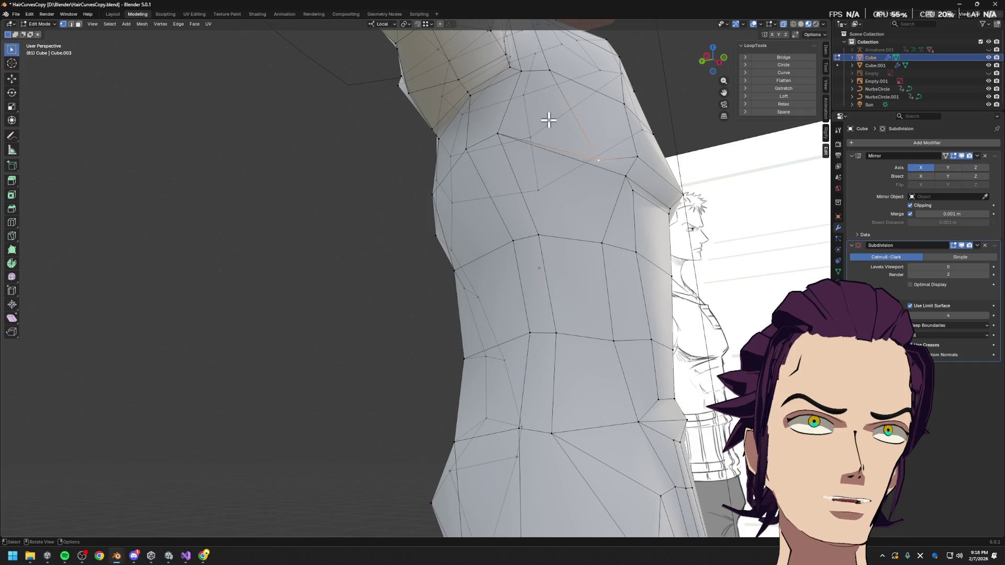
- Raise the shoulder-area vertex along local Z, then select the face below the shoulder
middle_click_drag(599, 161, 612, 152)
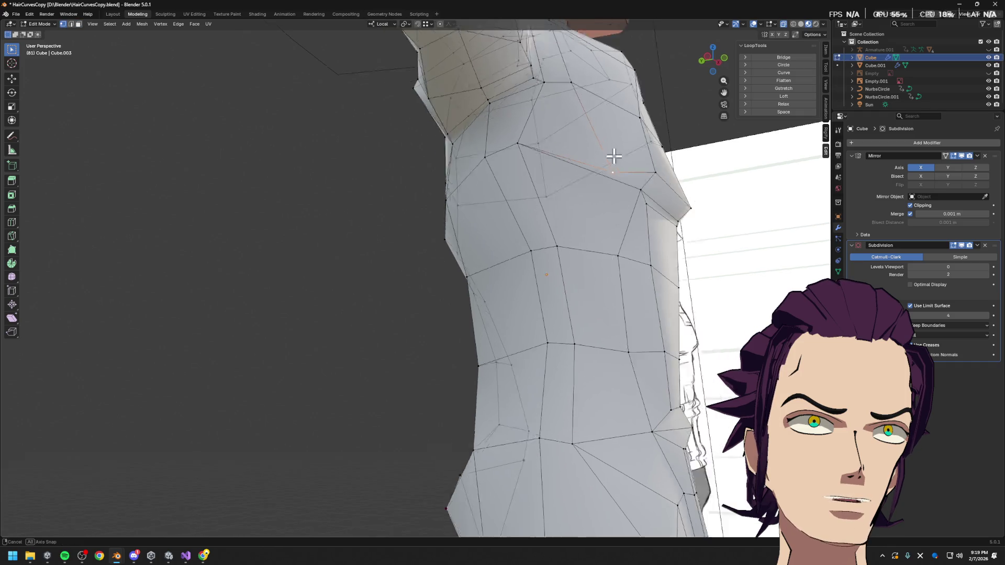
key("g")
key("z")
left_click(606, 142)
key("g")
key("y")
key("y")
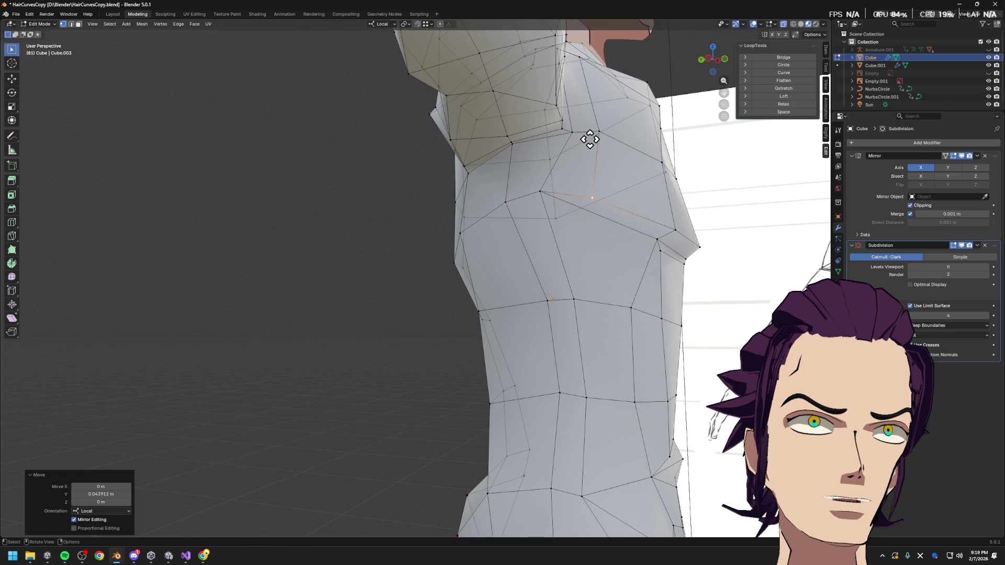
key("z")
left_click(573, 137)
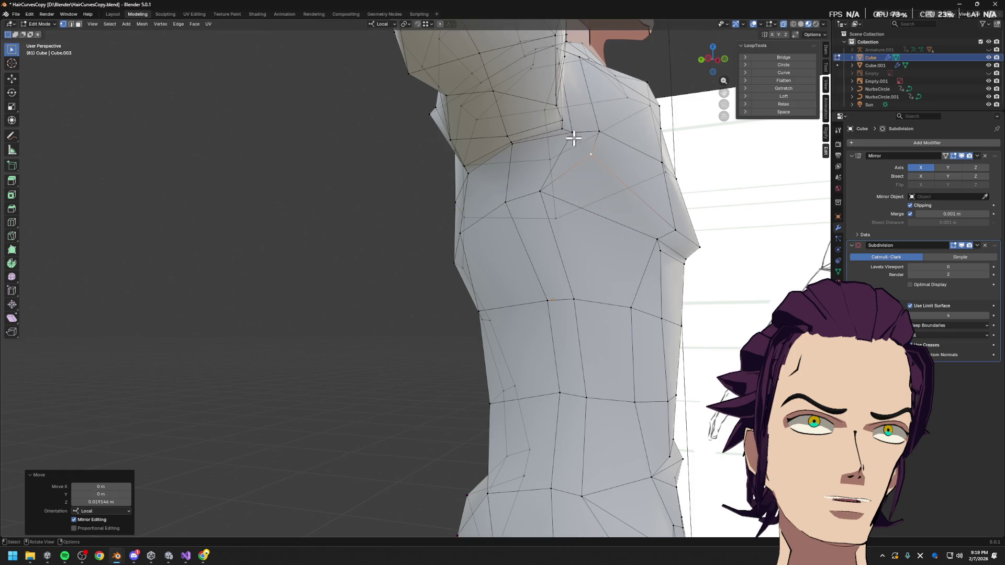
key("3")
left_click(534, 181)
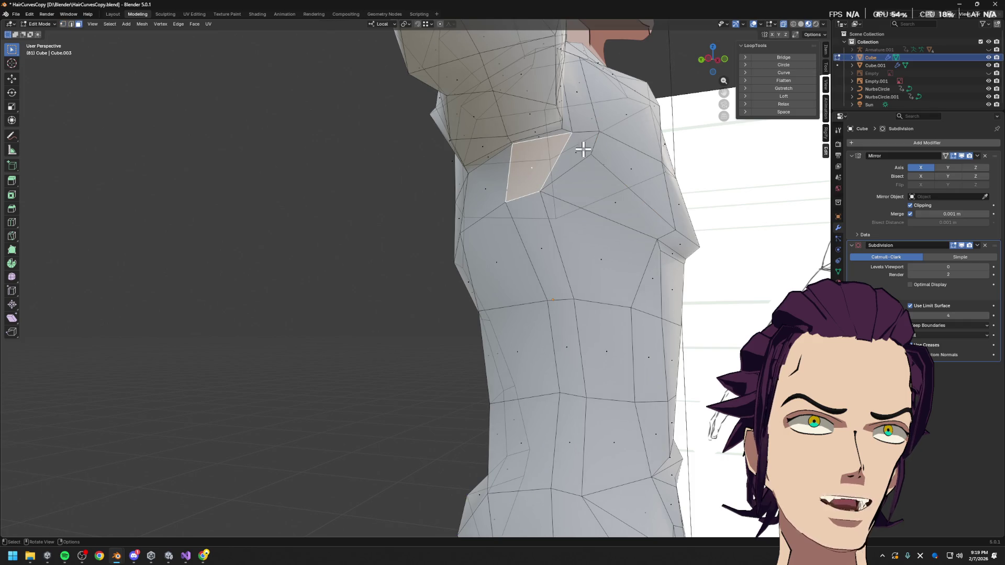
- Delete the unwanted shoulder faces (undoing a wrong edge deletion) and return to vertex select
key("x")
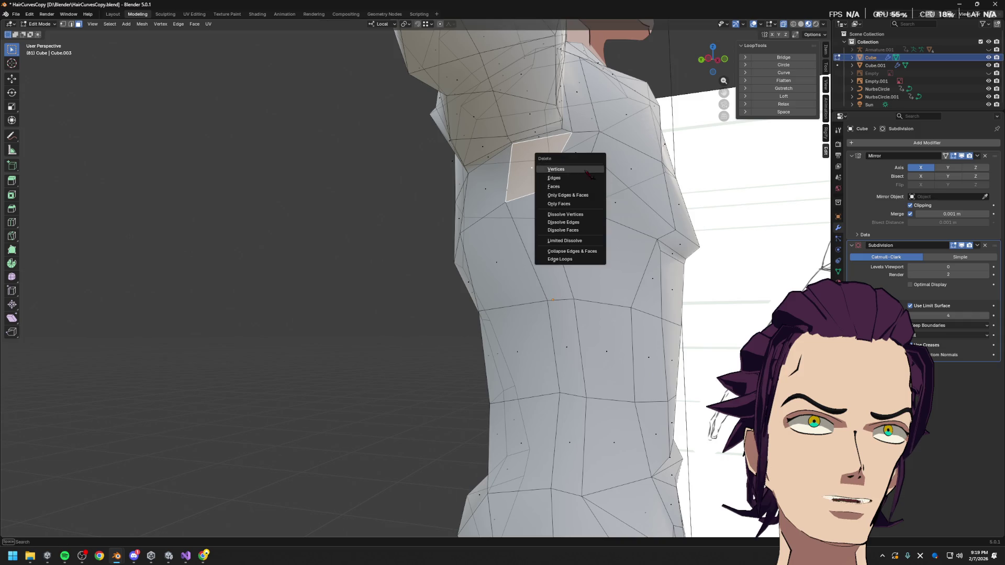
left_click(575, 188)
key("x")
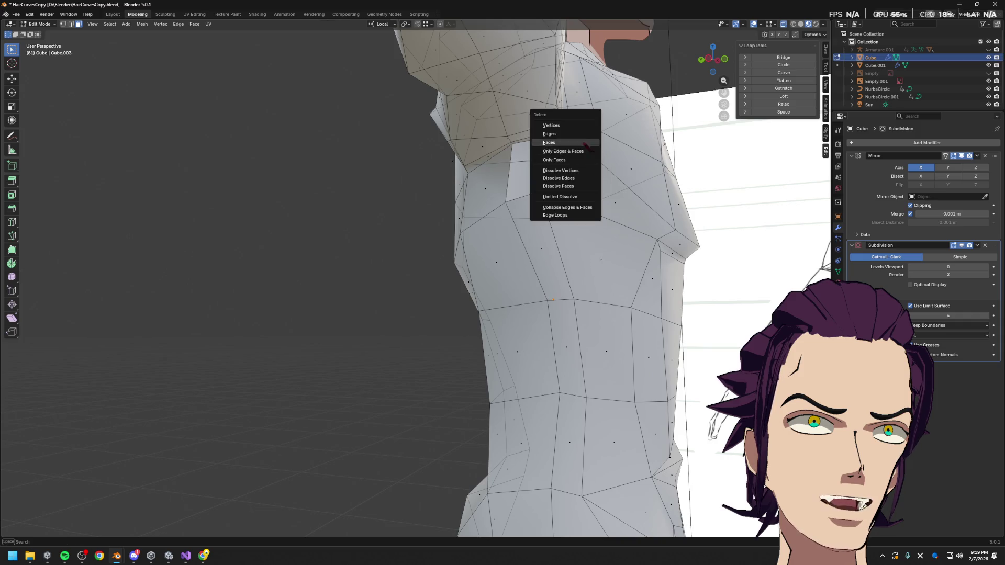
left_click(568, 134)
key("ctrl+z")
key("ctrl+z")
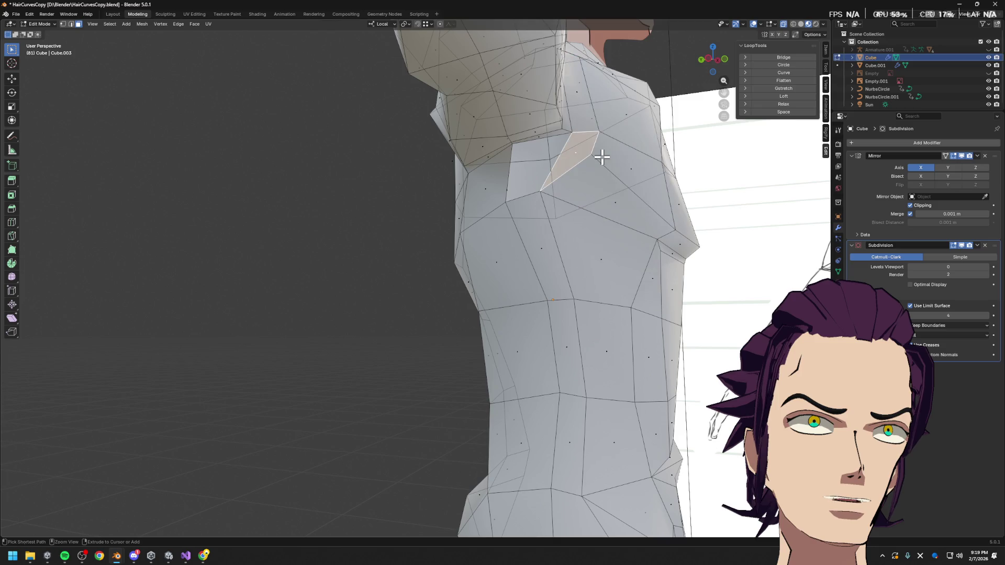
key("x")
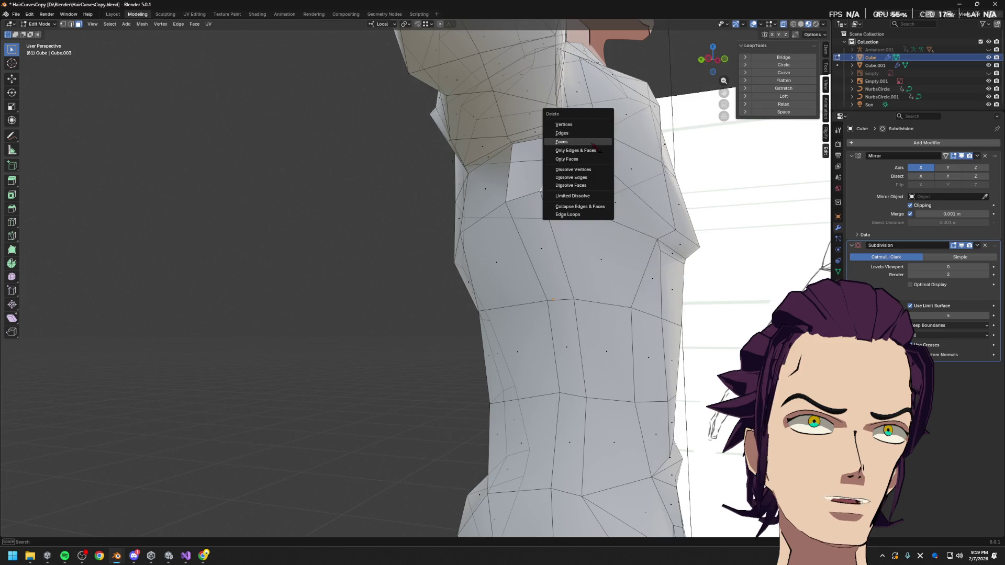
left_click(597, 134)
middle_click_drag(595, 162, 534, 212)
scroll(579, 180, "down", 3)
key("1")
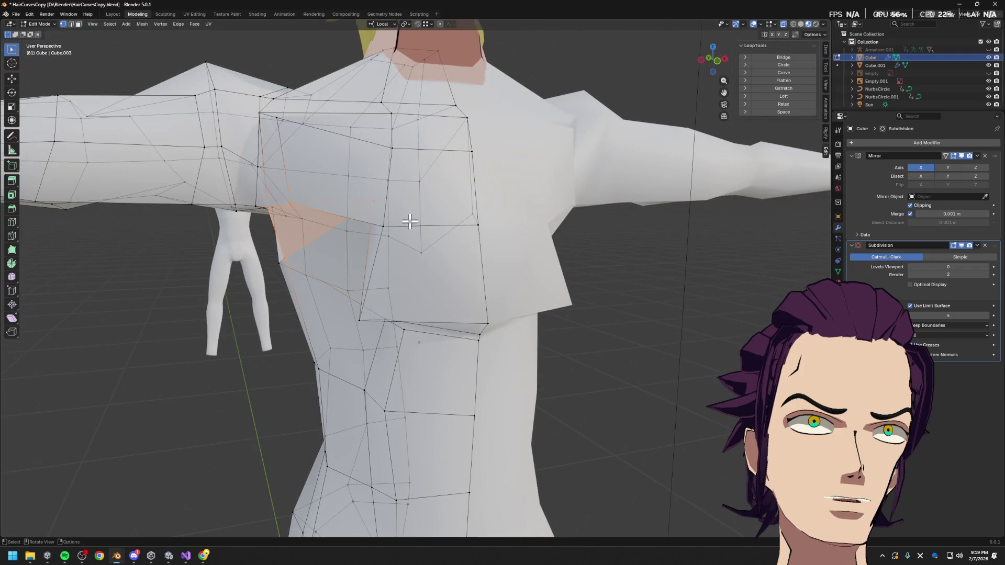
- Nudge the selected chest vertices sideways along X and then vertically along Z
key("g")
key("x")
left_click(333, 191)
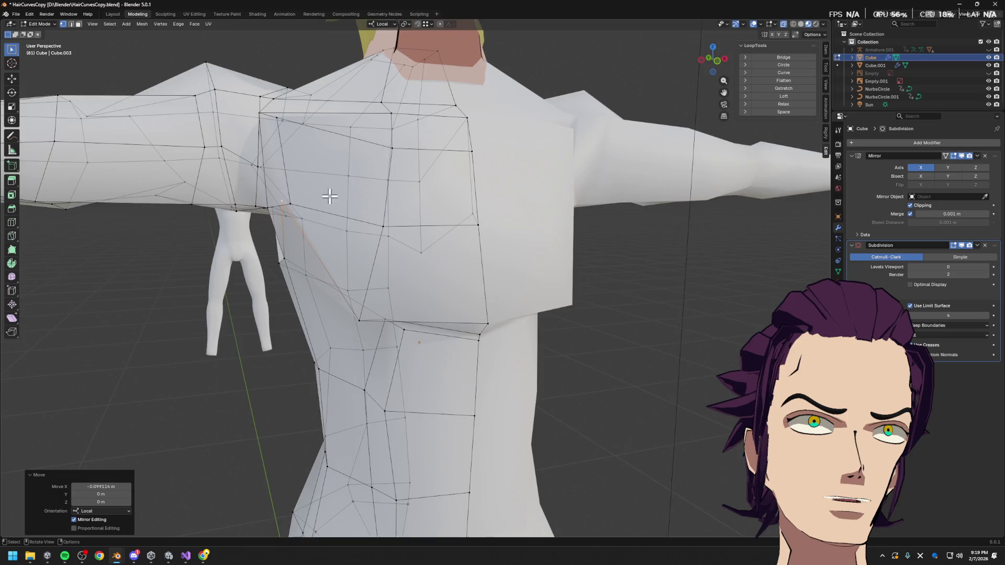
middle_click_drag(332, 192, 401, 163)
key("g")
key("x")
key("z")
left_click(404, 202)
mouse_move(403, 202)
middle_mouse_down()
mouse_move(496, 214)
mouse_move(354, 222)
middle_mouse_up()
- Slide successive chest vertices along their edges to follow the pectoral curve
key("g")
key("x")
key("x")
key("g")
left_click(267, 227)
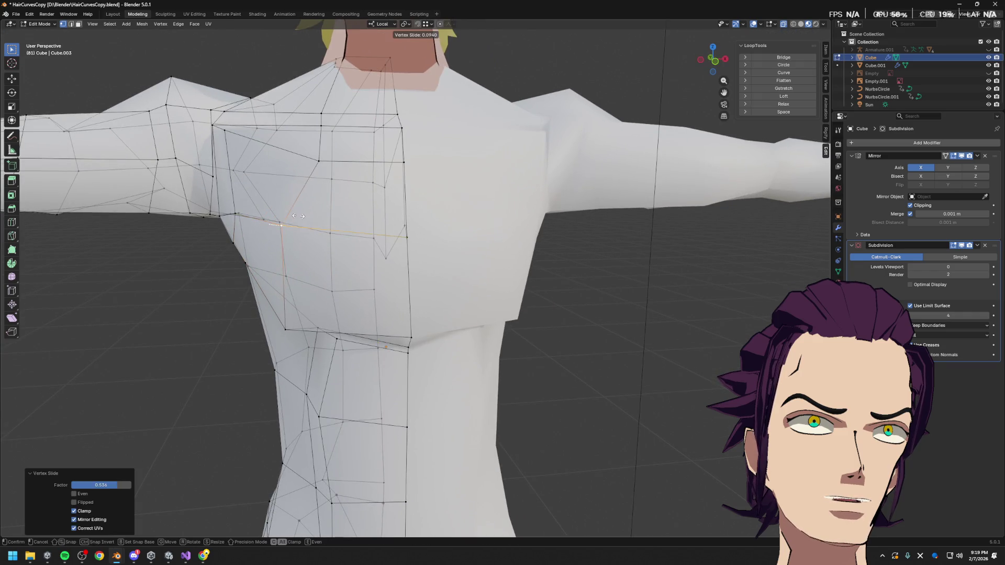
left_click(303, 156)
key("g")
key("g")
left_click(283, 200)
middle_click_drag(283, 200, 324, 168)
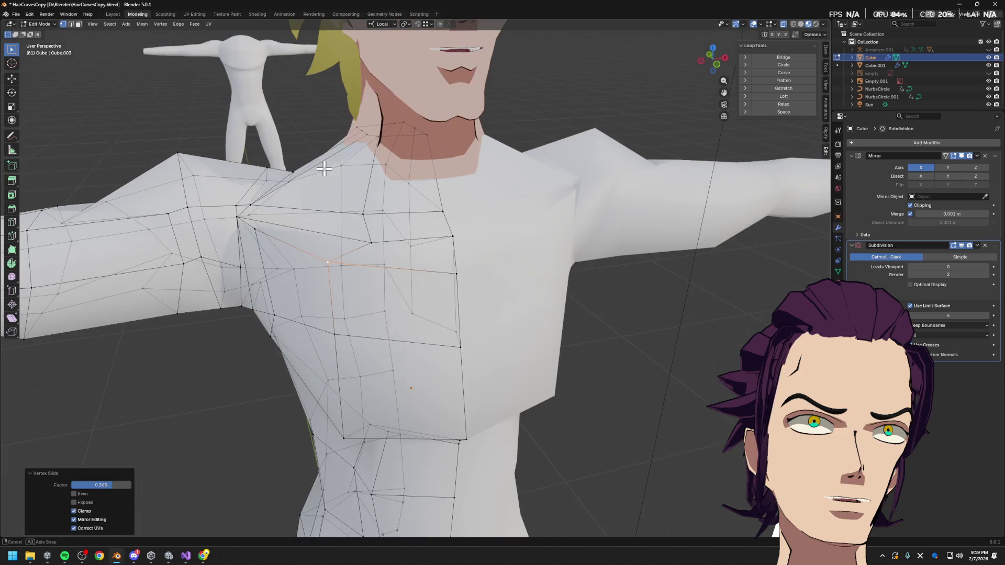
key("g")
key("g")
left_click(336, 218)
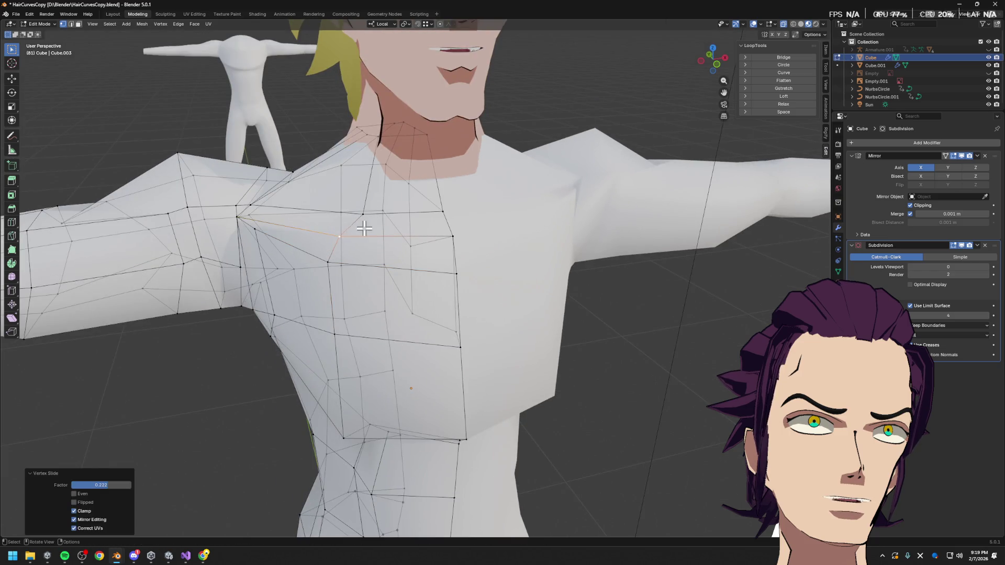
- Slide the lower chest and shoulder vertices along their edges and shift one along local Y
middle_click_drag(336, 218, 375, 240)
key("g")
key("g")
left_click(388, 385)
key("g")
key("g")
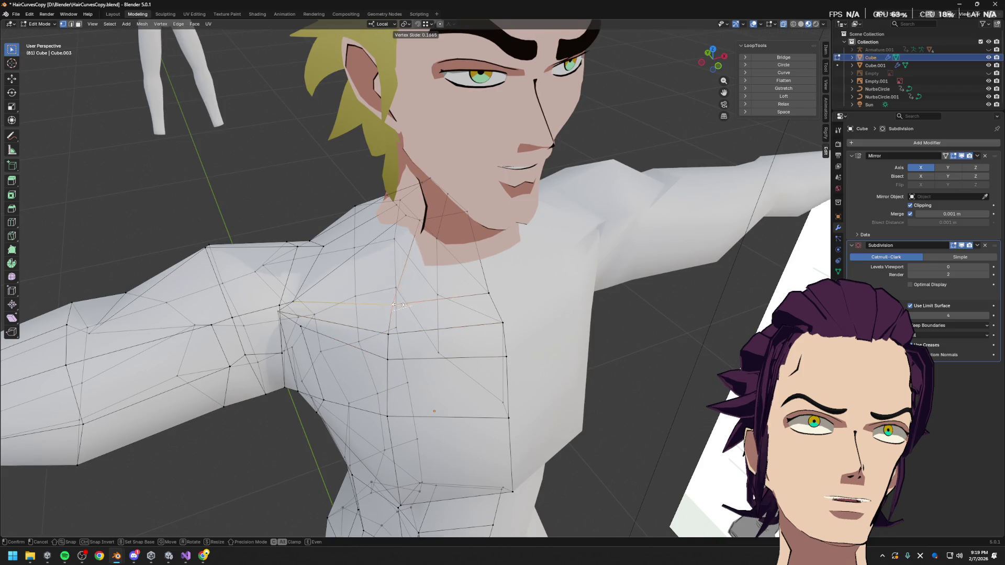
left_click(400, 304)
middle_click_drag(399, 305, 550, 319)
key("g")
key("y")
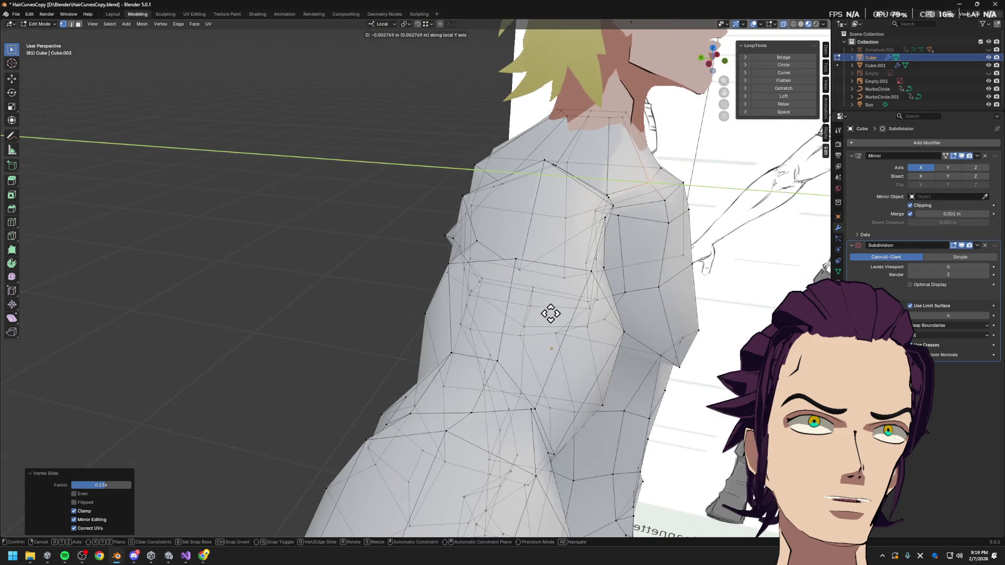
left_click(551, 314)
scroll(534, 322, "down", 3)
scroll(519, 326, "down", 4)
scroll(510, 330, "down", 4)
- Check the torso against the side reference and reposition the side-chest vertex to match
key("Tab")
key("Tab")
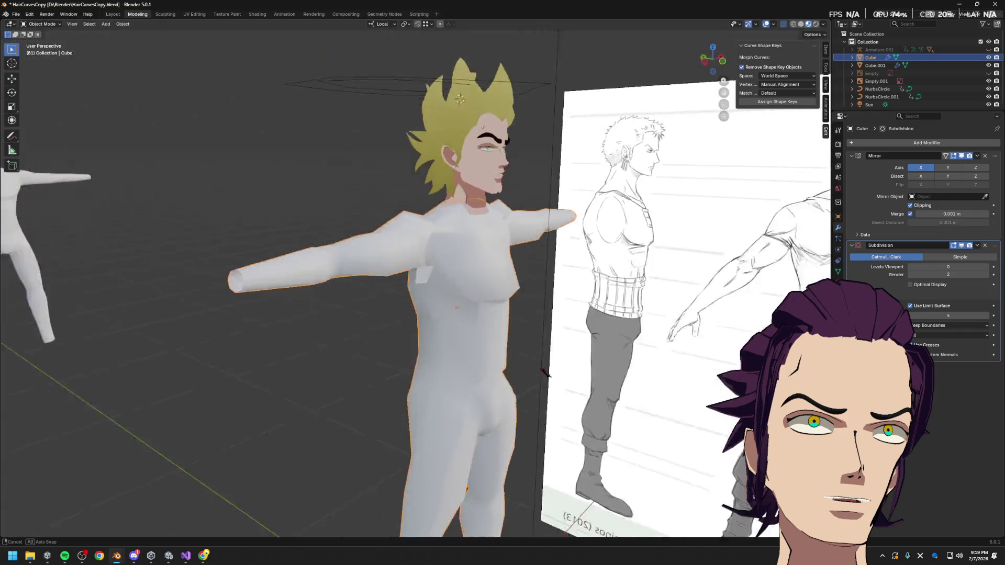
middle_click_drag(507, 348, 559, 348)
scroll(559, 347, "up", 4)
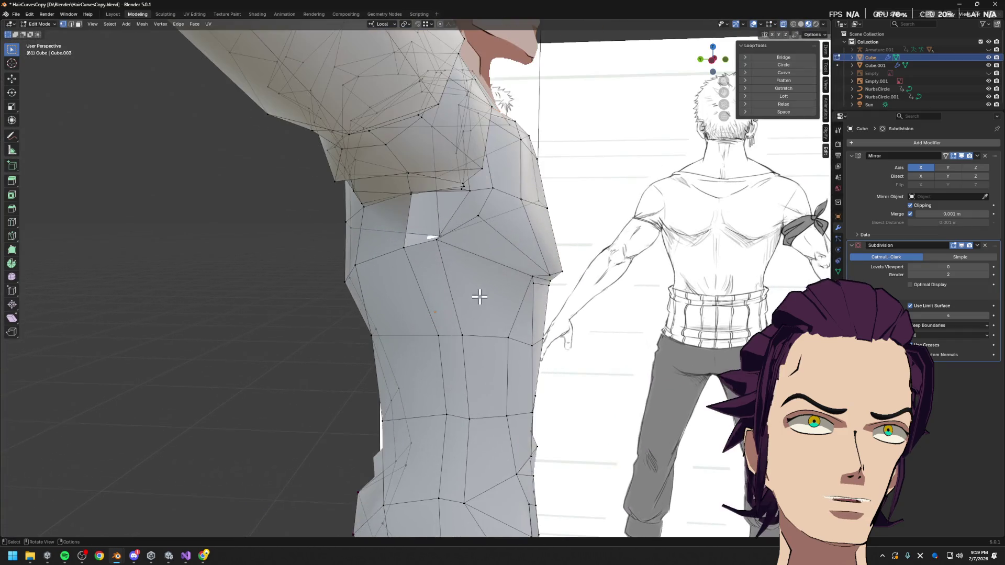
left_click(550, 266)
key("g")
left_click(545, 249)
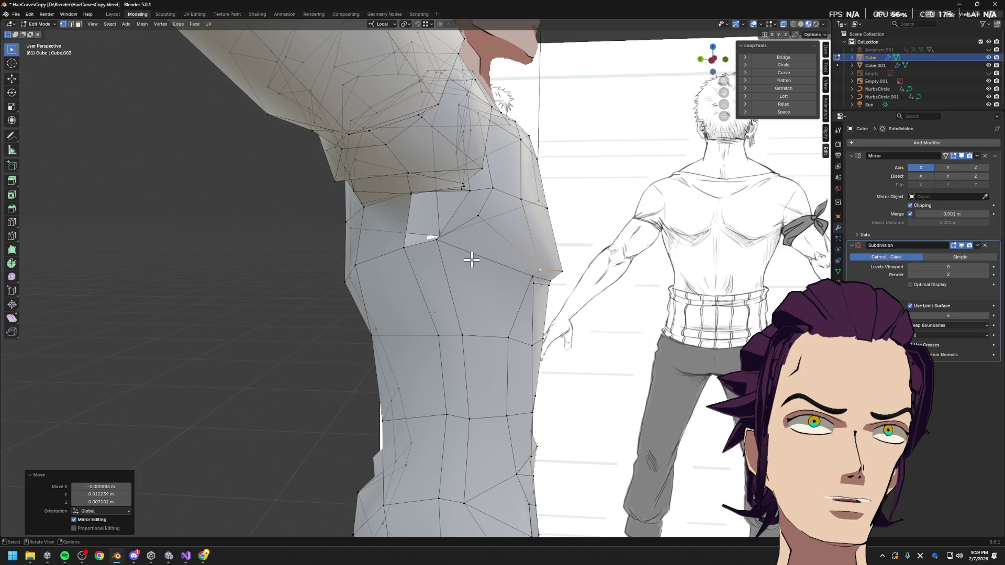
scroll(513, 250, "down", 4)
mouse_move(513, 250)
middle_mouse_down()
mouse_move(362, 313)
mouse_move(351, 293)
middle_mouse_up()
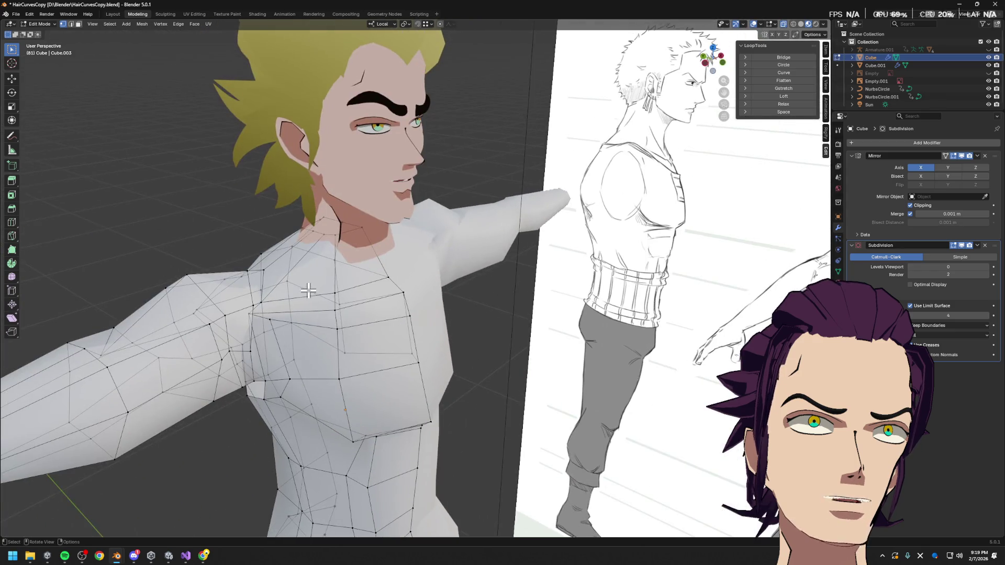
- Slide several upper-chest vertices along their edges to smooth the pectoral loop
key("g")
middle_click_drag(350, 293, 481, 340, "alt")
key("g")
left_click(352, 285)
key("g")
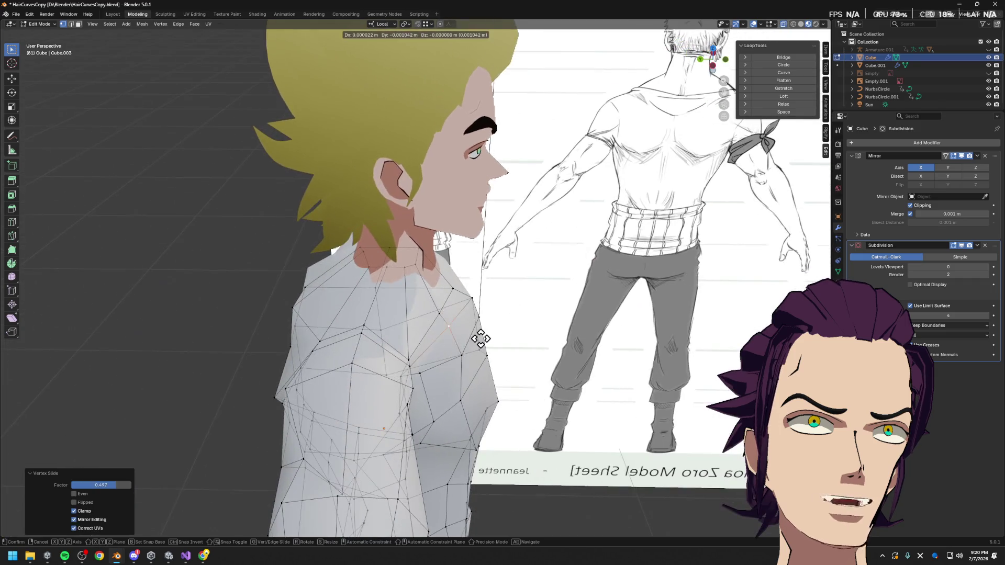
key("g")
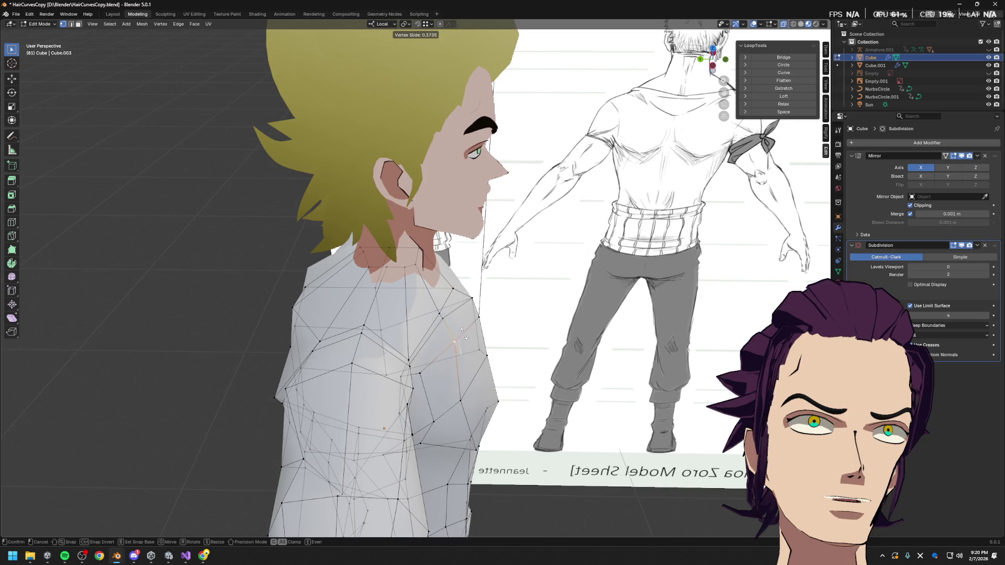
left_click(466, 329)
key("g")
key("g")
left_click(461, 322)
mouse_move(461, 322)
middle_mouse_down()
mouse_move(427, 294)
mouse_move(370, 280)
middle_mouse_up()
- Adjust the shoulder vertex with edge slides, discarding a local-Z move that went wrong
key("g")
key("g")
left_click(372, 265)
mouse_move(411, 269)
middle_mouse_down()
mouse_move(439, 253)
mouse_move(395, 254)
middle_mouse_up()
key("g")
key("z")
right_click(455, 258)
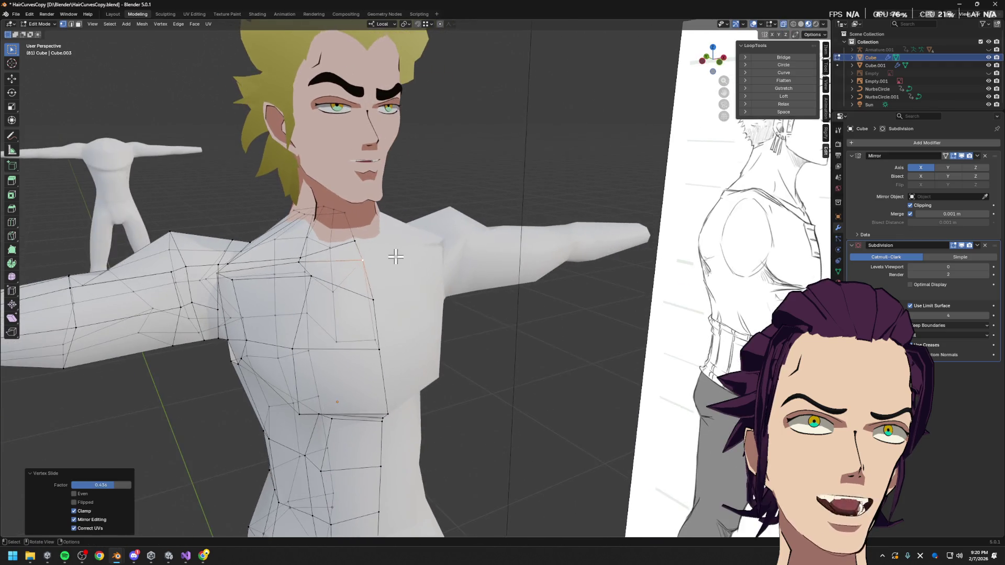
key("g")
key("y")
key("z")
key("g")
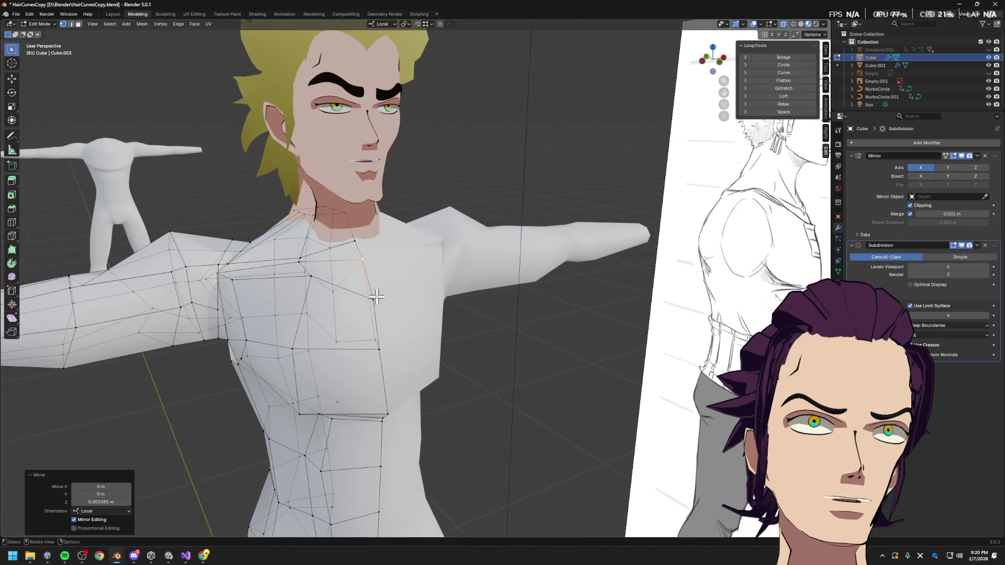
left_click(379, 270)
- Slide a run of chest vertices along their edges to even out the side silhouette
middle_click_drag(379, 270, 386, 298)
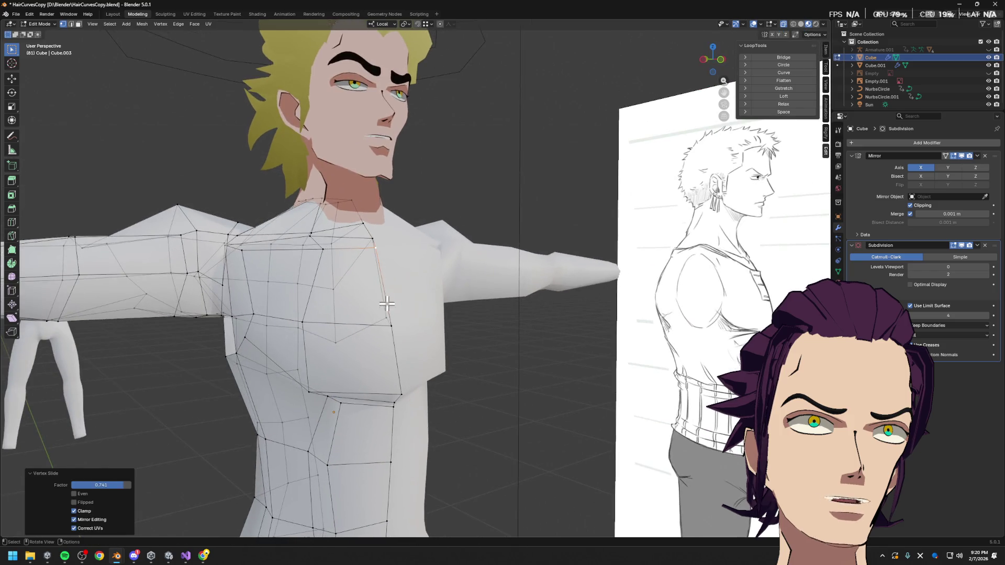
key("g")
key("g")
left_click(398, 312)
key("g")
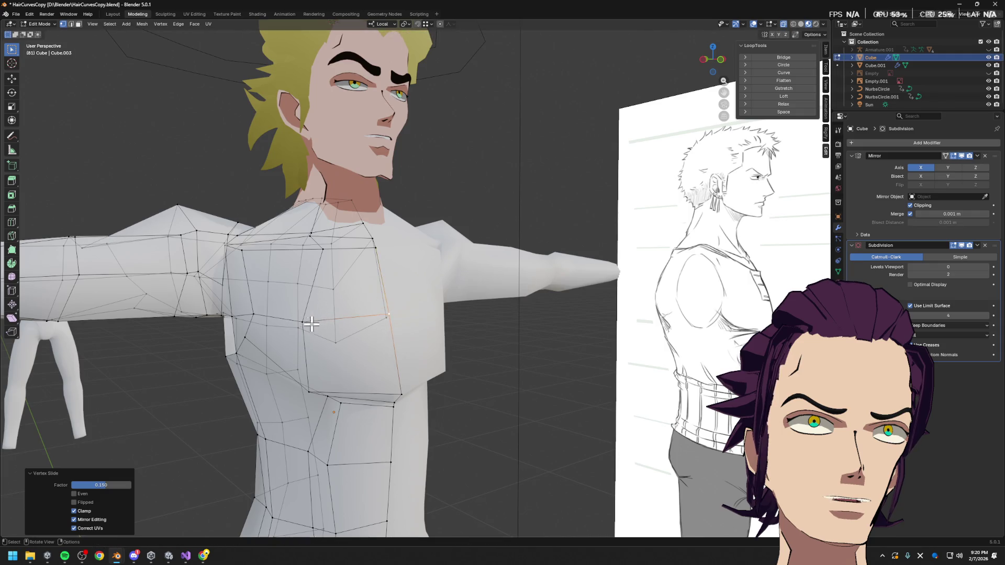
key("g")
left_click(306, 314)
key("g")
key("g")
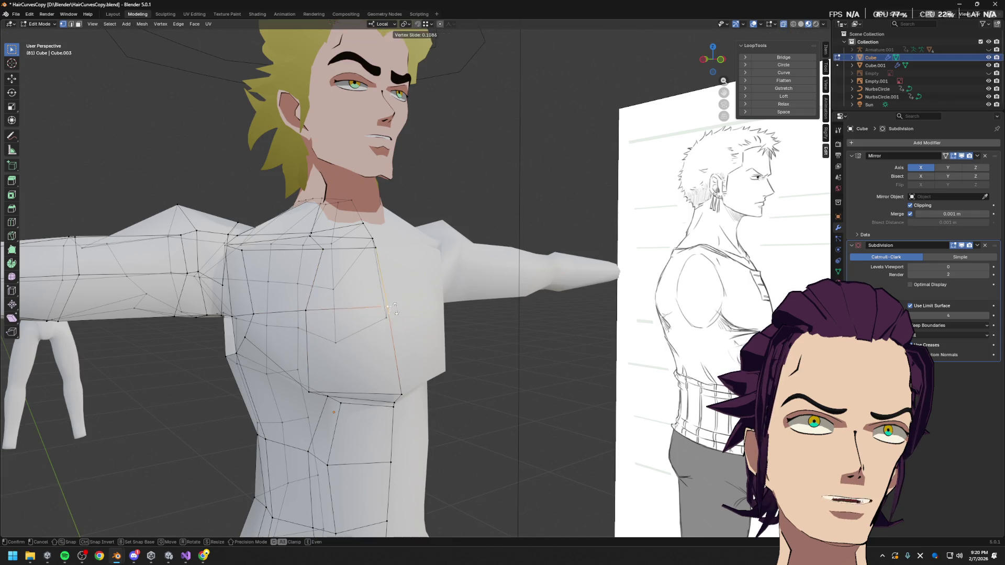
left_click(399, 312)
middle_click_drag(330, 264, 353, 277)
key("g")
key("g")
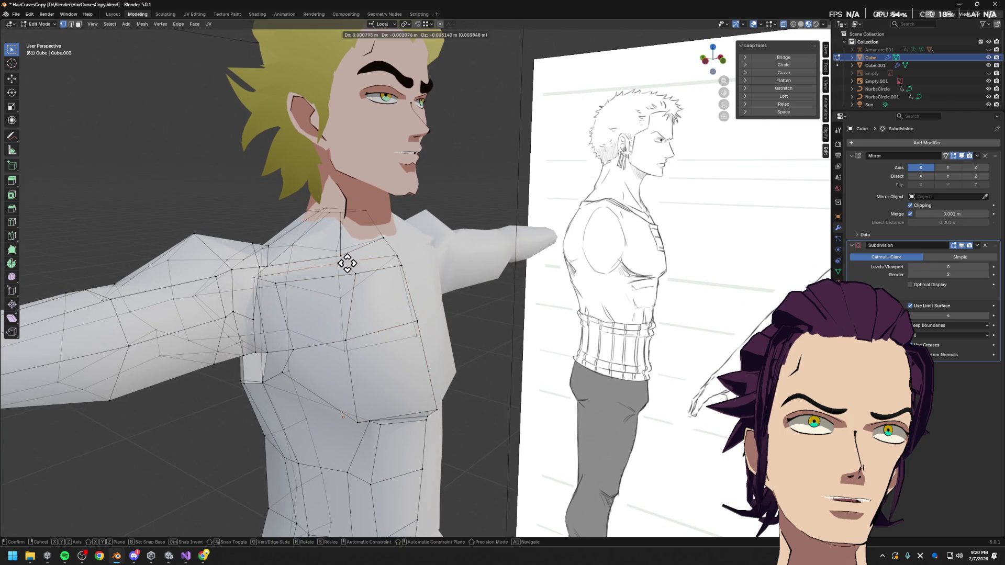
left_click(358, 272)
- Push a chest vertex along local Y from the side view, then slide neighbours from the front
middle_click_drag(359, 269, 312, 314)
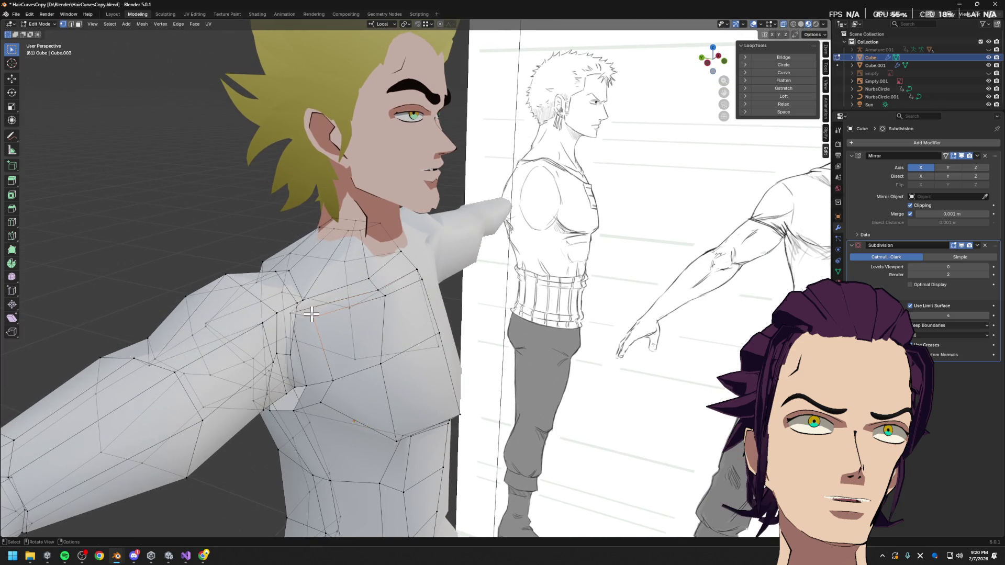
key("g")
key("y")
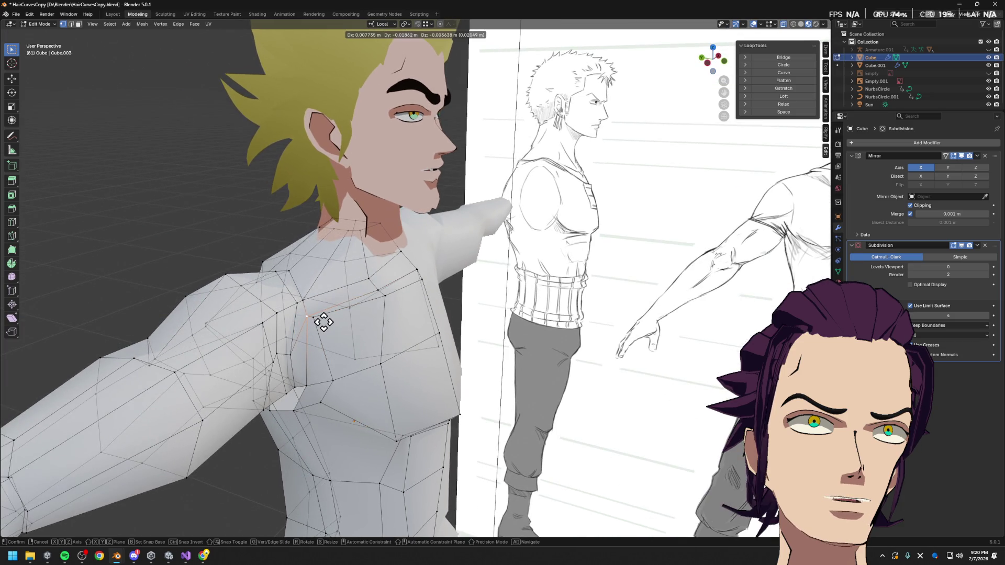
left_click(322, 317)
middle_click_drag(377, 333, 349, 330)
key("g")
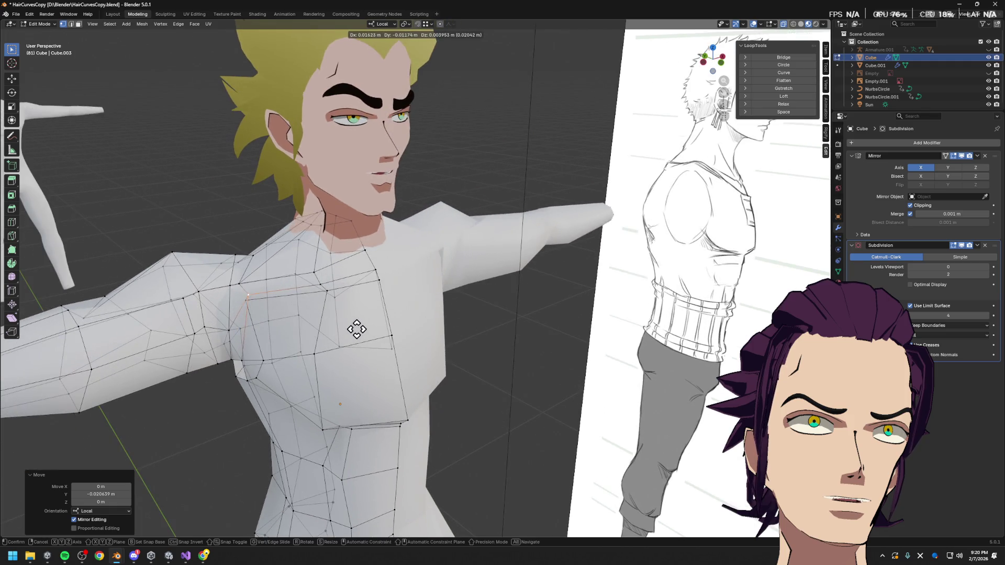
key("g")
left_click(273, 305)
key("g")
key("g")
left_click(268, 295)
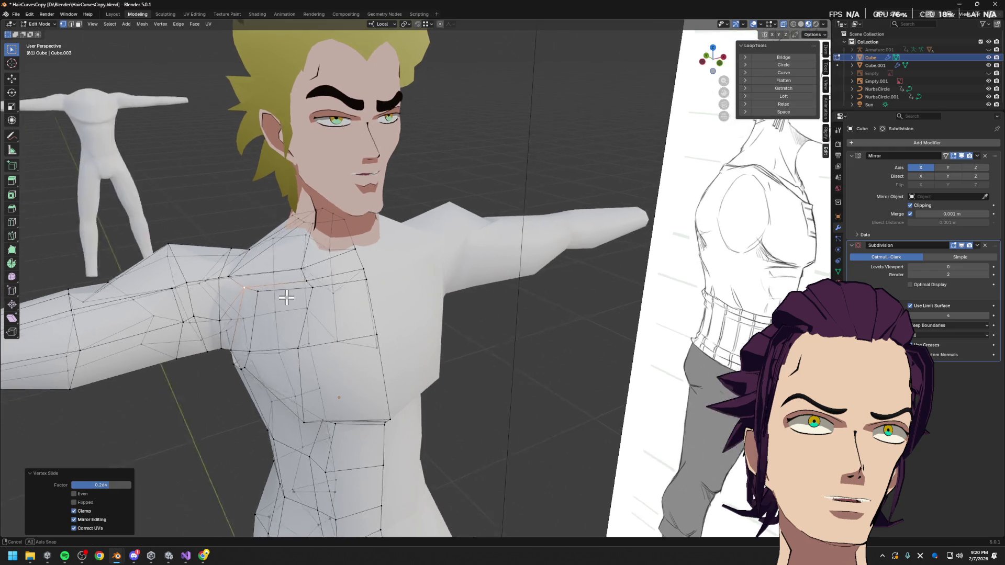
- Move and slide the shoulder vertices into line, then compare the torso with the back reference
middle_click_drag(267, 295, 251, 288)
key("g")
left_click(272, 294)
left_click(212, 262)
key("g")
key("g")
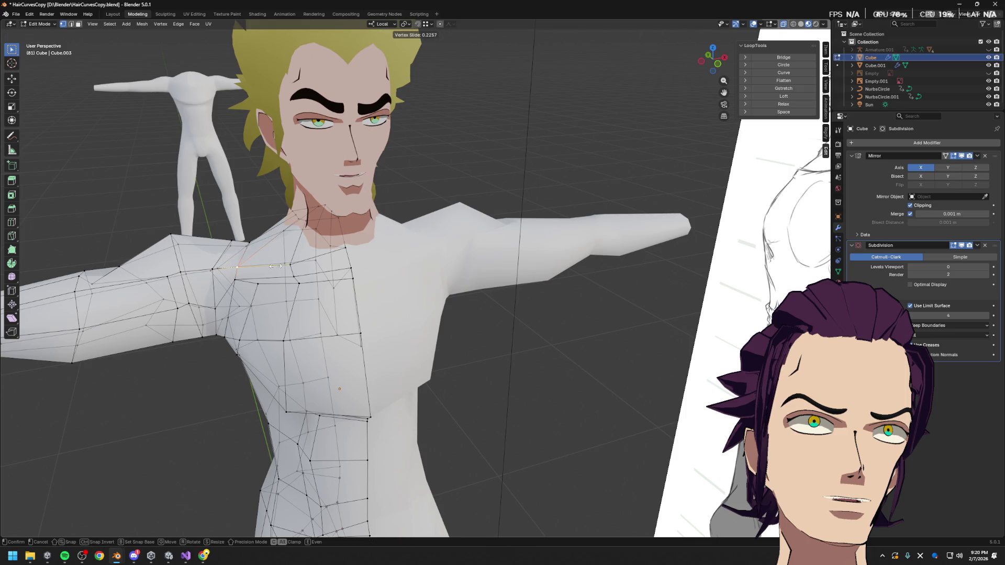
left_click(272, 267)
middle_click_drag(272, 267, 298, 289)
key("g")
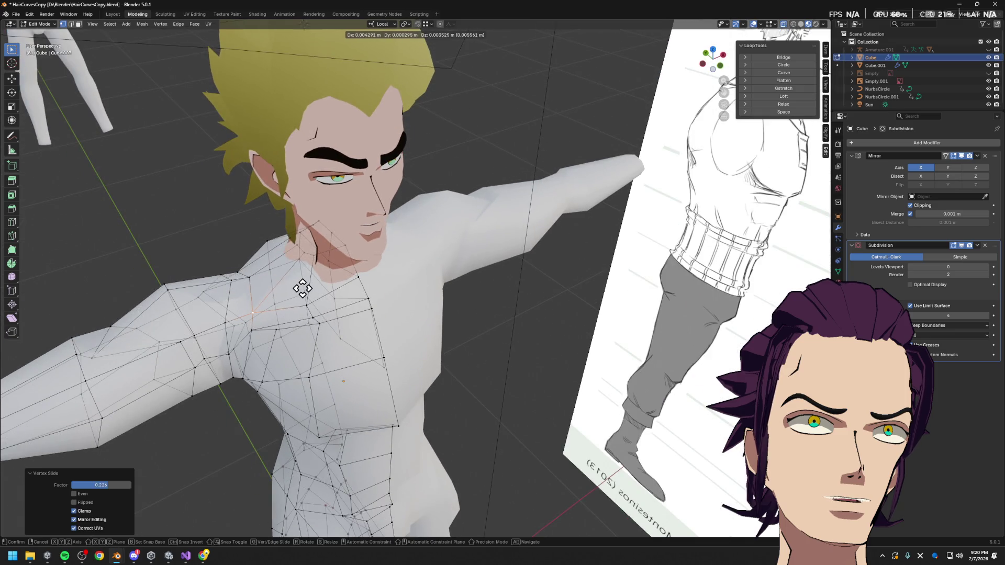
key("g")
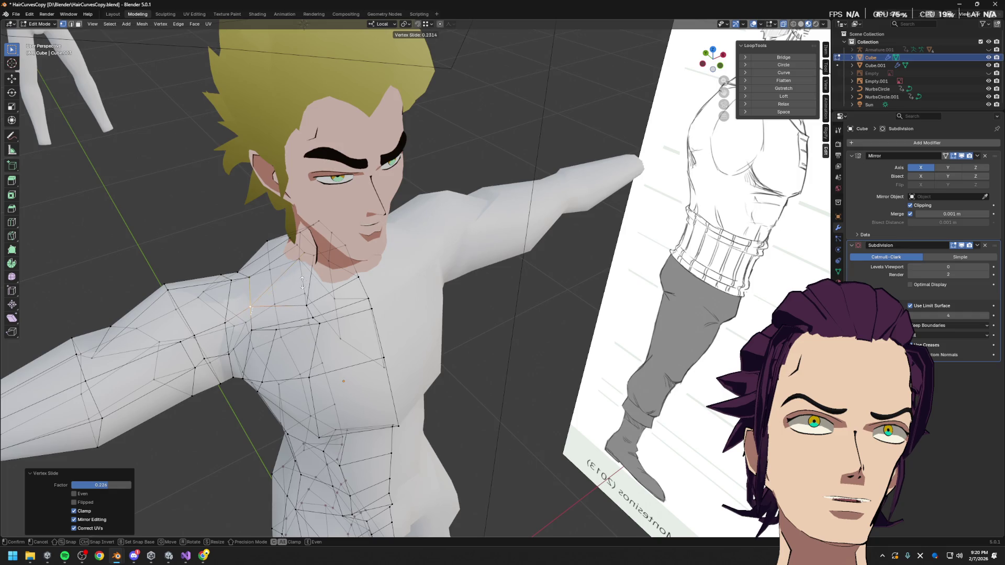
left_click(304, 285)
middle_click_drag(304, 285, 365, 302)
middle_click_drag(459, 297, 465, 270)
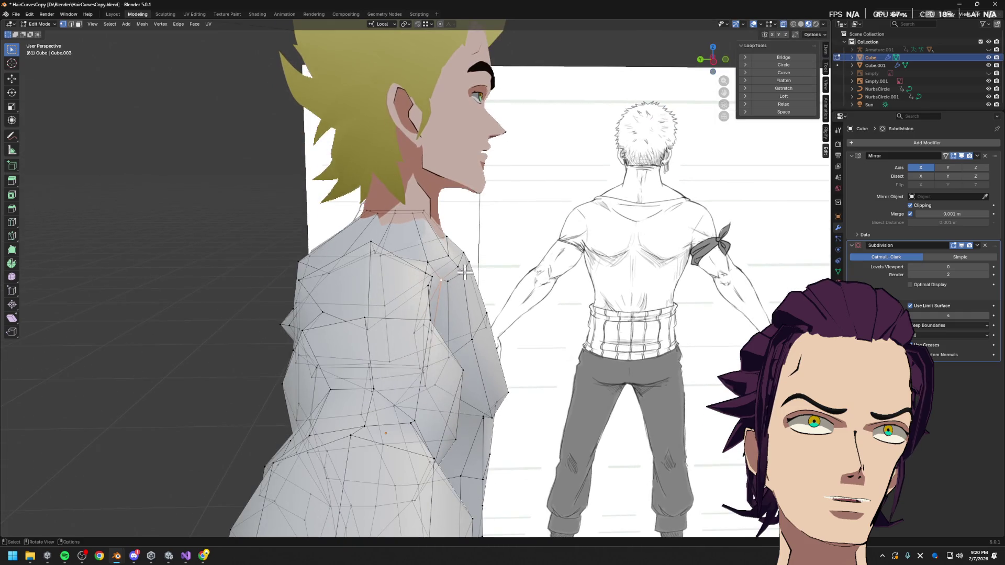
- Move the selected shoulder vertices, constraining two of the moves to the Y axis
key("g")
left_click(460, 288)
key("g")
middle_click_drag(487, 275, 498, 287)
key("y")
left_click(448, 313)
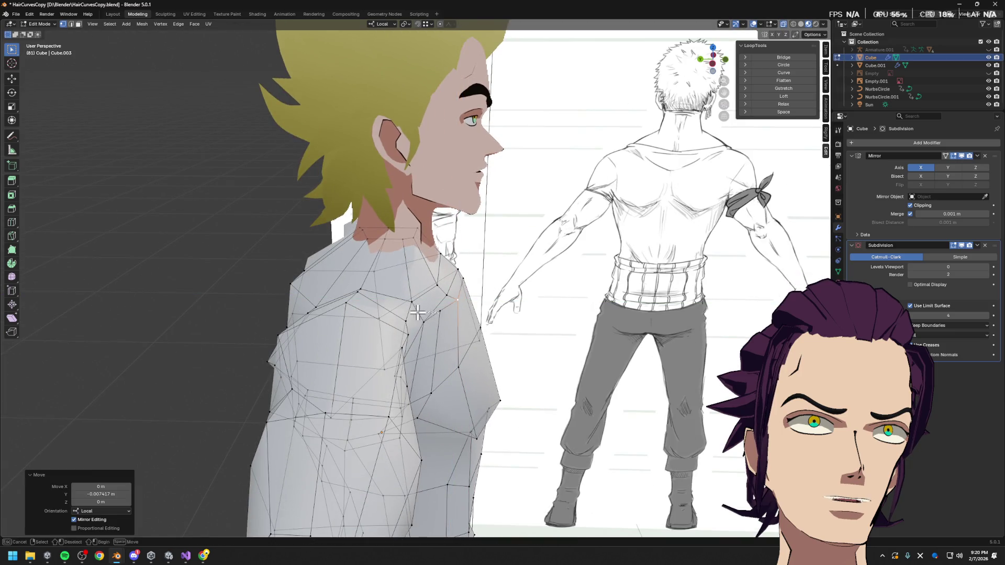
key("g")
key("y")
left_click(490, 323)
- From the straight left-side view, slide and move the shoulder vertices onto the reference outline
mouse_move(490, 322)
middle_mouse_down()
mouse_move(396, 317)
mouse_move(405, 312)
middle_mouse_up()
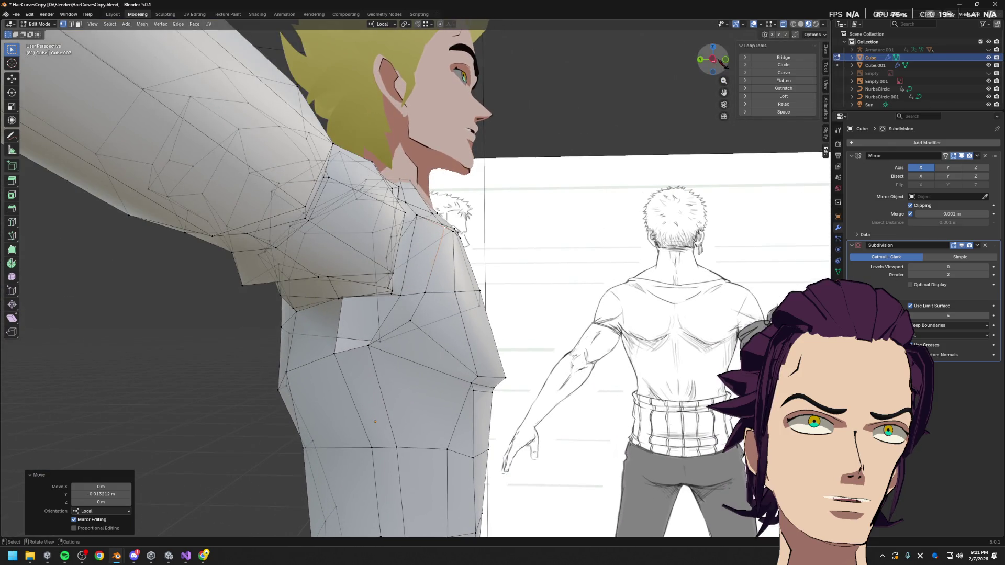
left_click(717, 63)
key("g")
key("g")
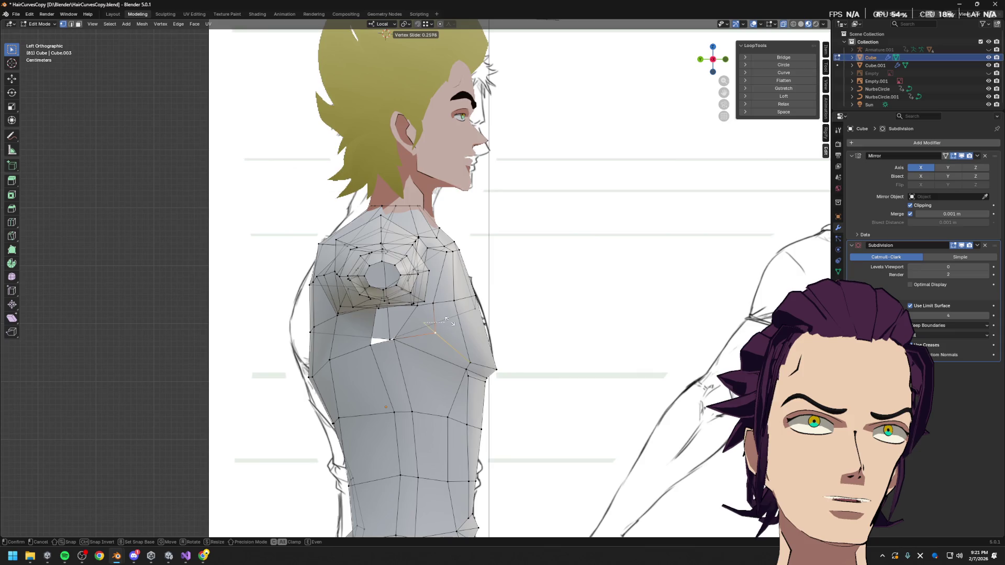
left_click(449, 307)
key("g")
key("g")
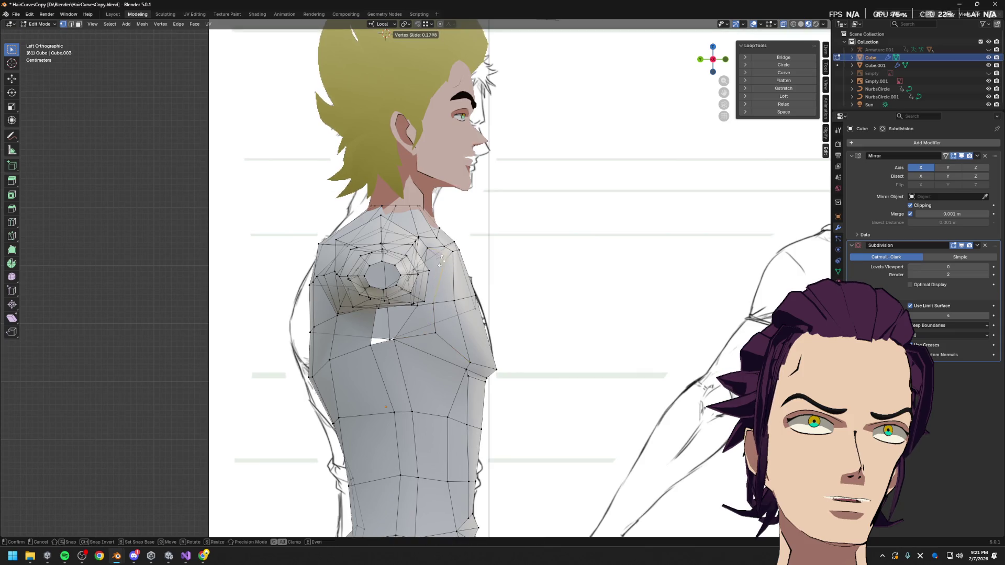
left_click(444, 256)
key("g")
left_click(449, 261)
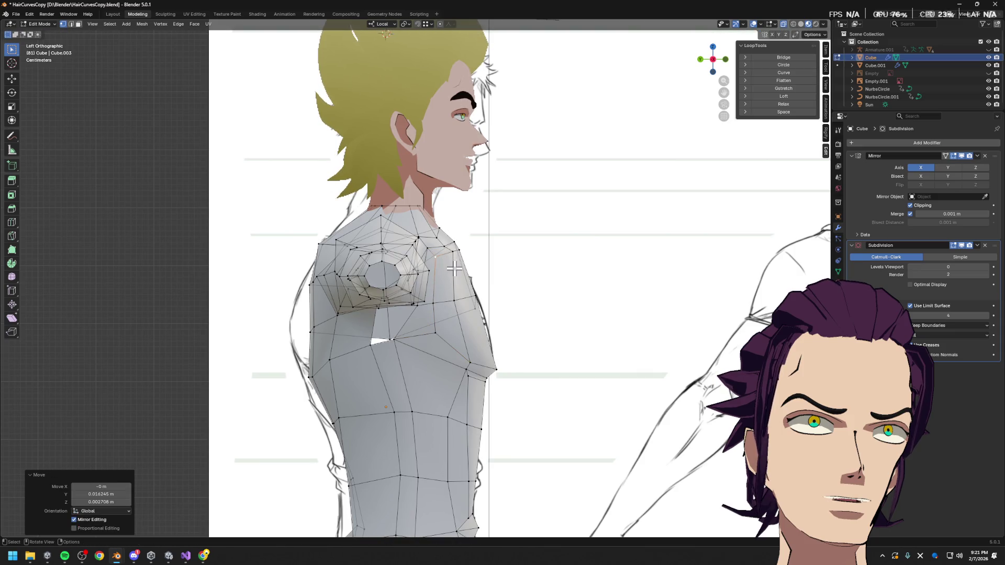
- Switch to face select mode and select a face on the chest
mouse_move(441, 324)
middle_mouse_down()
mouse_move(393, 332)
mouse_move(249, 264)
mouse_move(349, 291)
mouse_move(320, 308)
mouse_move(349, 299)
middle_mouse_up()
key("3")
left_click(323, 311)
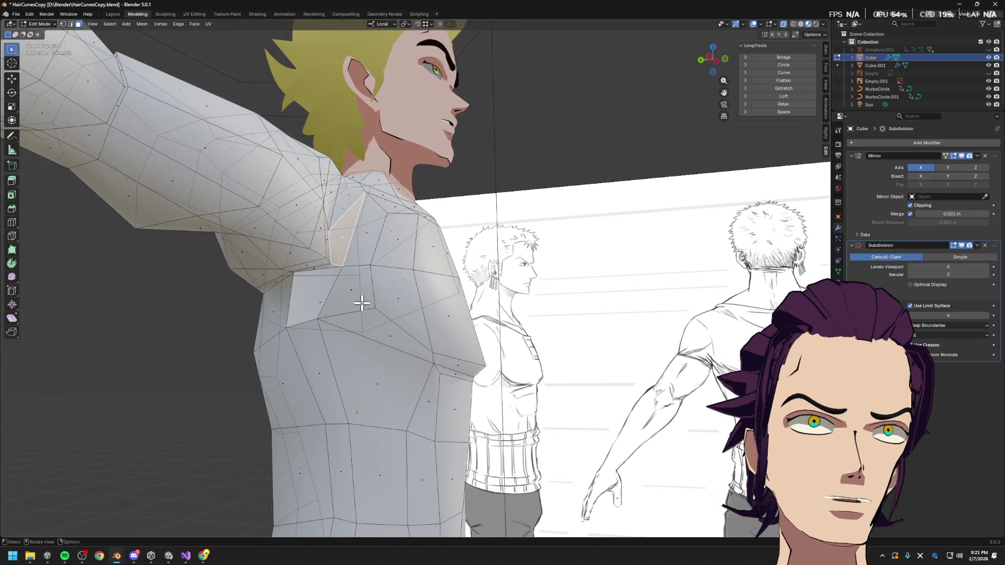
left_click(362, 303, "shift")
left_click(348, 257, "shift")
mouse_move(349, 258)
middle_mouse_down()
mouse_move(348, 231)
mouse_move(311, 304)
middle_mouse_up()
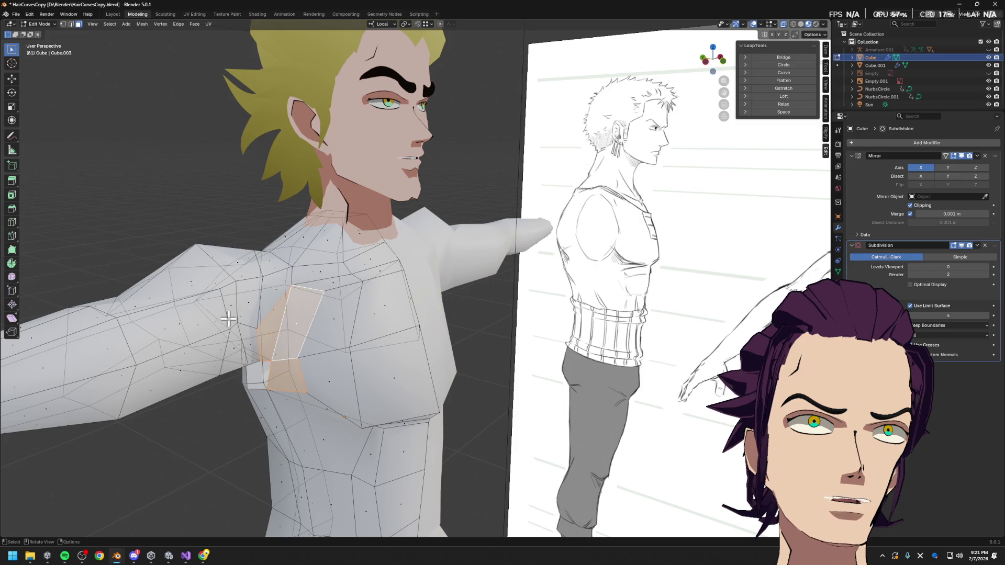
mouse_move(307, 295)
middle_mouse_down()
mouse_move(330, 302)
mouse_move(318, 303)
middle_mouse_up()
left_click(331, 295)
left_click(296, 313, "shift")
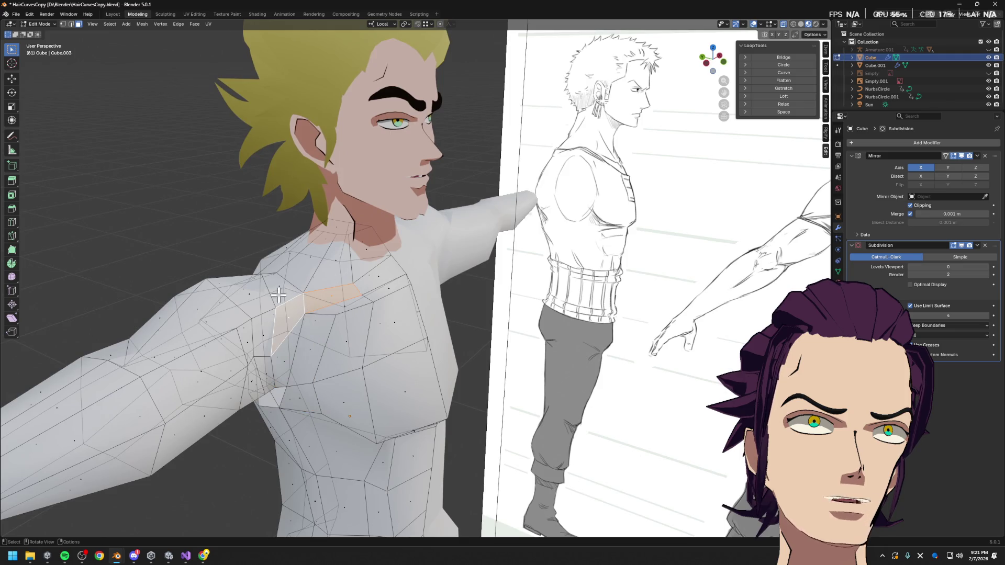
mouse_move(307, 297)
middle_mouse_down()
mouse_move(370, 359)
mouse_move(307, 308)
middle_mouse_up()
left_click(305, 306)
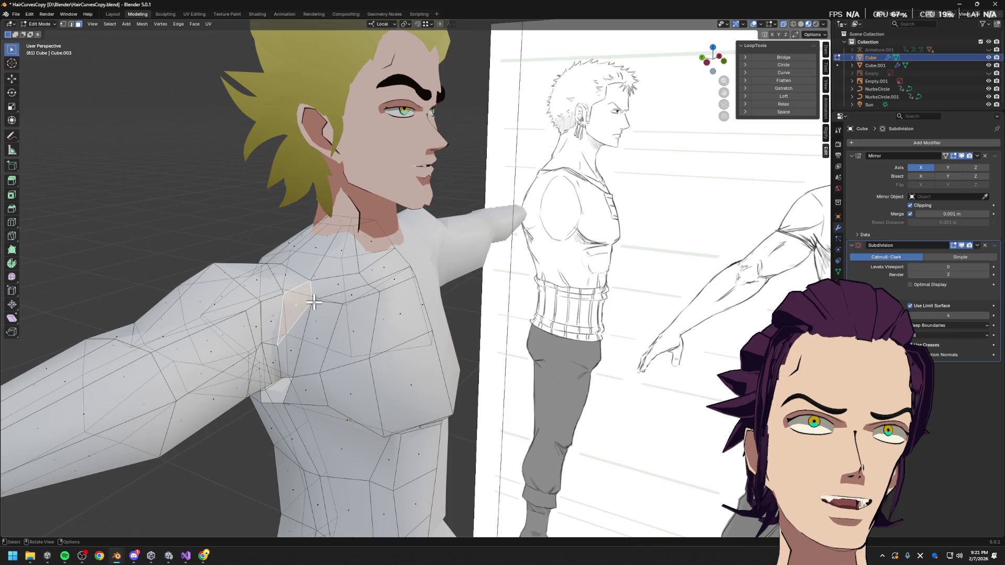
left_click(295, 318)
mouse_move(294, 330)
middle_mouse_down()
mouse_move(326, 319)
mouse_move(319, 308)
mouse_move(333, 281)
middle_mouse_up()
mouse_move(393, 274)
middle_mouse_down()
mouse_move(413, 250)
mouse_move(438, 294)
mouse_move(477, 325)
middle_mouse_up()
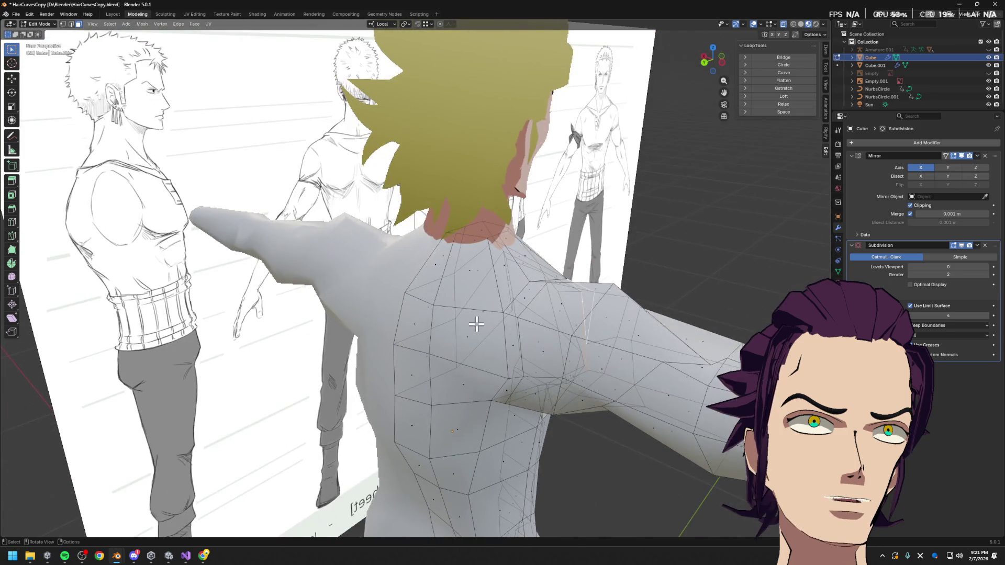
scroll(476, 329, "up", 2)
scroll(483, 340, "up", 2)
- Cut a new edge loop around the base of the neck
key("ctrl+r")
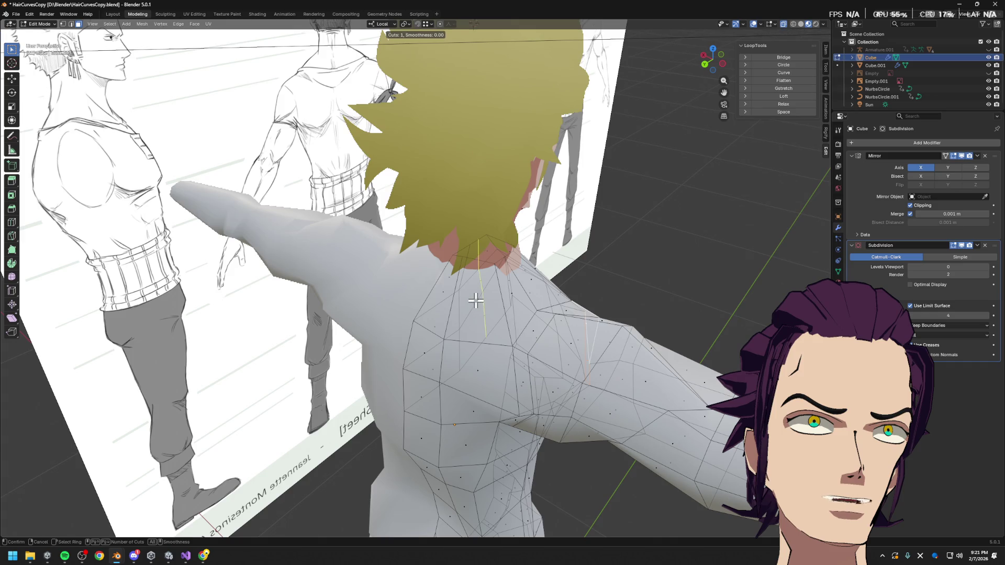
left_click(448, 288)
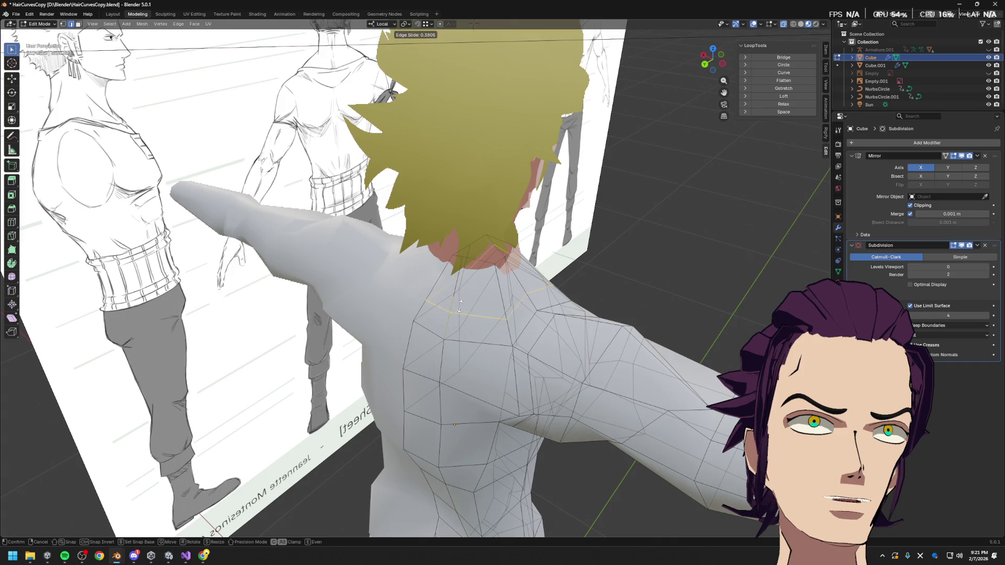
left_click(455, 299)
middle_click_drag(455, 300, 434, 313)
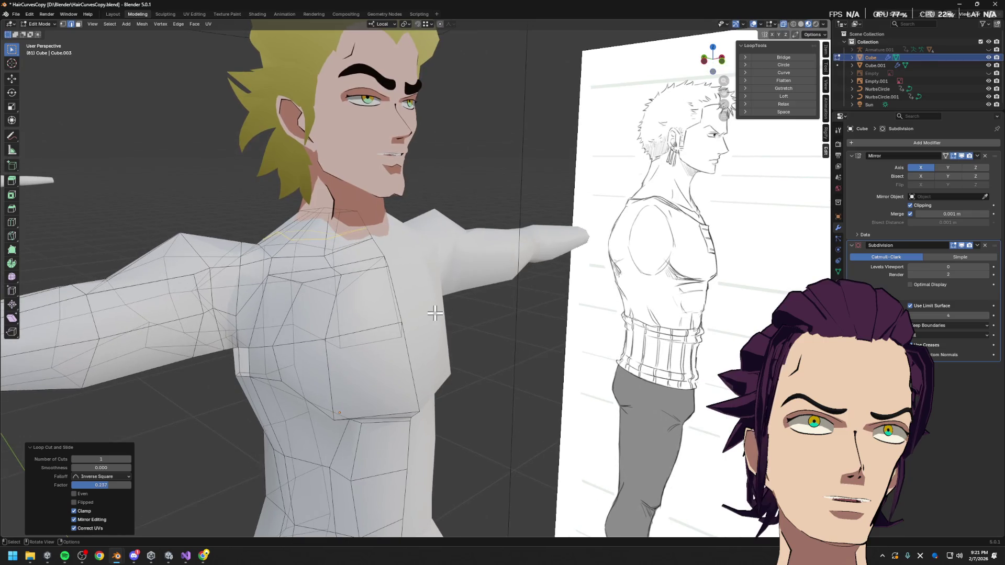
- Select the two shoulder faces and inspect their options before deciding how to fix them
left_click(418, 309)
mouse_move(399, 326)
middle_mouse_down()
mouse_move(272, 274)
mouse_move(297, 289)
mouse_move(329, 273)
middle_mouse_up()
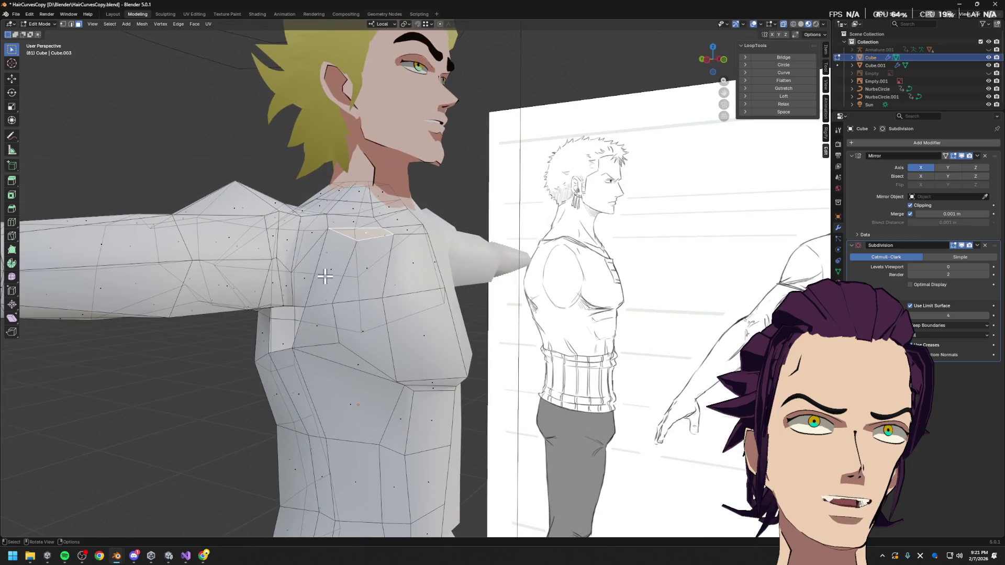
left_click(330, 277)
left_click(312, 244)
right_click(335, 292)
left_click(334, 295)
mouse_move(334, 295)
middle_mouse_down()
mouse_move(306, 335)
mouse_move(330, 332)
mouse_move(321, 324)
middle_mouse_up()
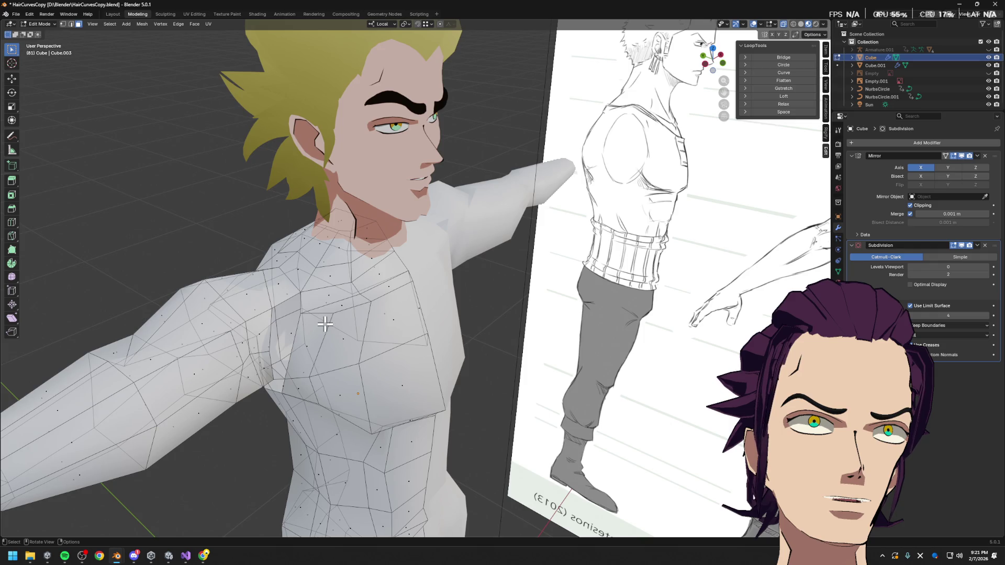
- In vertex mode, merge two shoulder vertices using Merge At Last
key("1")
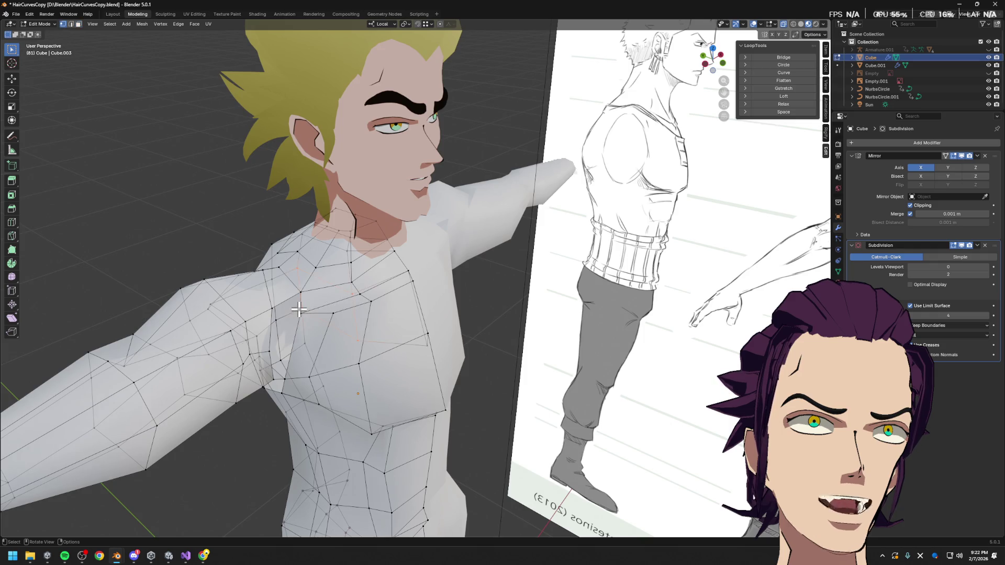
left_click(302, 312, "shift")
left_click(272, 308, "shift")
key("m")
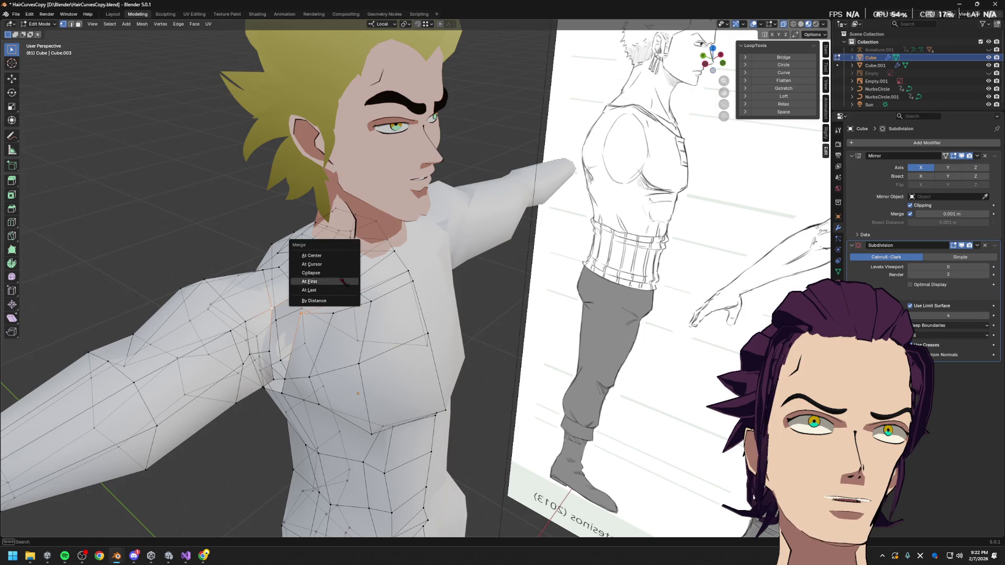
left_click(346, 290)
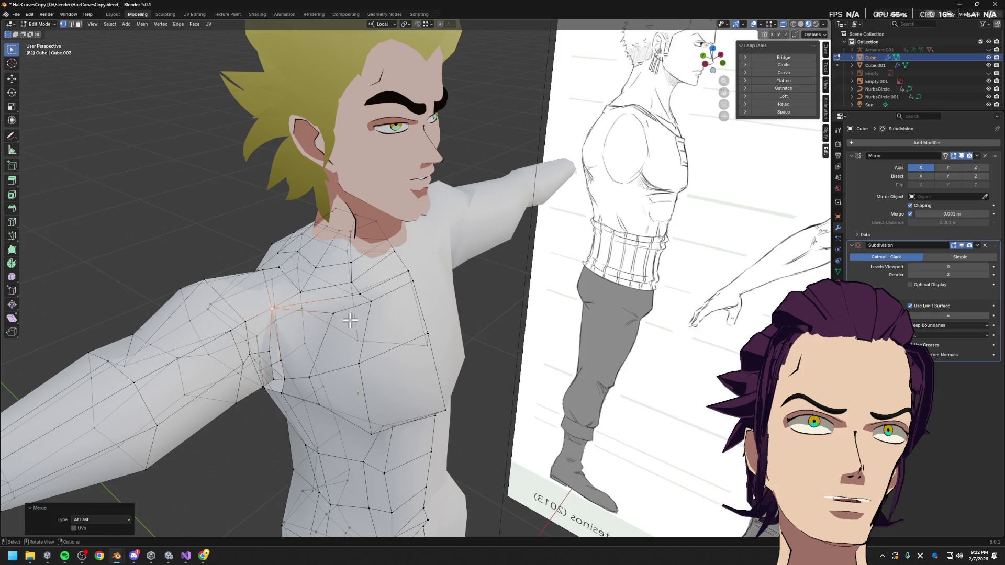
middle_click_drag(350, 320, 334, 312)
- Abandon a second loop cut, slide a back vertex along its edge, and return to Object Mode
key("ctrl+r")
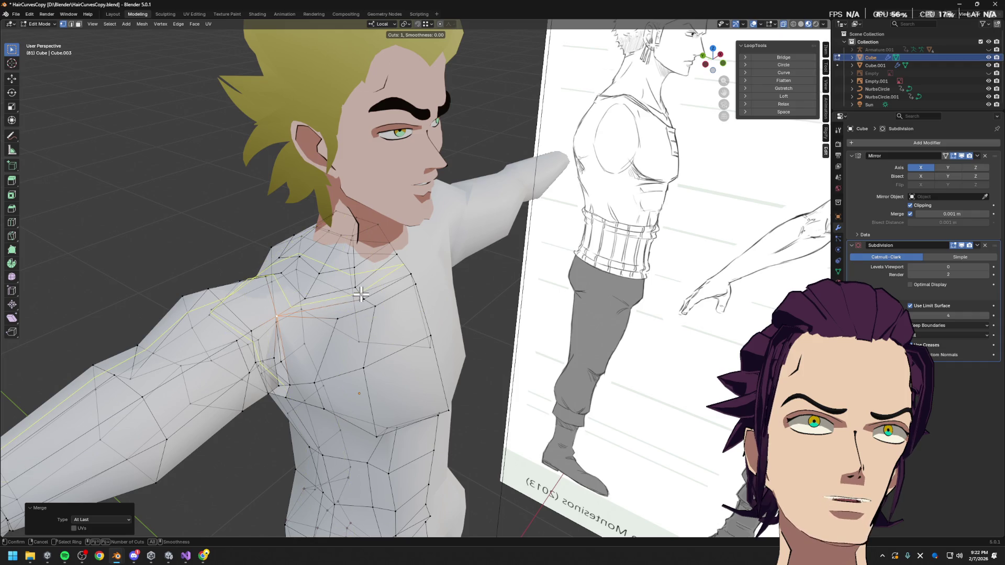
right_click(360, 295)
right_click(361, 295)
mouse_move(225, 260)
middle_mouse_down()
mouse_move(494, 330)
mouse_move(577, 302)
middle_mouse_up()
key("g")
key("g")
left_click(598, 316)
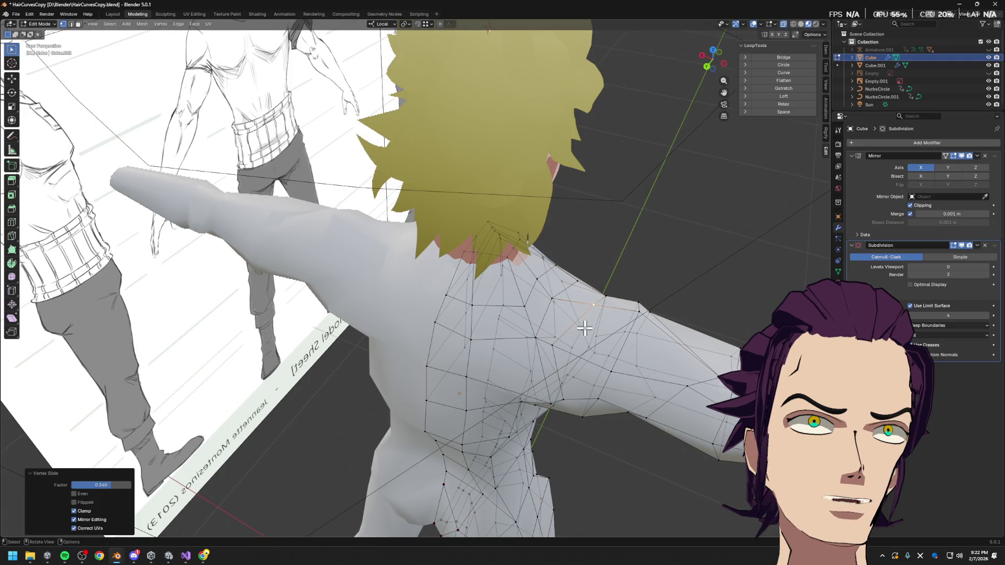
key("Tab")
middle_click_drag(585, 329, 466, 288)
scroll(466, 288, "down", 2)
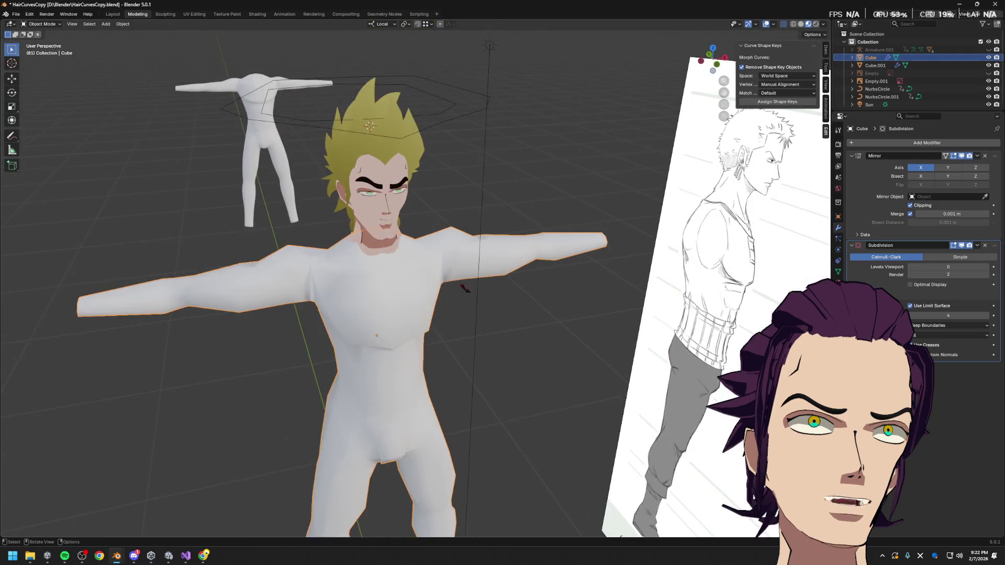
mouse_move(722, 221)
middle_mouse_down()
mouse_move(666, 172)
mouse_move(588, 218)
middle_mouse_up()
key("Tab")
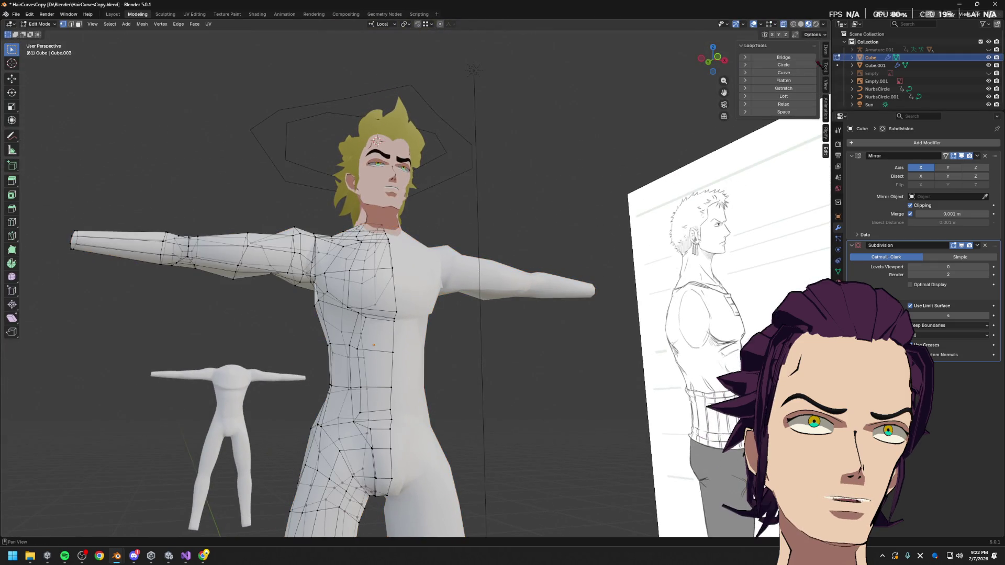
left_click(776, 24)
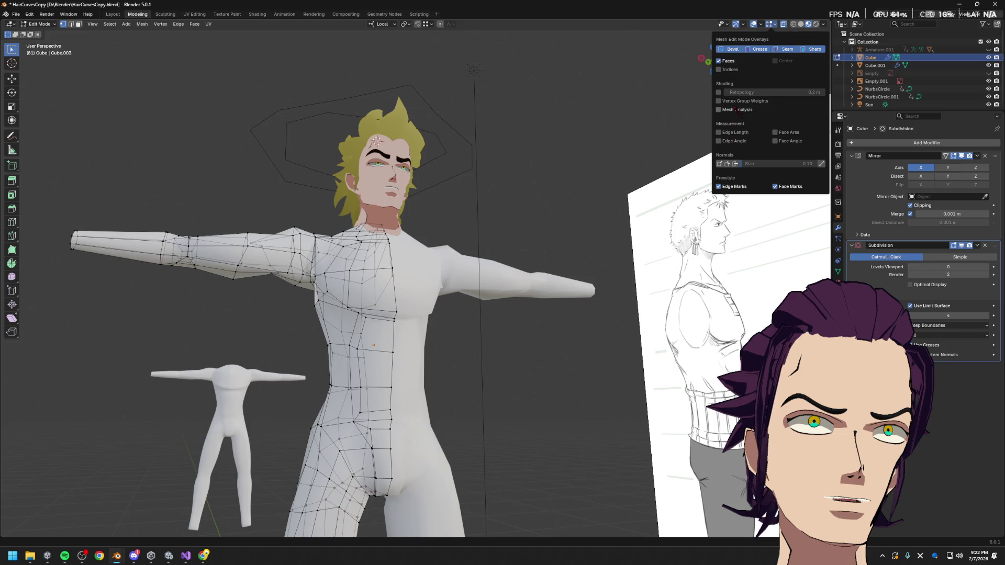
key("a")
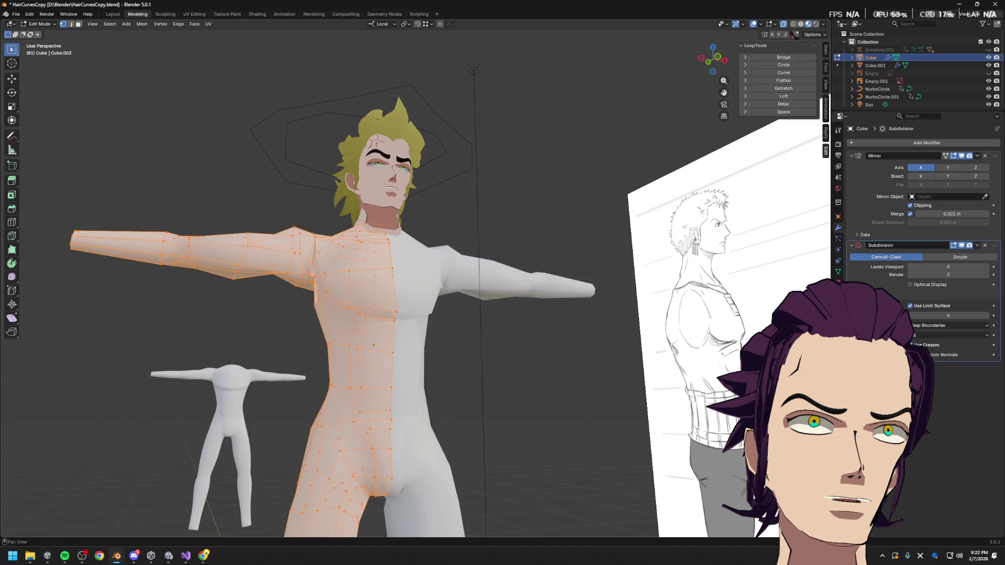
left_click(761, 23)
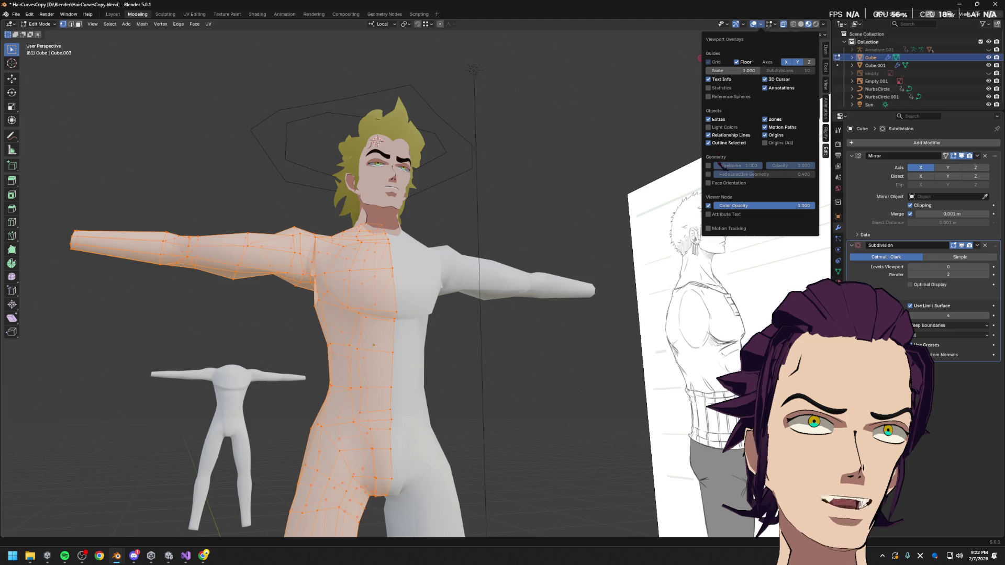
left_click(731, 183)
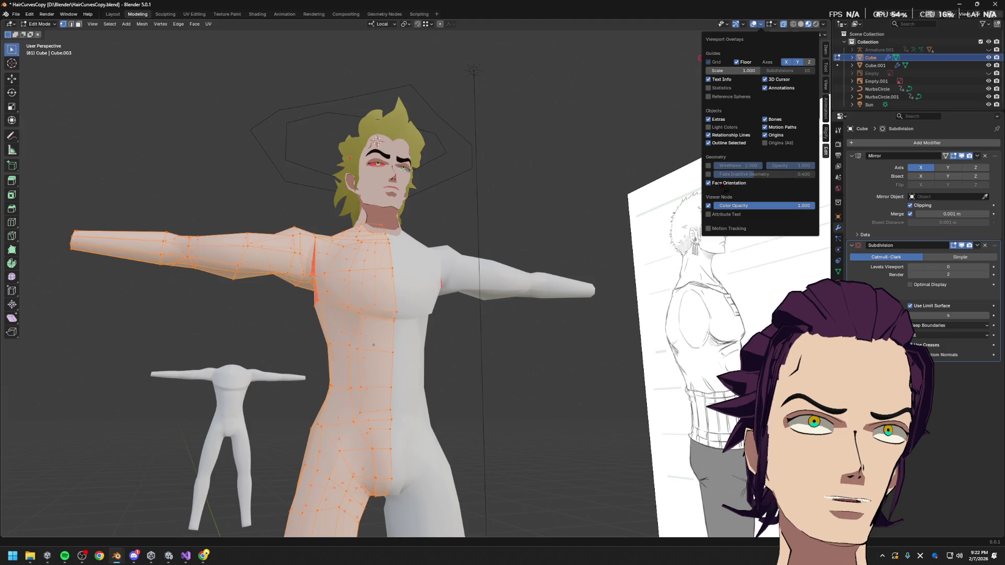
key("Tab")
mouse_move(524, 217)
middle_mouse_down()
mouse_move(519, 261)
mouse_move(324, 280)
mouse_move(478, 280)
middle_mouse_up()
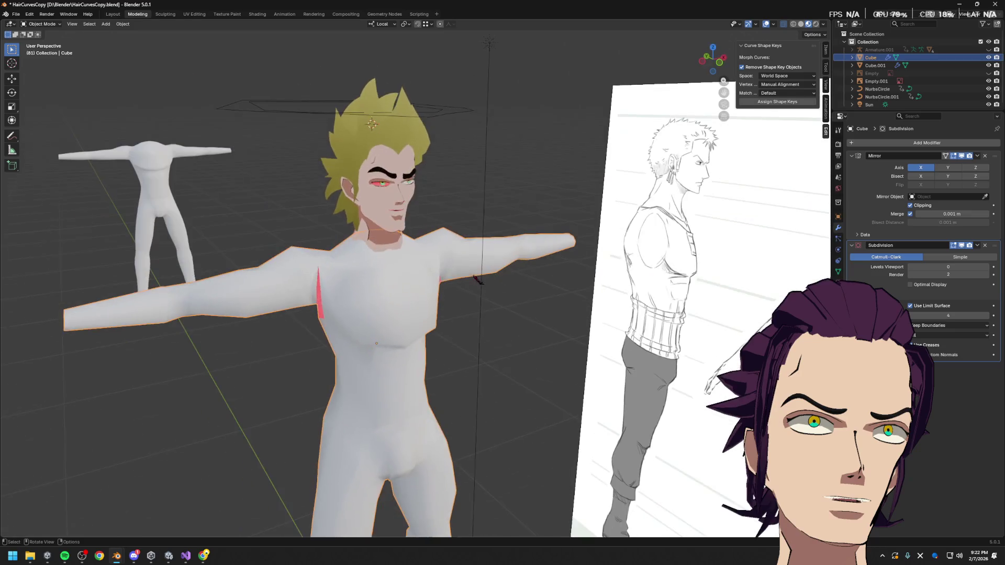
key("Tab")
middle_click_drag(479, 271, 471, 271)
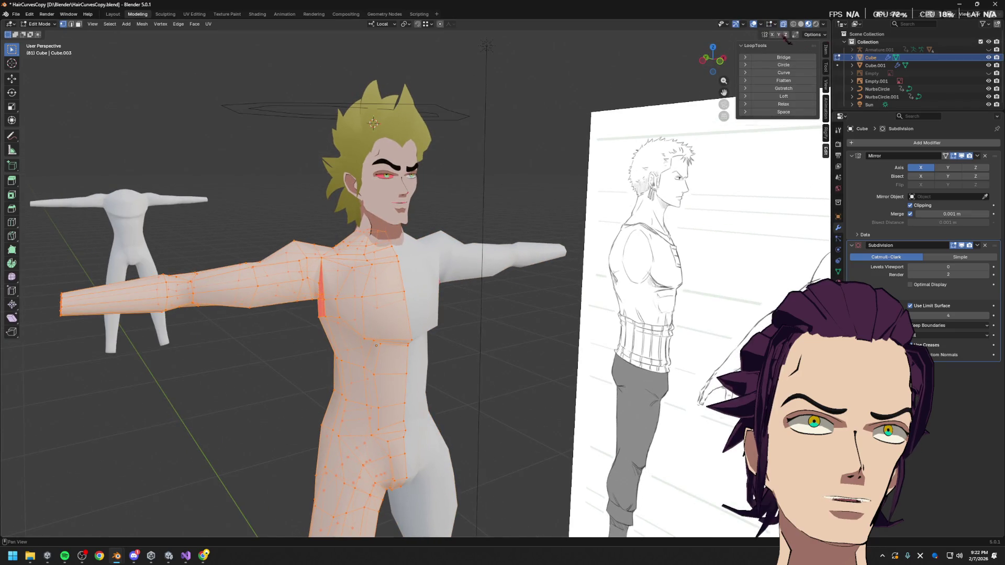
left_click(754, 25)
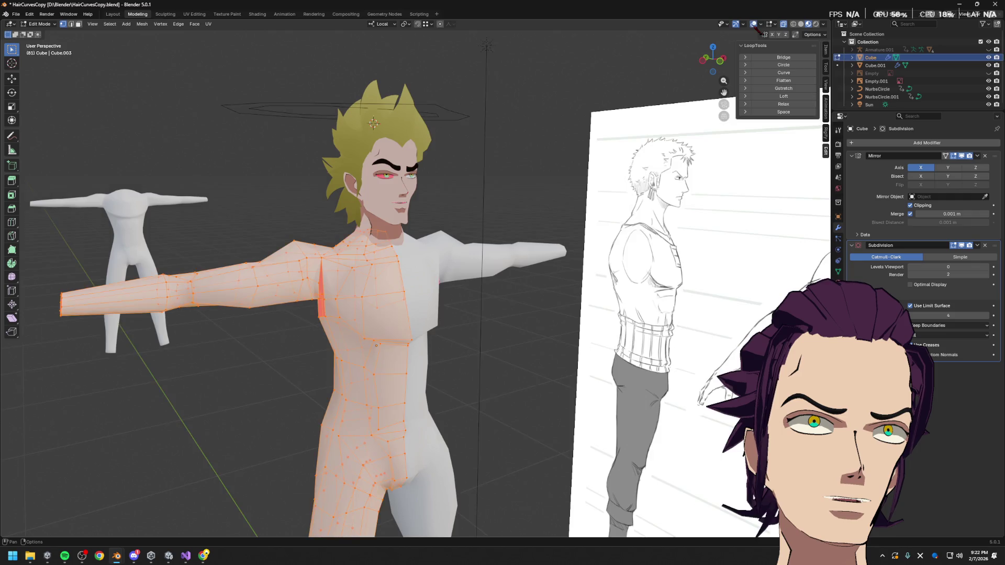
left_click(762, 24)
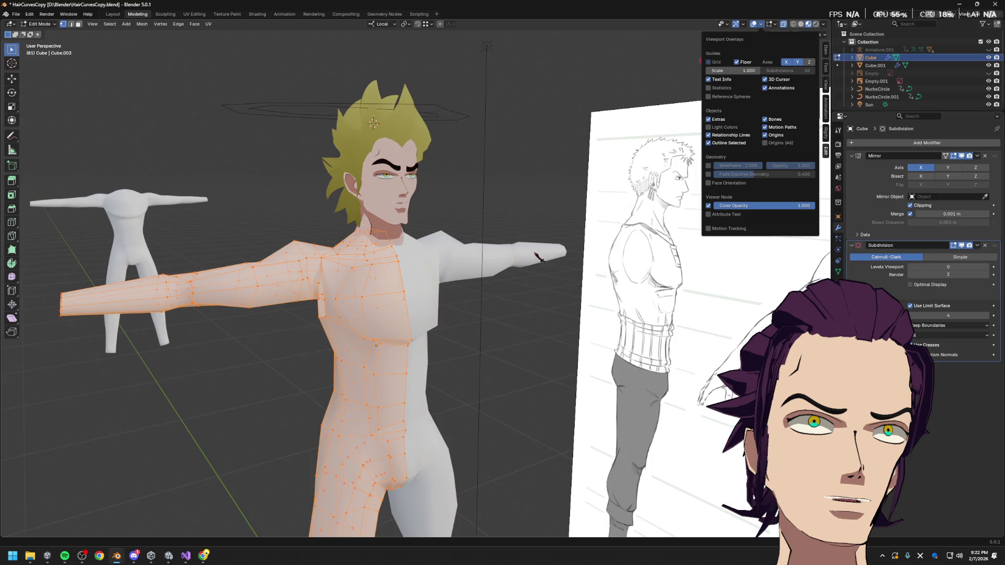
left_click(434, 292)
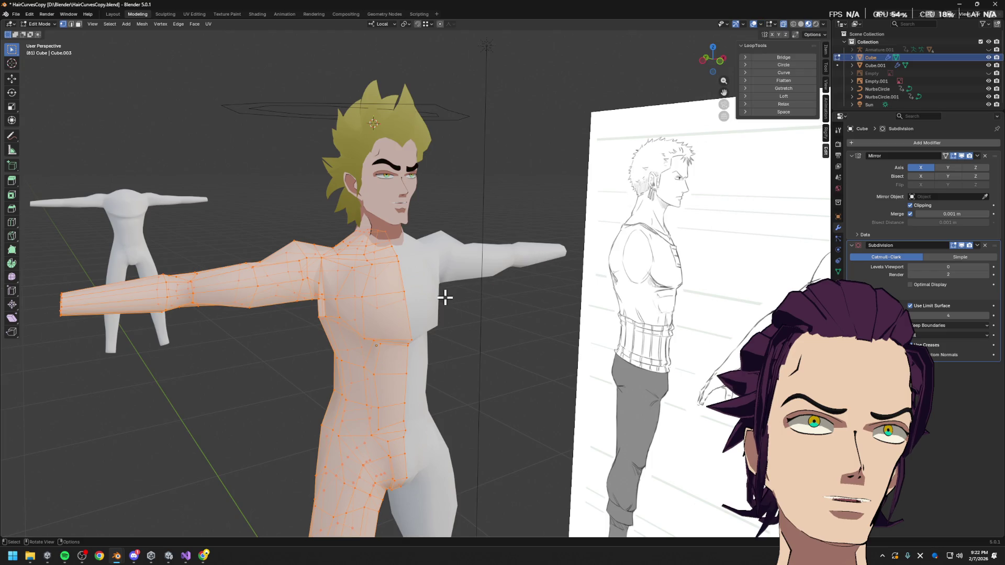
mouse_move(445, 297)
middle_mouse_down()
mouse_move(492, 301)
mouse_move(530, 277)
mouse_move(577, 287)
mouse_move(520, 278)
middle_mouse_up()
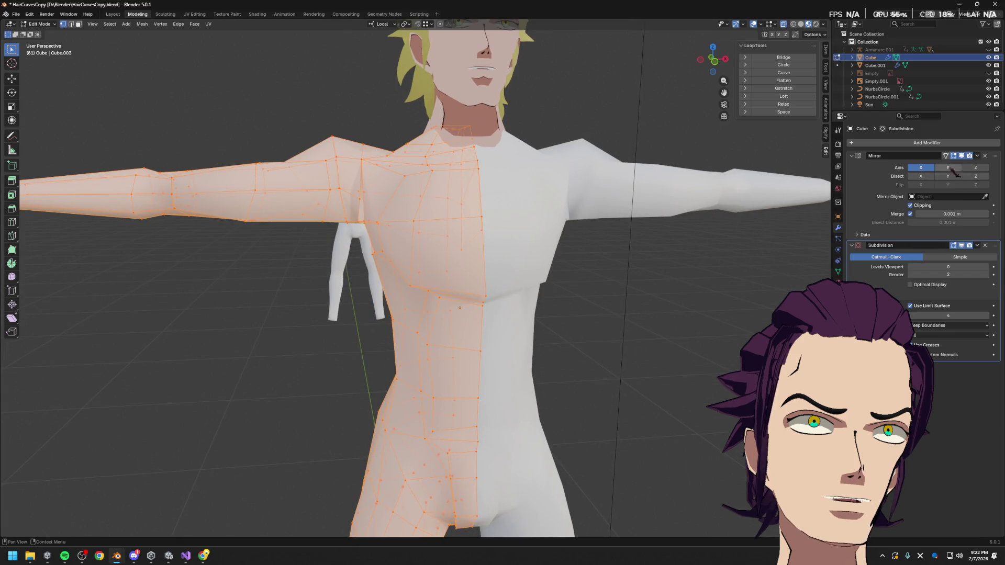
middle_click_drag(707, 213, 563, 226)
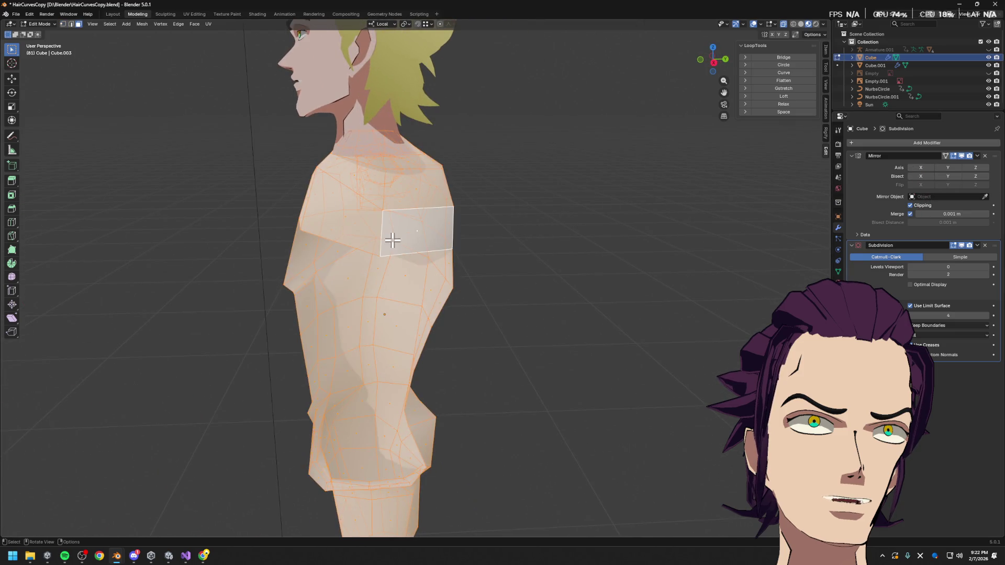
key("alt+a")
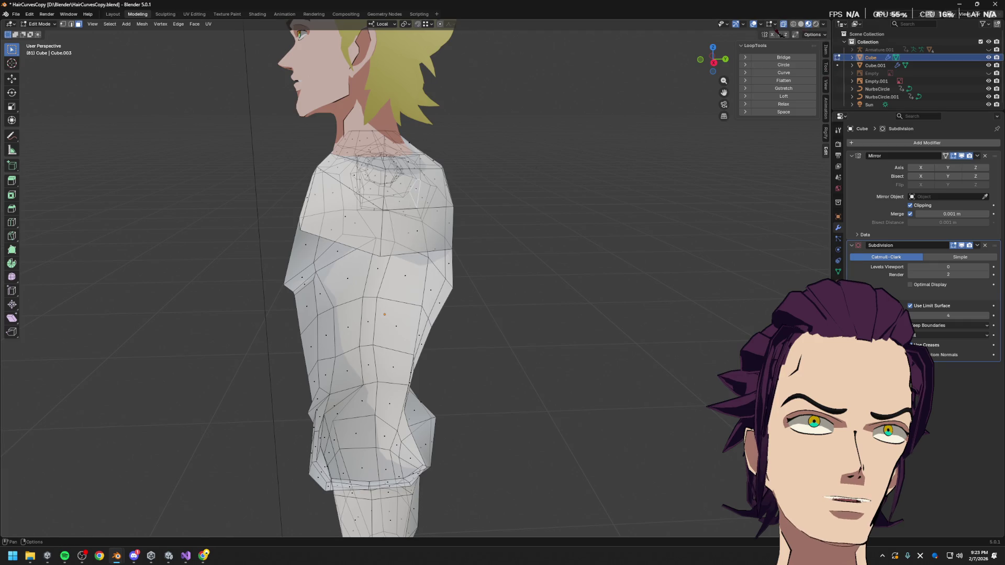
mouse_move(585, 141)
middle_mouse_down()
mouse_move(618, 203)
mouse_move(448, 248)
middle_mouse_up()
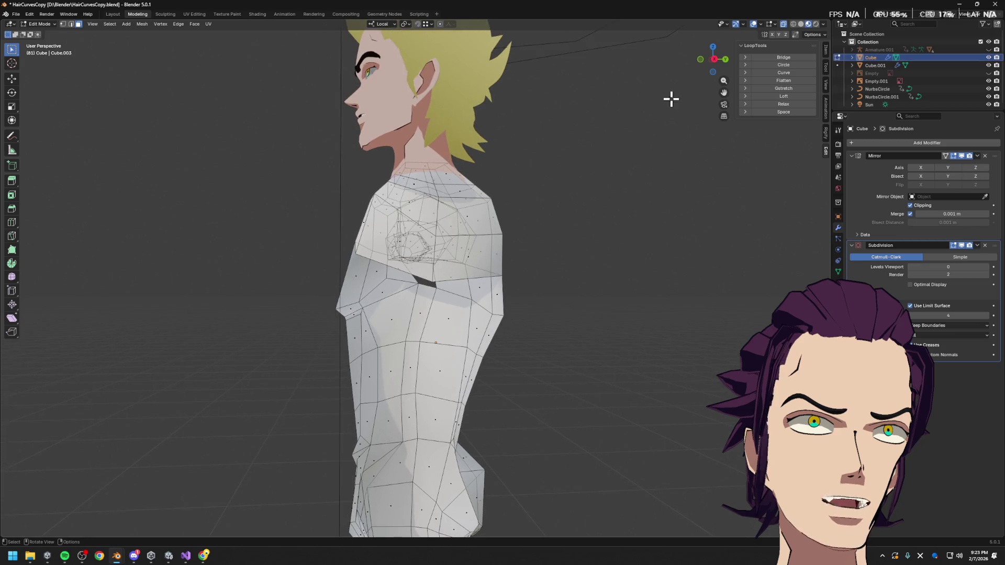
- Select the band of faces capping the top of the shoulder with see-through display off
key("alt+z")
left_click(442, 277)
left_click(422, 247, "shift")
left_click(459, 215, "shift")
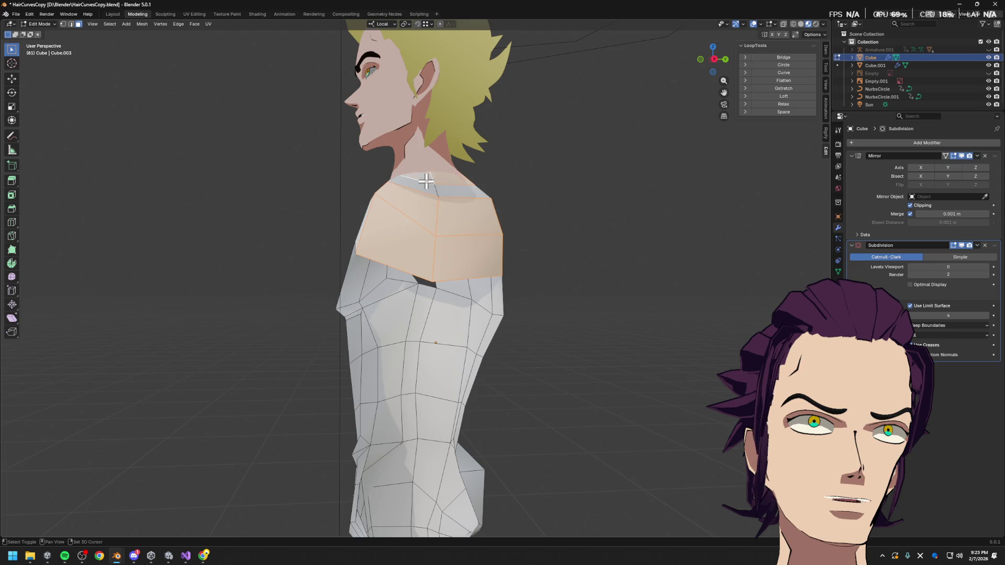
left_click(445, 192, "shift")
- Delete the selected shoulder-top faces and bring the body round to a front view
key("x")
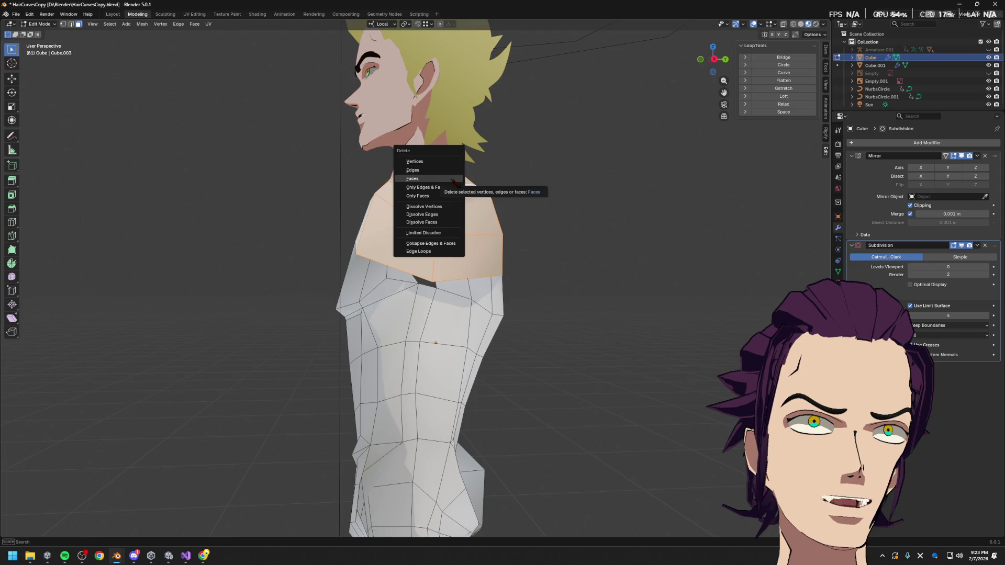
left_click(456, 193)
middle_click_drag(495, 200, 740, 214)
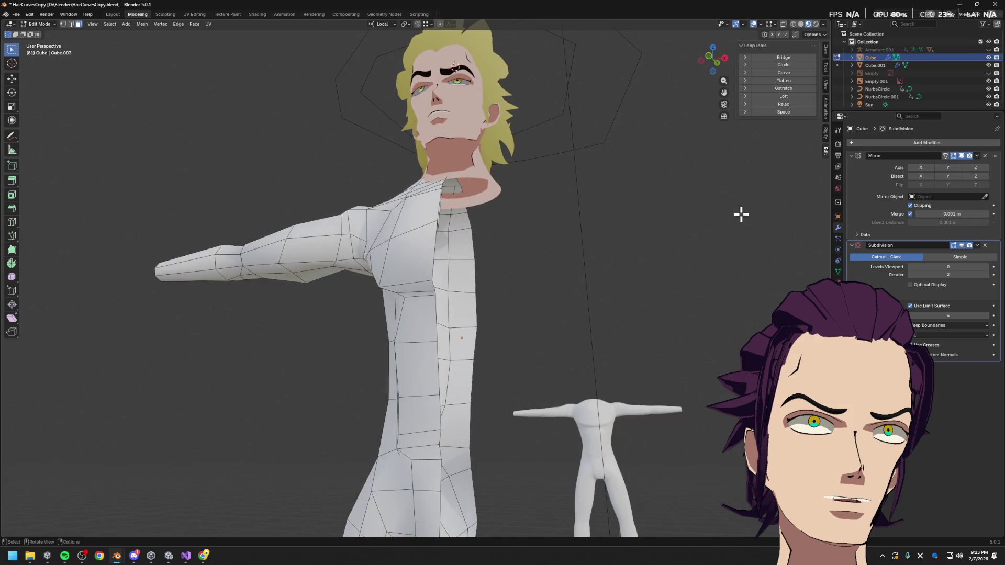
middle_click_drag(644, 275, 544, 293)
key("Tab")
key("Tab")
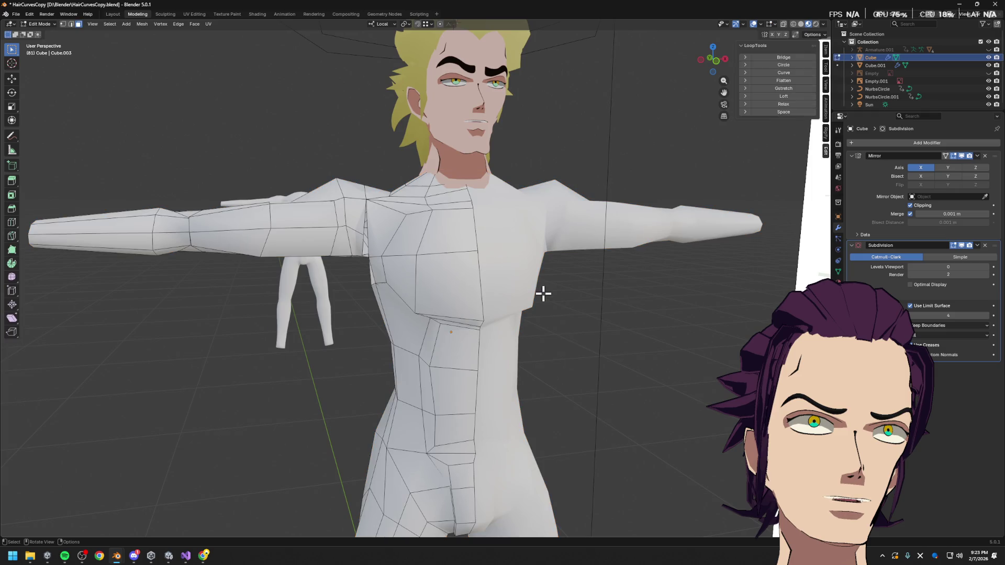
scroll(541, 286, "up", 3)
- Shift the chest vertex and the upper shoulder vertex sideways along the X axis
left_click(548, 234)
key("g")
key("x")
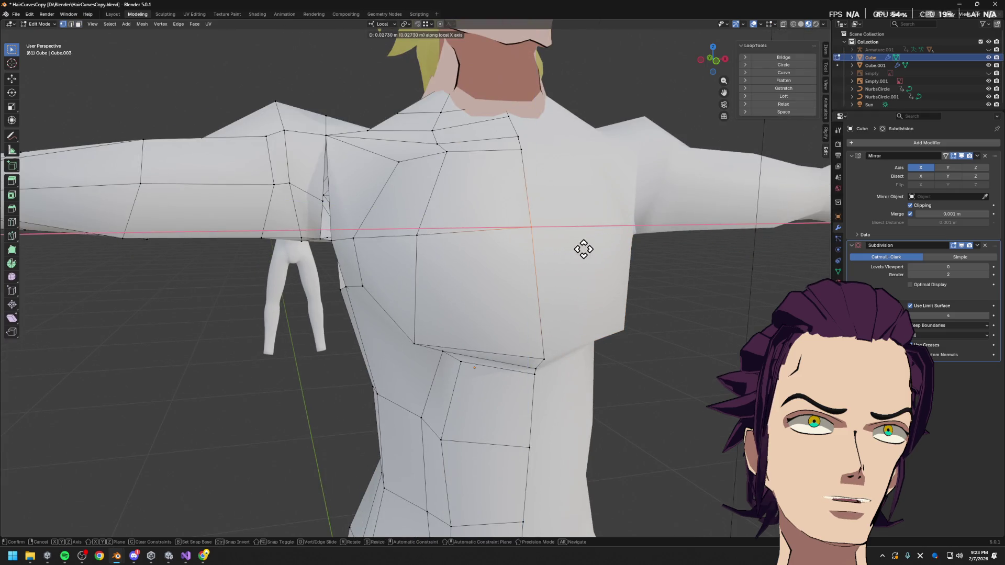
left_click(613, 255)
left_click(518, 139)
key("g")
key("x")
left_click(643, 175)
- Check the chest shape in Object Mode, then return to mesh editing on the shoulder
key("Tab")
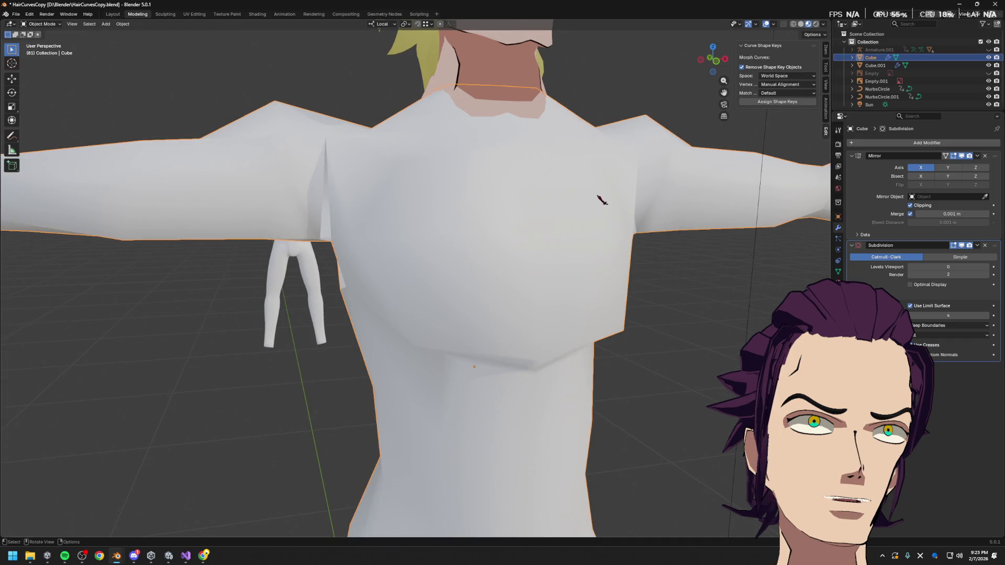
key("Tab")
middle_click_drag(601, 198, 512, 197)
scroll(525, 206, "up", 5)
scroll(525, 206, "down", 3)
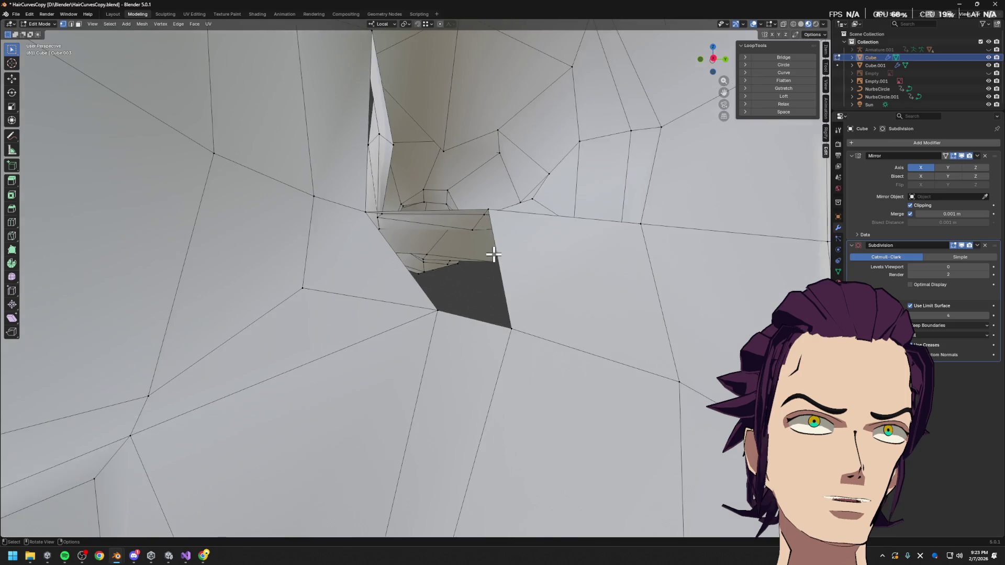
scroll(494, 259, "down", 4)
scroll(450, 299, "down", 2)
scroll(450, 299, "down", 3)
mouse_move(449, 299)
middle_mouse_down()
mouse_move(371, 303)
mouse_move(427, 299)
mouse_move(443, 281)
mouse_move(428, 248)
mouse_move(447, 240)
middle_mouse_up()
scroll(370, 304, "up", 2)
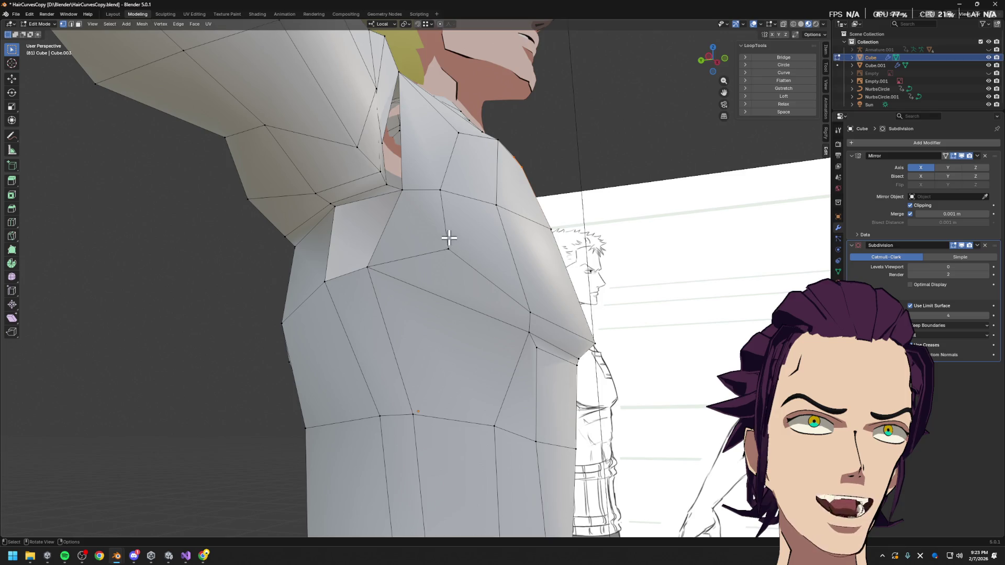
- Dissolve the edge to merge two shoulder faces, then split the shoulder face along a diagonal
right_click(430, 228)
left_click(431, 229)
key("2")
left_click(428, 261)
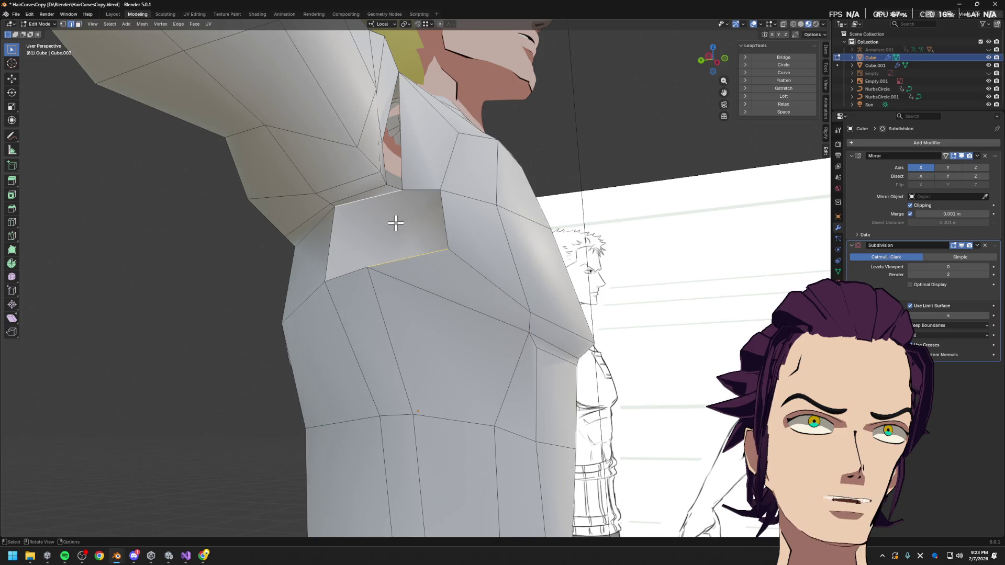
left_click(431, 233)
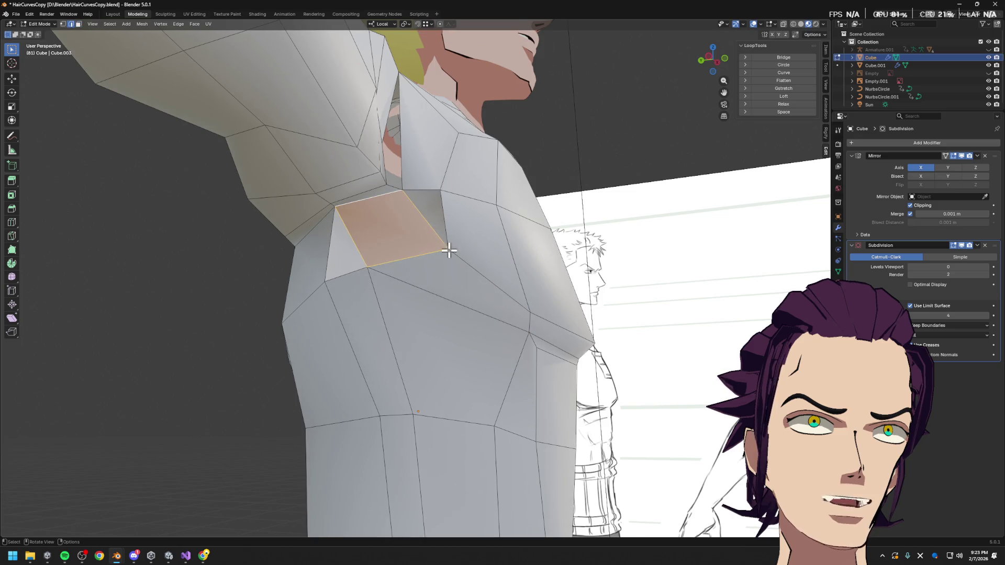
- Add a new edge loop running across the upper chest
mouse_move(386, 270)
middle_mouse_down()
mouse_move(411, 270)
mouse_move(392, 274)
mouse_move(416, 259)
mouse_move(404, 213)
mouse_move(405, 265)
mouse_move(400, 248)
middle_mouse_up()
scroll(424, 253, "down", 4)
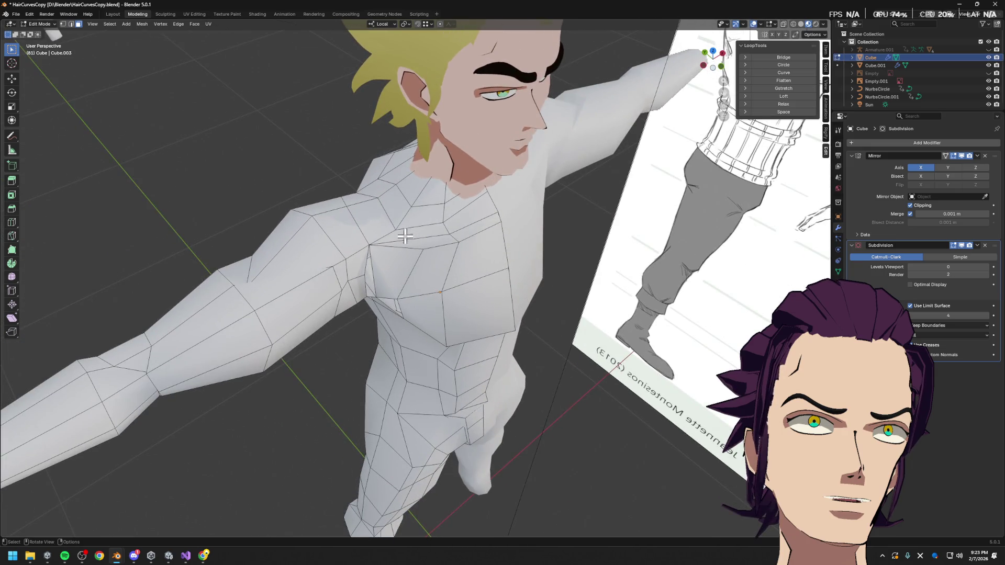
scroll(406, 236, "up", 3)
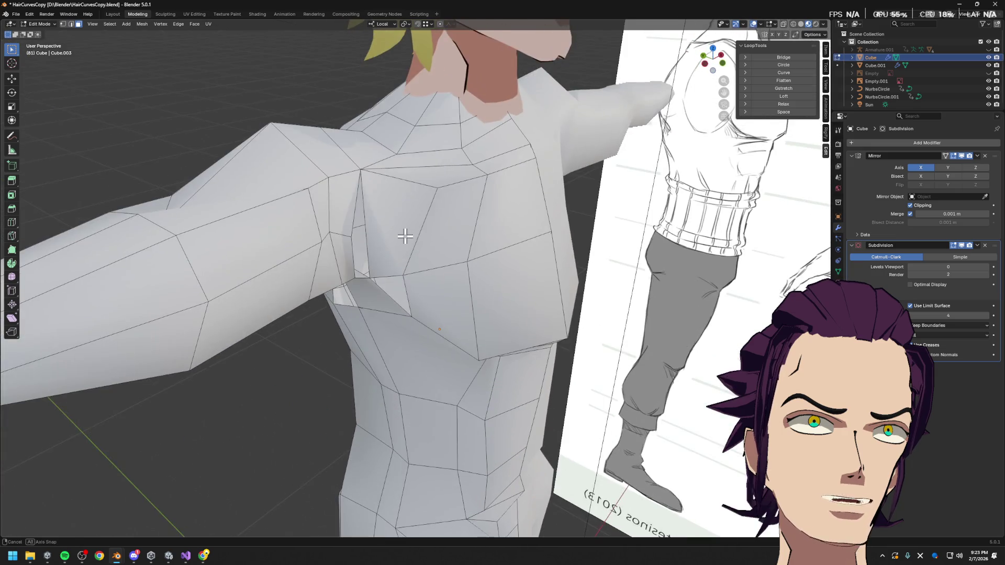
middle_click_drag(405, 236, 402, 228)
key("ctrl+r")
left_click(468, 217)
- Merge the selected armpit vertices at their center
key("1")
left_click(359, 229)
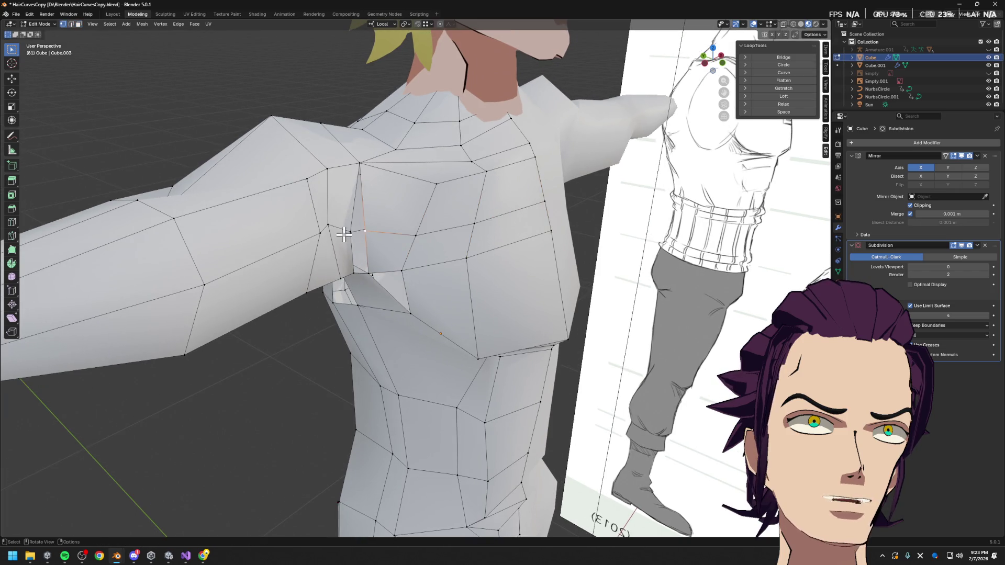
key("m")
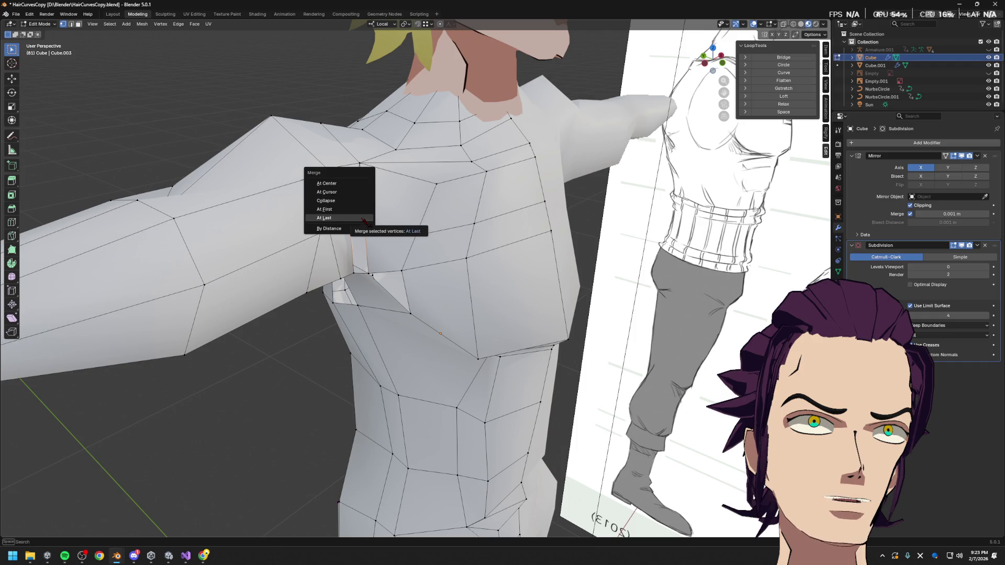
left_click(361, 184)
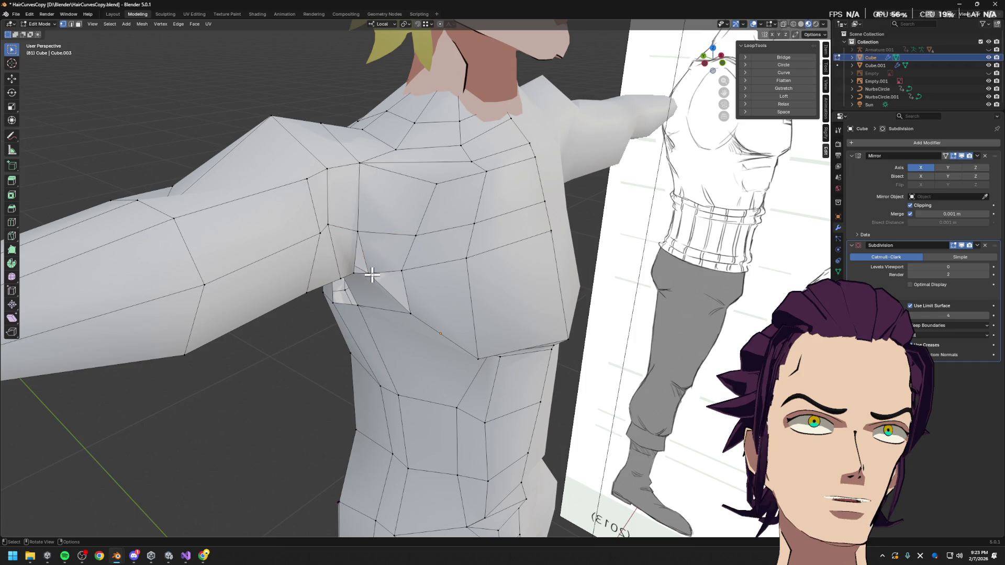
mouse_move(372, 274)
middle_mouse_down()
mouse_move(408, 181)
mouse_move(396, 197)
middle_mouse_up()
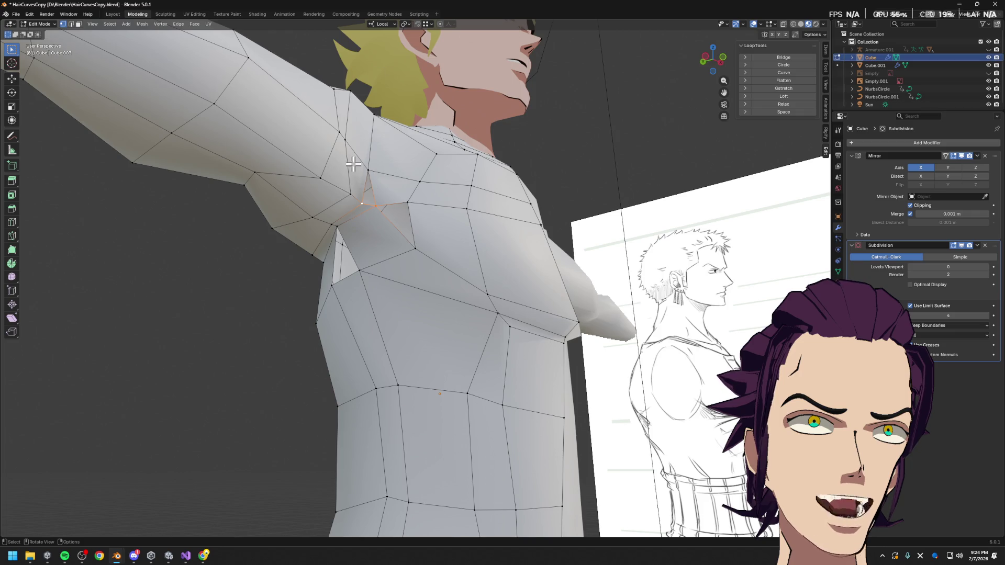
- Merge two pairs of armpit vertices at center to tidy the underarm
key("m")
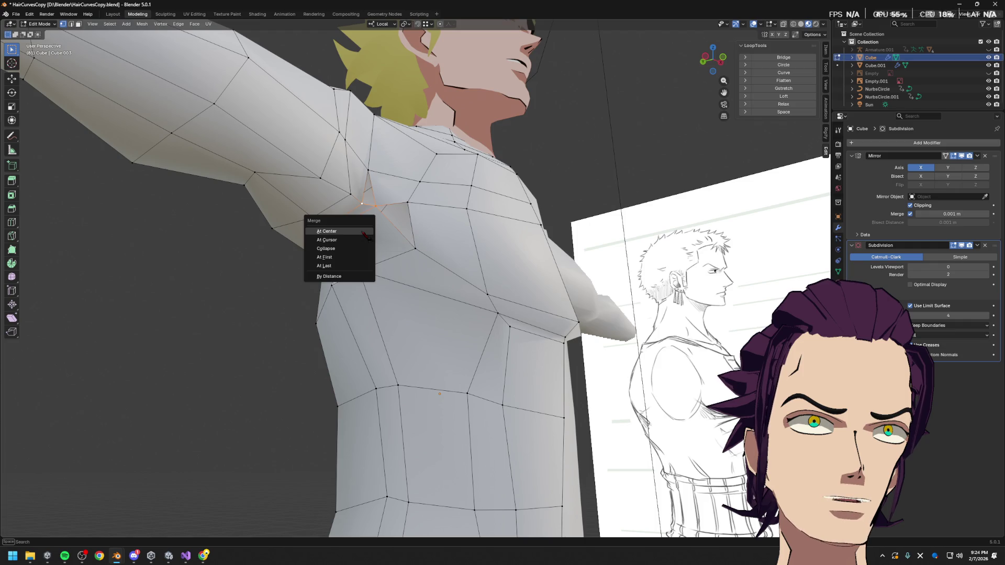
left_click(364, 233)
mouse_move(354, 231)
middle_mouse_down()
mouse_move(367, 211)
mouse_move(348, 207)
mouse_move(386, 200)
mouse_move(422, 295)
mouse_move(327, 218)
mouse_move(329, 187)
mouse_move(321, 207)
middle_mouse_up()
left_click(368, 198)
key("m")
left_click(381, 206)
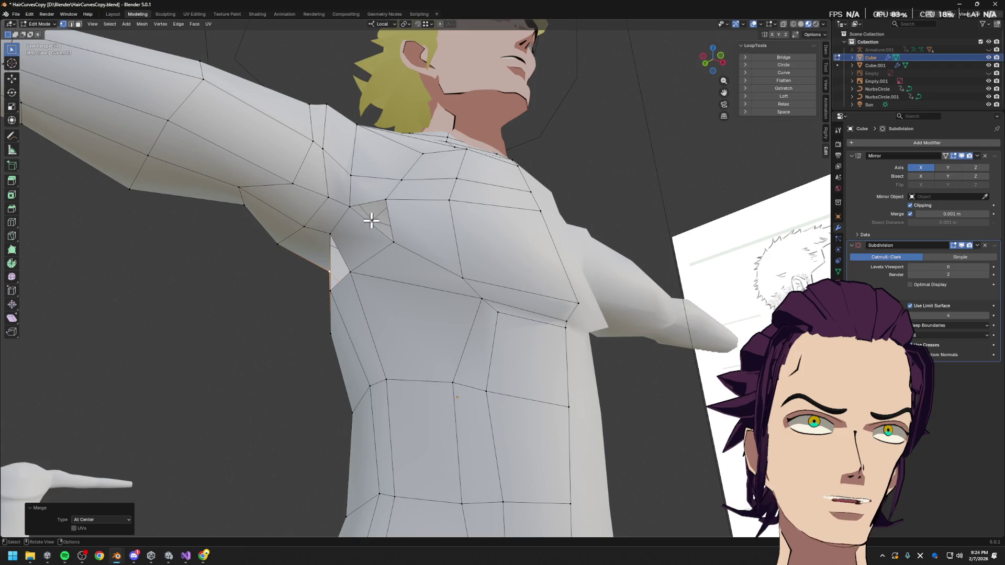
- Save the blend file with Ctrl+S
middle_click_drag(391, 234, 395, 238)
left_click(395, 239)
key("ctrl+s")
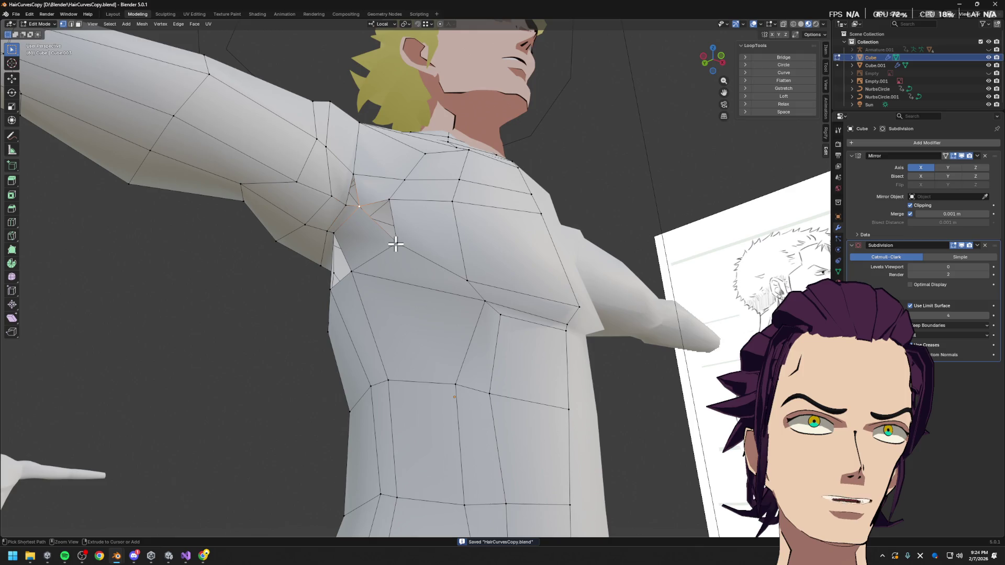
mouse_move(395, 244)
middle_mouse_down()
mouse_move(382, 260)
mouse_move(393, 287)
mouse_move(374, 259)
mouse_move(353, 256)
mouse_move(356, 241)
middle_mouse_up()
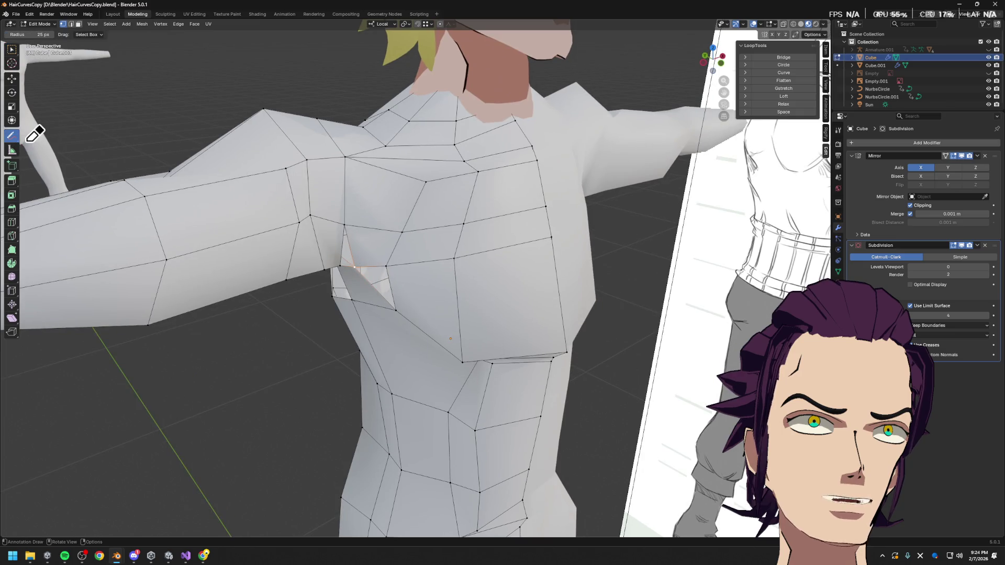
left_click(12, 135)
left_click_drag(21, 136, 55, 139)
middle_click_drag(353, 244, 497, 173)
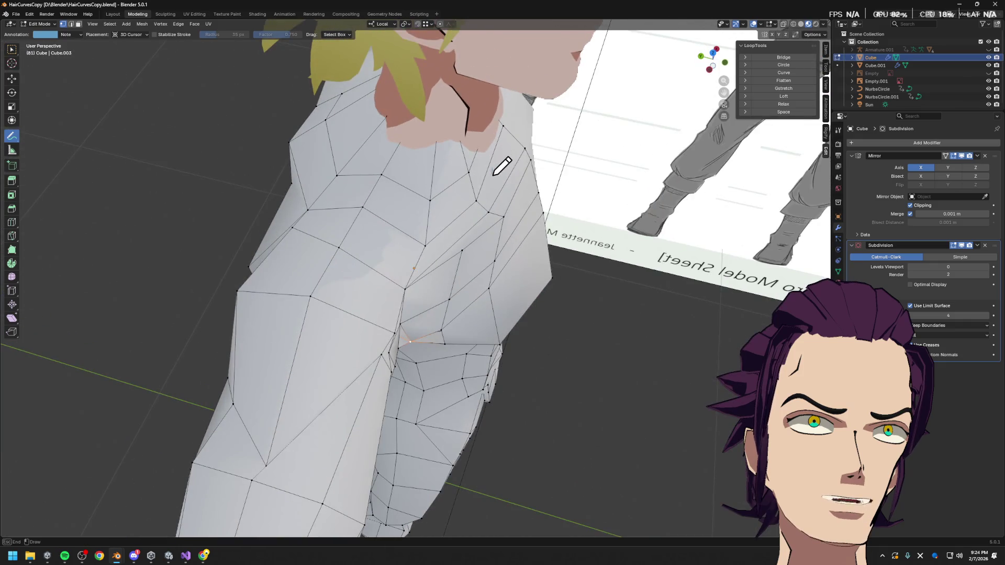
middle_click_drag(322, 141, 398, 163)
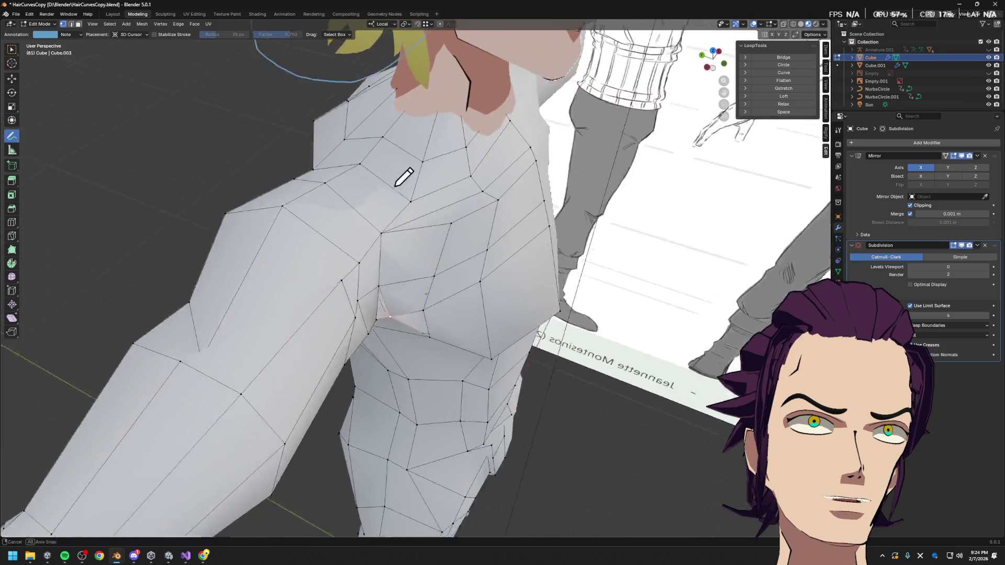
middle_click_drag(425, 198, 411, 183)
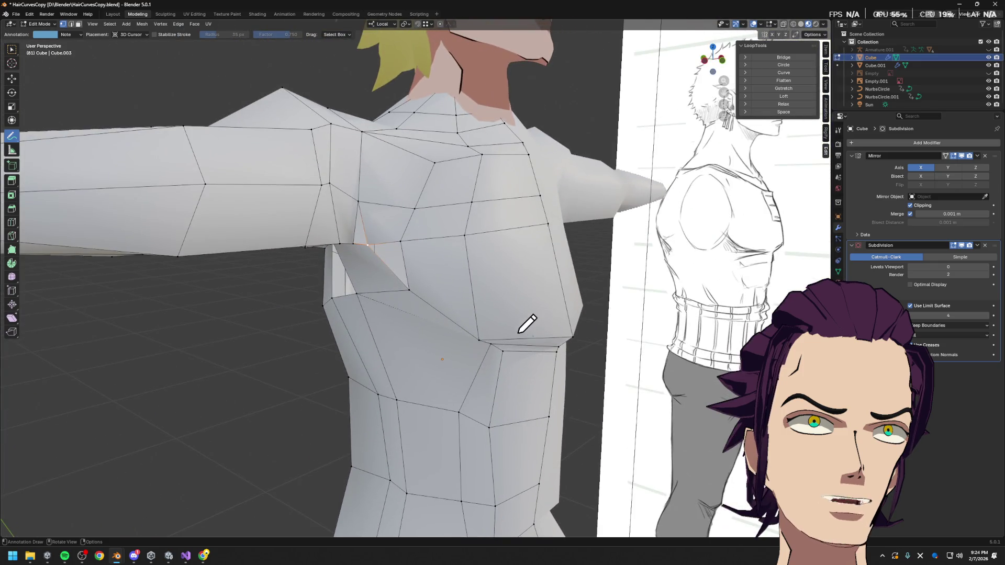
middle_click_drag(526, 324, 539, 281)
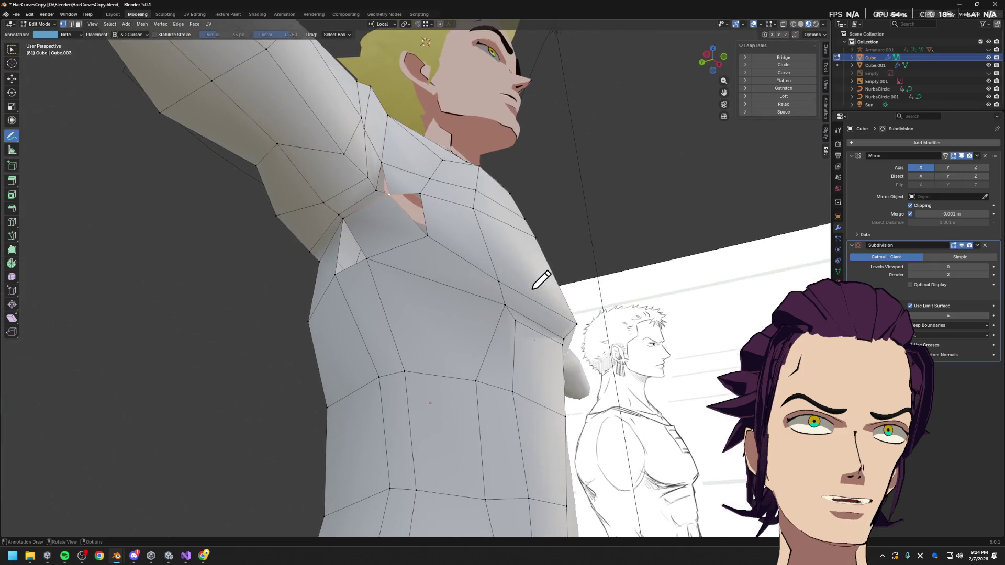
left_click_drag(256, 79, 259, 83)
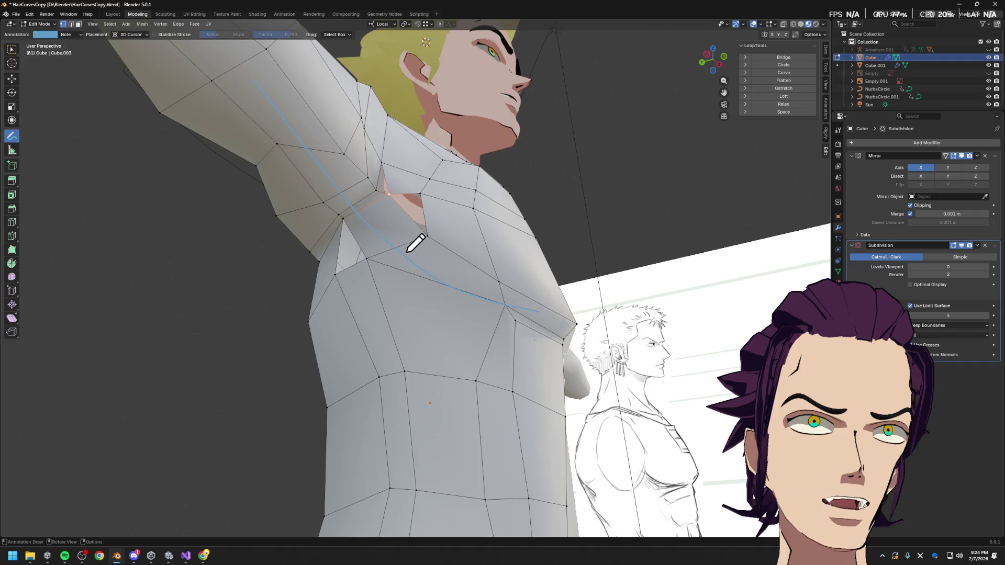
left_click_drag(531, 252, 458, 221)
left_click_drag(408, 173, 320, 105)
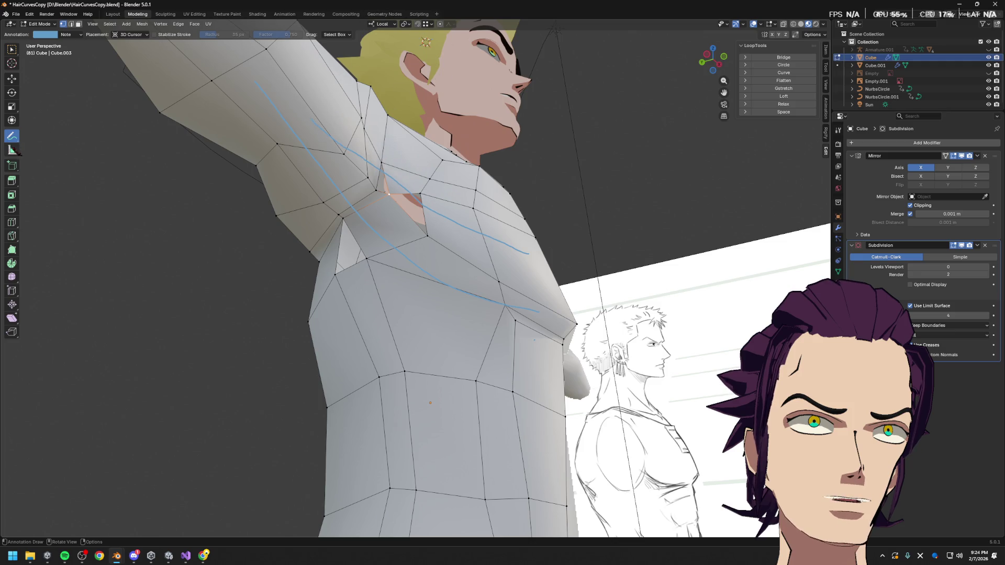
left_click_drag(12, 135, 73, 180)
key("w")
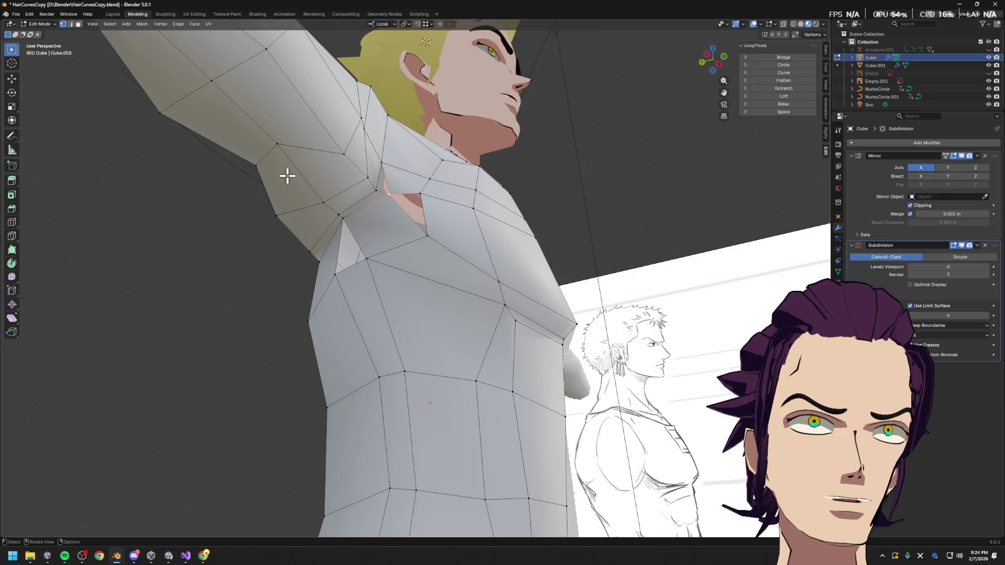
middle_click_drag(287, 176, 420, 183)
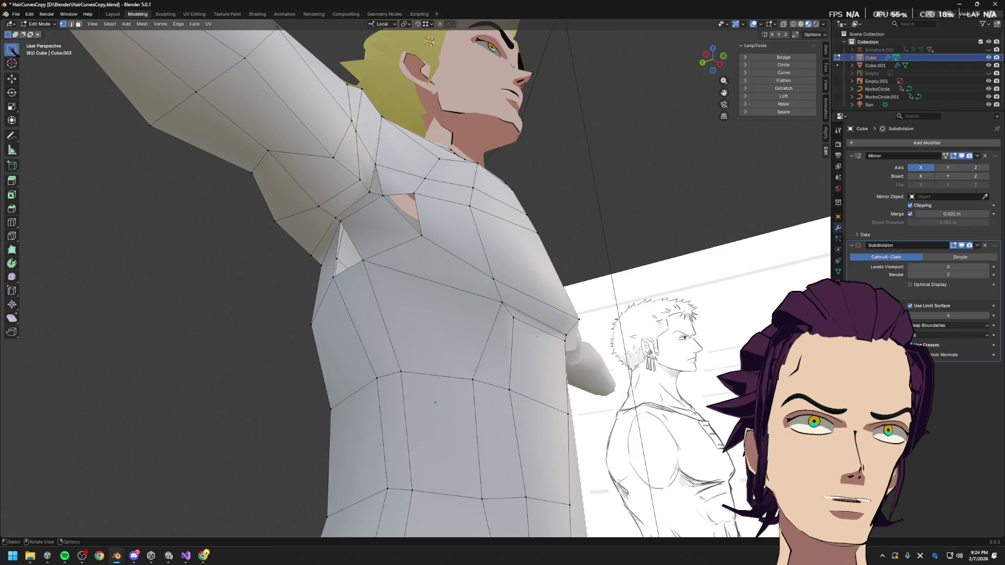
- Delete the face under the armpit
left_click(404, 193)
middle_click_drag(405, 192, 463, 229)
key("x")
left_click(432, 209)
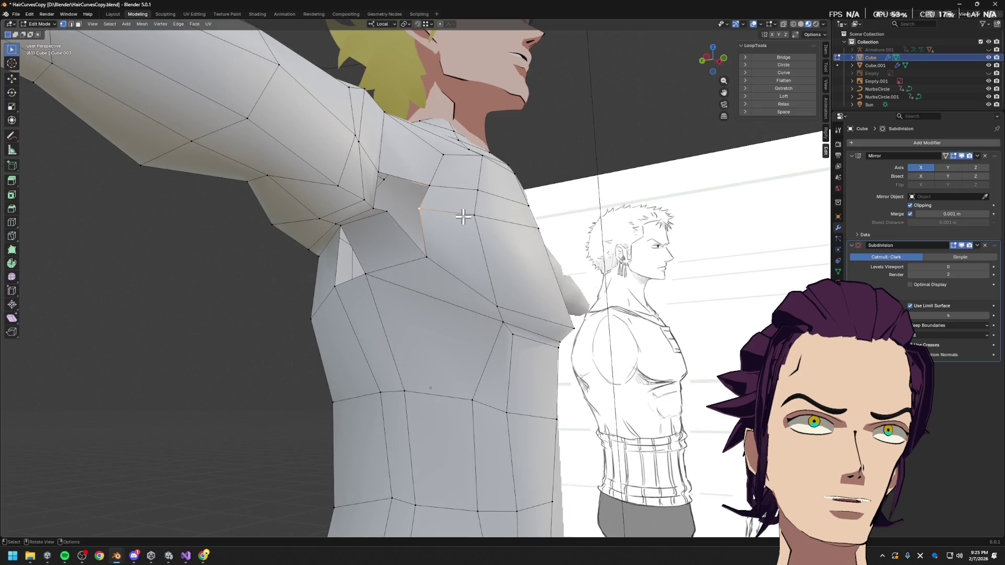
- Slide two underarm vertices along their edges and select a chest vertex
key("shift+v")
left_click(449, 184)
key("shift+v")
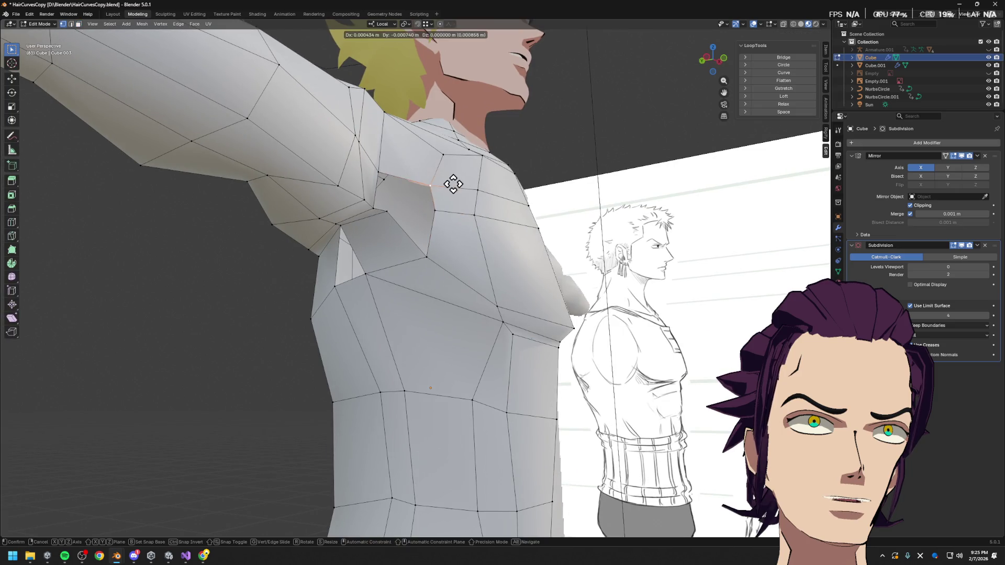
left_click(453, 187)
mouse_move(452, 187)
middle_mouse_down()
mouse_move(457, 195)
mouse_move(426, 225)
mouse_move(426, 258)
middle_mouse_up()
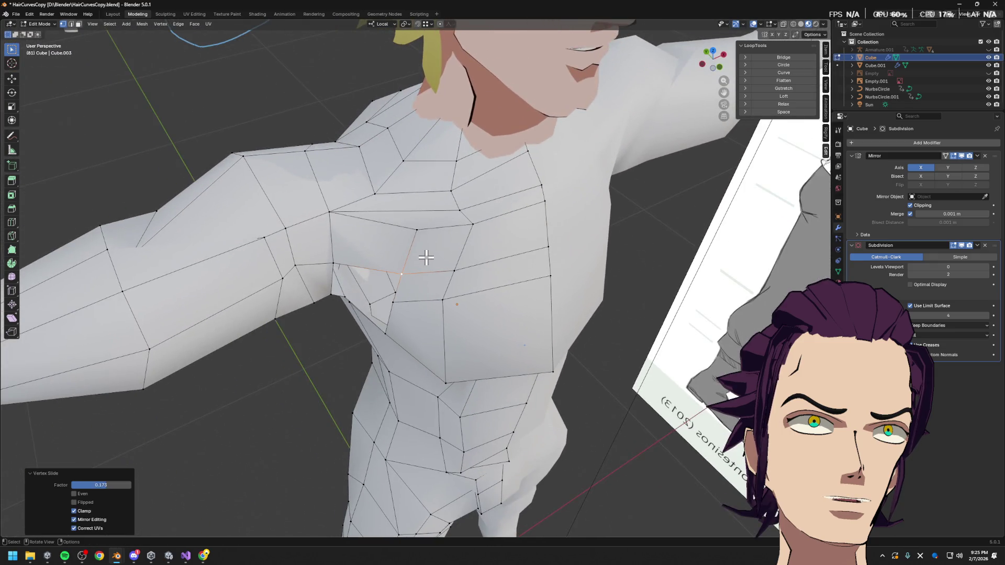
left_click(425, 229)
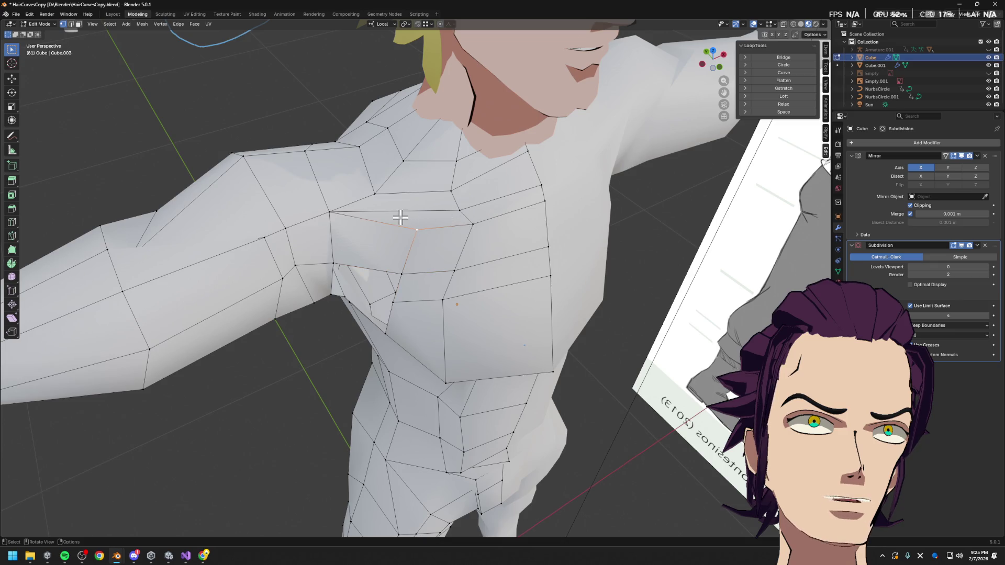
- Shift the shoulder vertices along the local X axis to match the reference edge flow
mouse_move(385, 307)
middle_mouse_down()
mouse_move(426, 256)
mouse_move(406, 204)
mouse_move(370, 195)
mouse_move(382, 241)
mouse_move(410, 204)
mouse_move(402, 215)
middle_mouse_up()
mouse_move(382, 268)
middle_mouse_down()
mouse_move(398, 264)
mouse_move(409, 218)
mouse_move(362, 212)
mouse_move(357, 191)
middle_mouse_up()
key("g")
key("x")
key("x")
middle_click_drag(382, 226, 386, 229)
key("Escape")
key("2")
left_click(409, 203)
key("1")
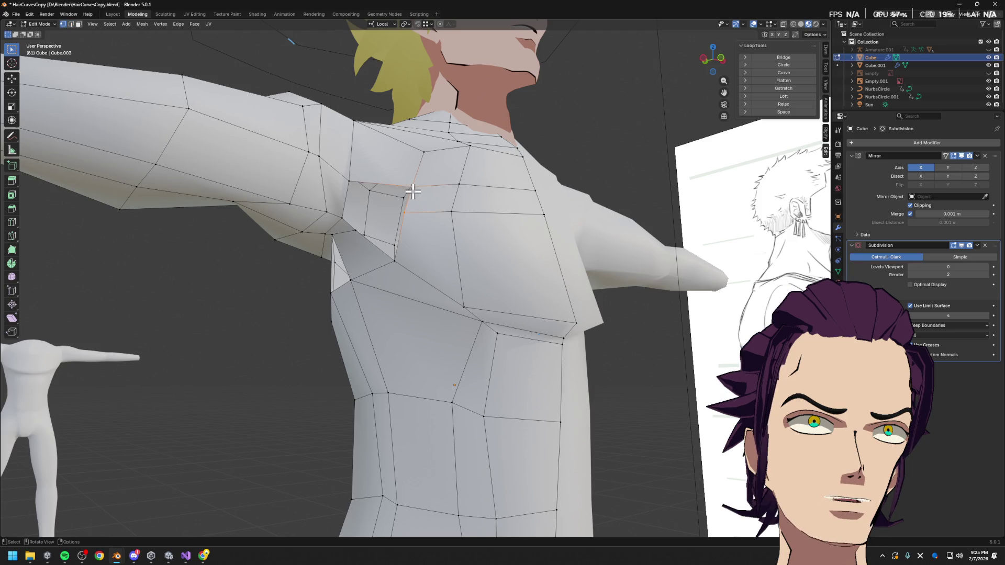
- Keep Local orientation and apply an edge operation to the shoulder edge loop
key("comma")
key("Escape")
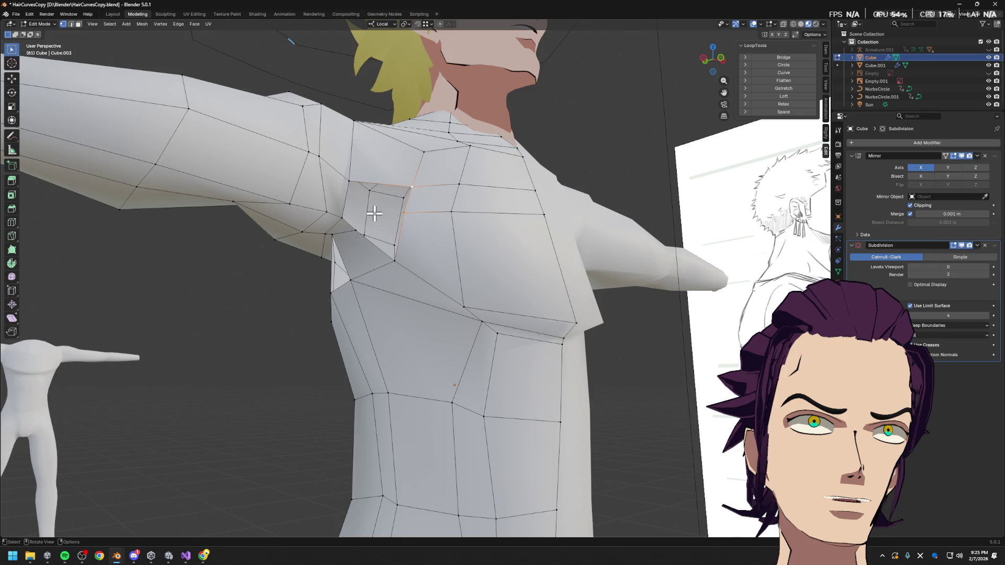
right_click(401, 194)
left_click(411, 213)
key("alt+a")
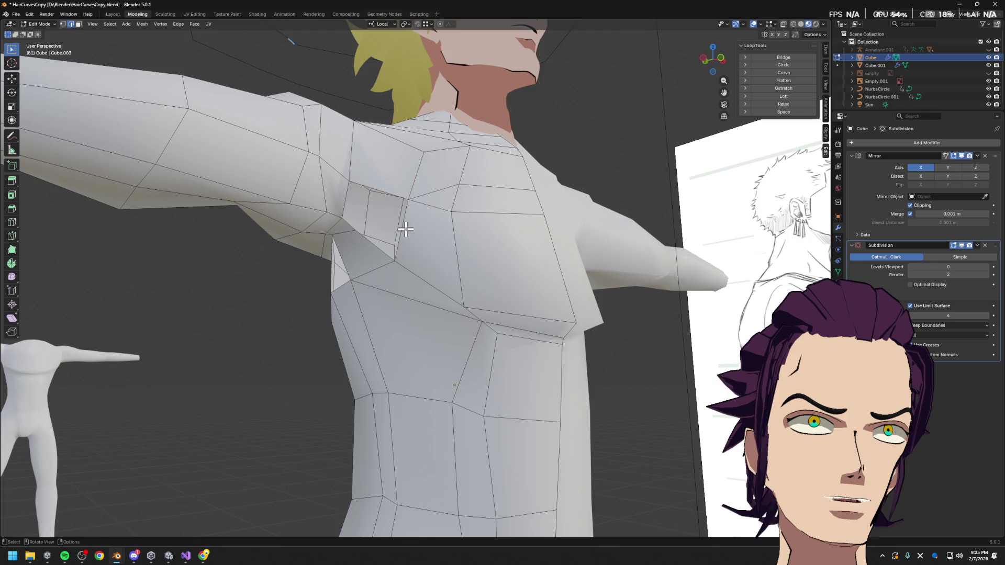
- Rotate the edge at the front of the armpit and select the armpit quad
left_click(345, 193, "shift")
key("r")
key("Escape")
key("3")
left_click(396, 196)
- Orbit around the shoulder and chest to compare against the reference sheet
middle_click_drag(403, 191, 525, 268)
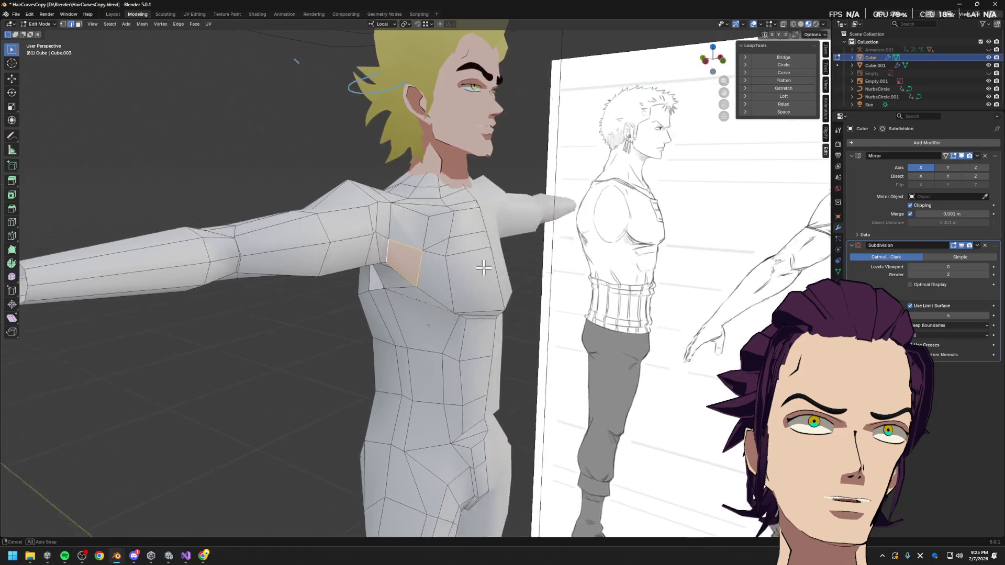
middle_click_drag(526, 268, 401, 228)
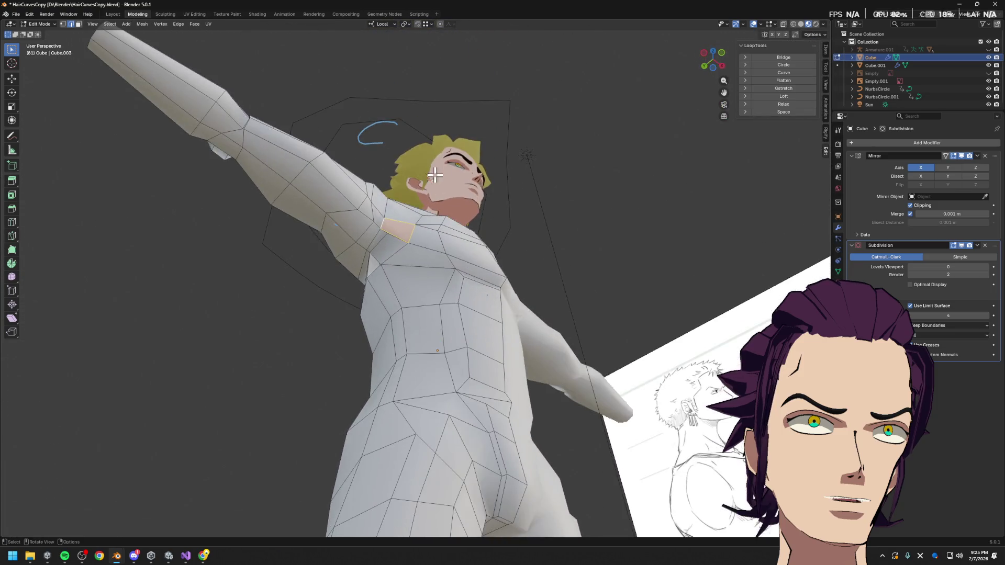
scroll(403, 209, "up", 3)
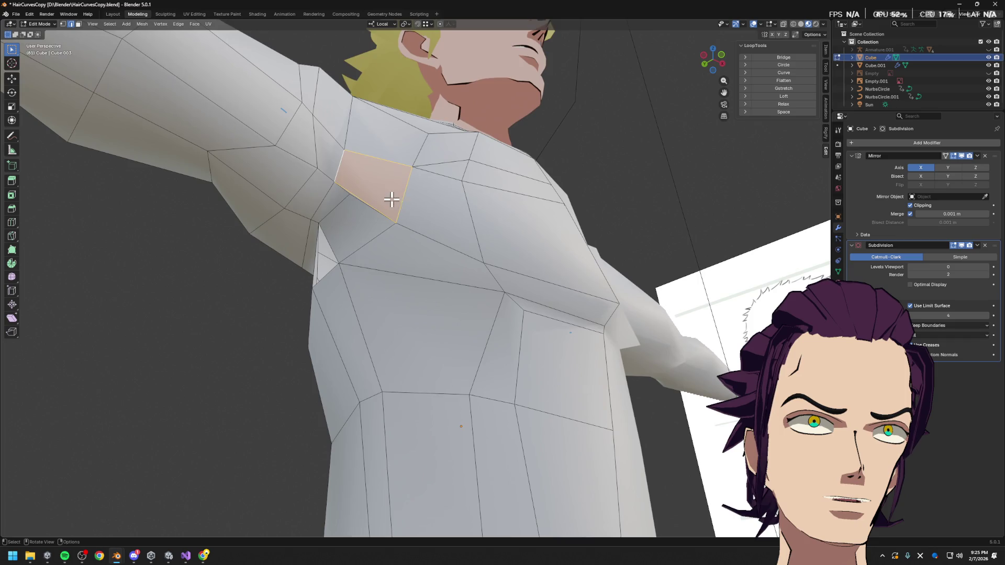
middle_click_drag(353, 202, 398, 186)
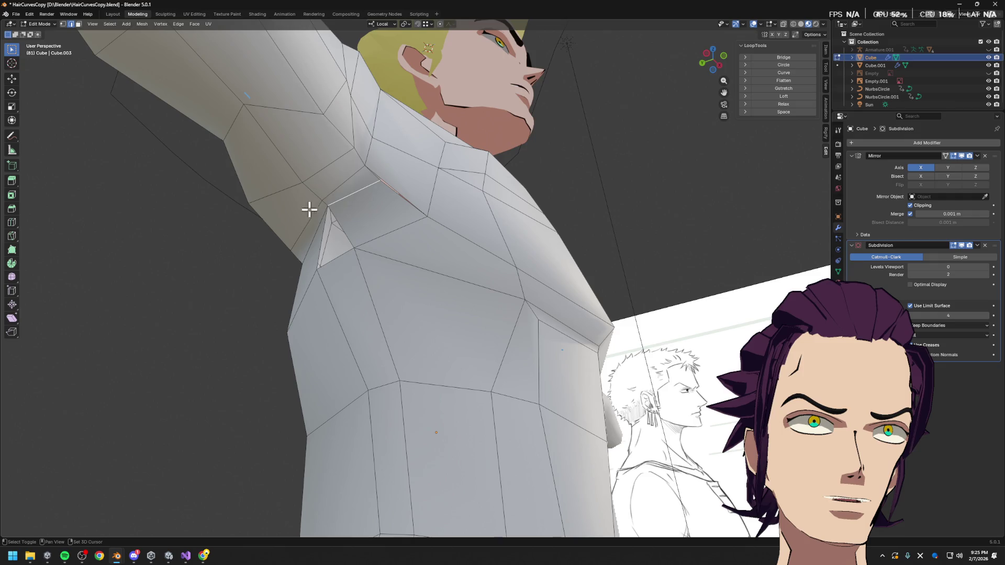
mouse_move(355, 203)
middle_mouse_down()
mouse_move(357, 217)
mouse_move(355, 132)
middle_mouse_up()
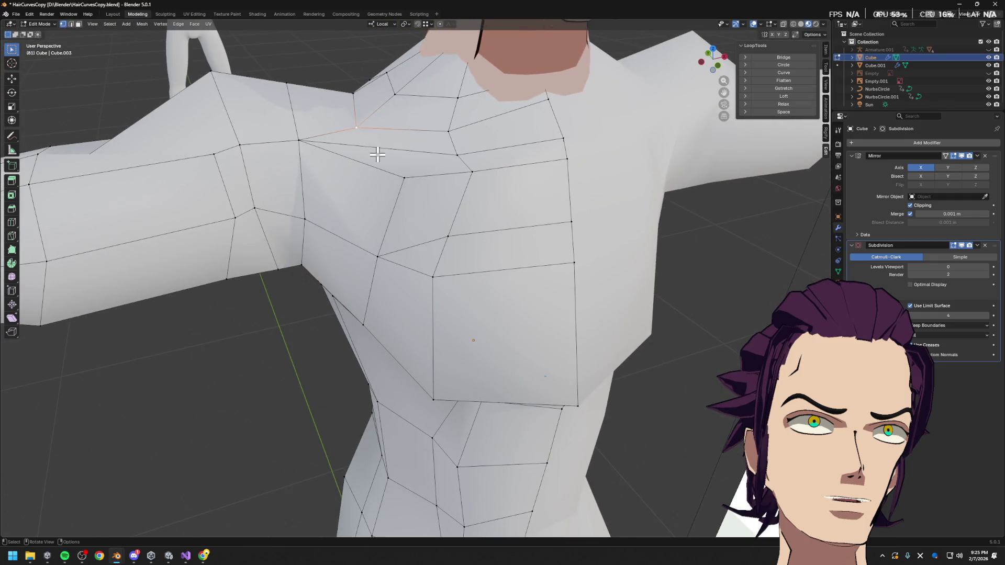
- Knife-cut new edges into the chest and across the shoulder down to the lower armpit vertex
key("k")
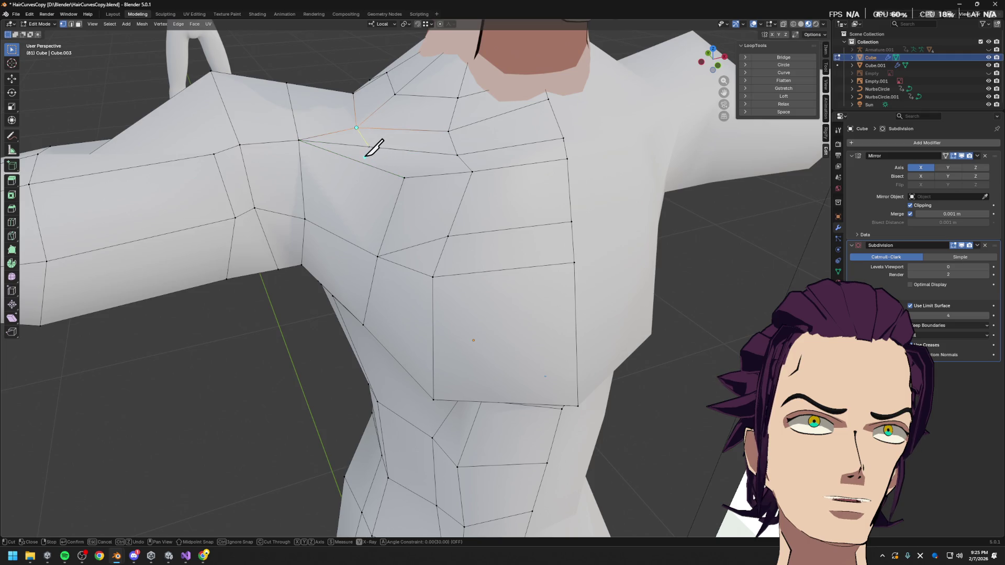
key("Return")
key("k")
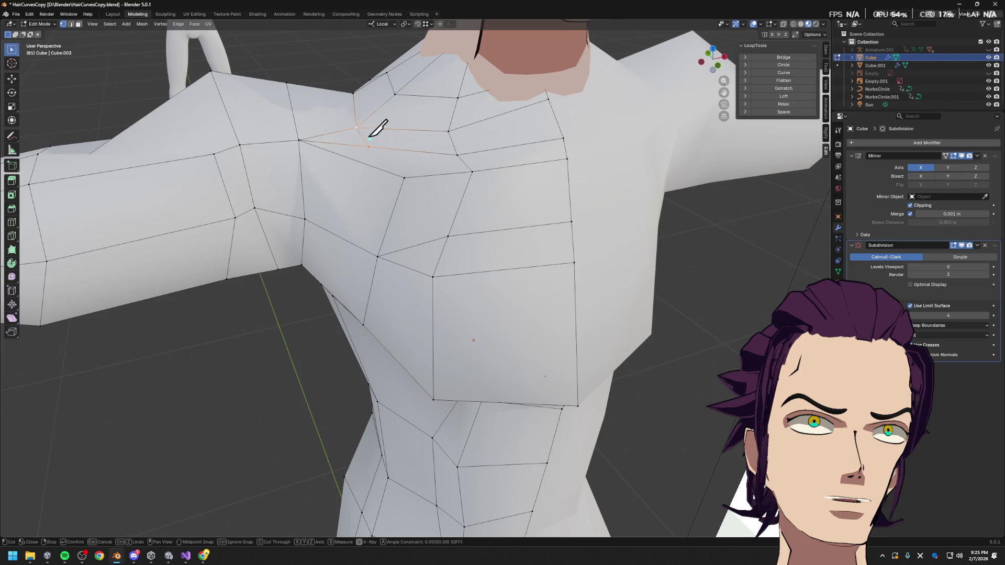
middle_click_drag(370, 147, 400, 155)
mouse_move(402, 118)
middle_mouse_down()
mouse_move(395, 168)
mouse_move(409, 179)
middle_mouse_up()
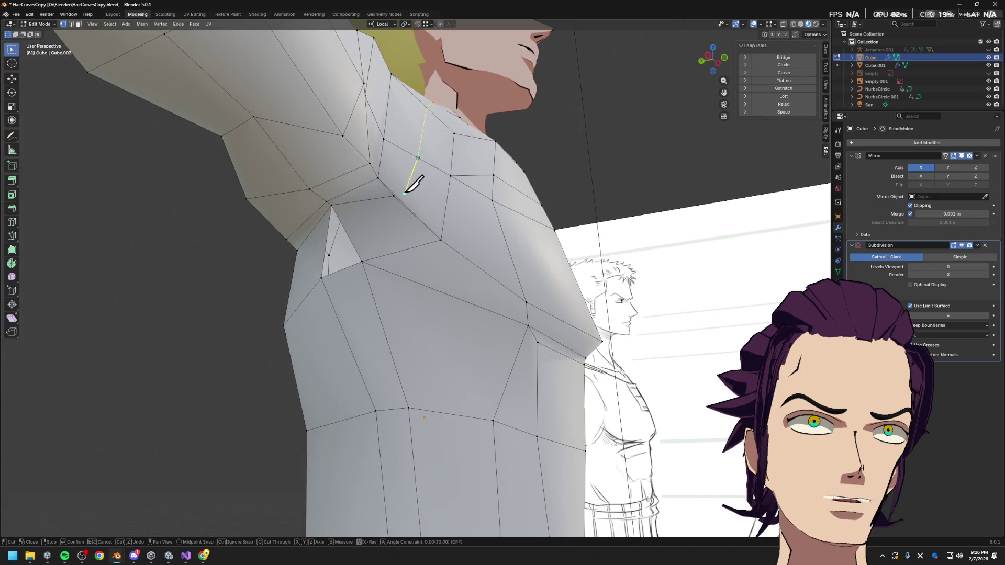
left_click(397, 196)
key("Return")
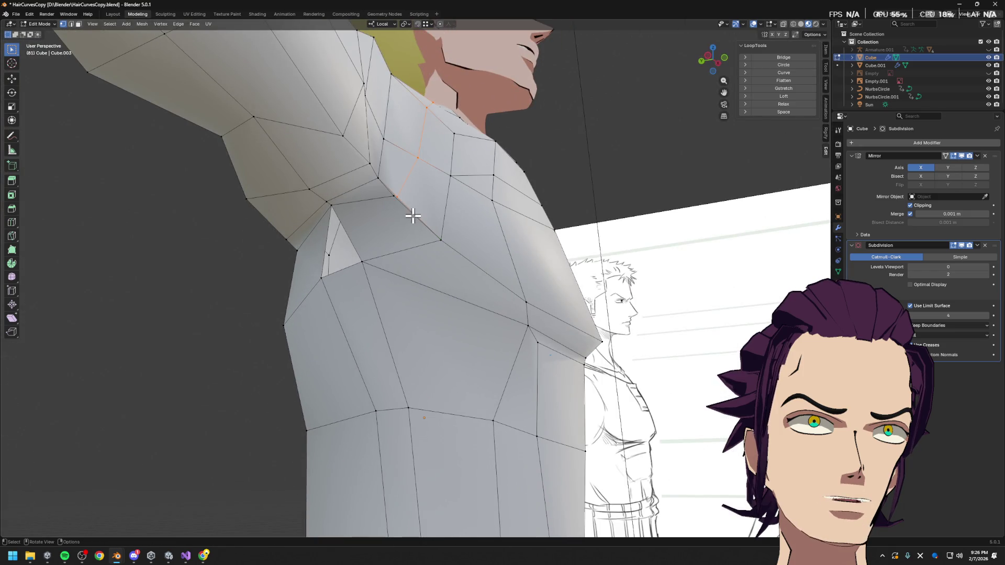
- Collapse the short leftover edge to its center and slide the merged vertex along its edge
left_click(407, 209)
key("m")
left_click(398, 238)
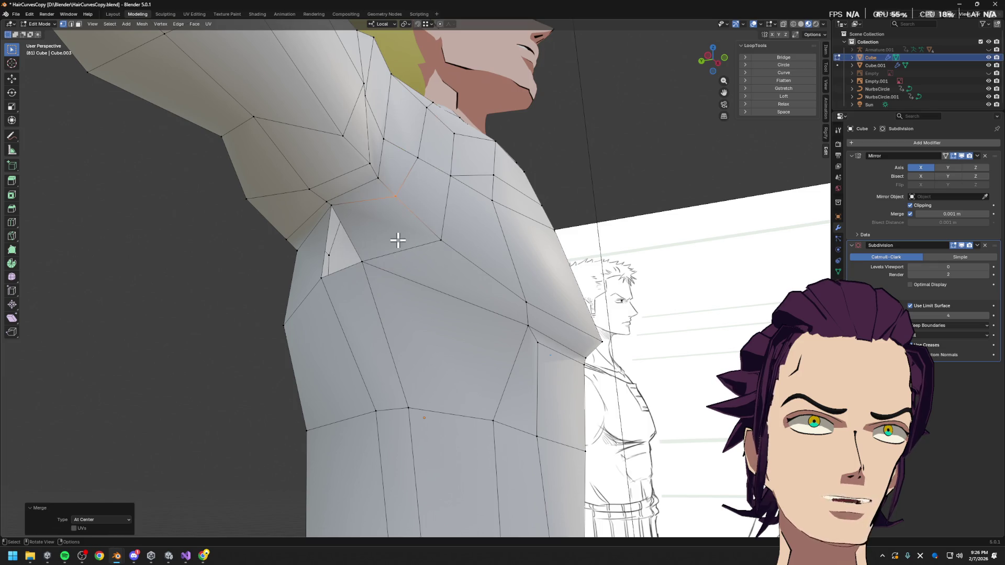
key("g")
key("g")
left_click(409, 201)
- Slide an upper chest vertex along its edge into position
mouse_move(409, 201)
middle_mouse_down()
mouse_move(392, 242)
mouse_move(398, 218)
middle_mouse_up()
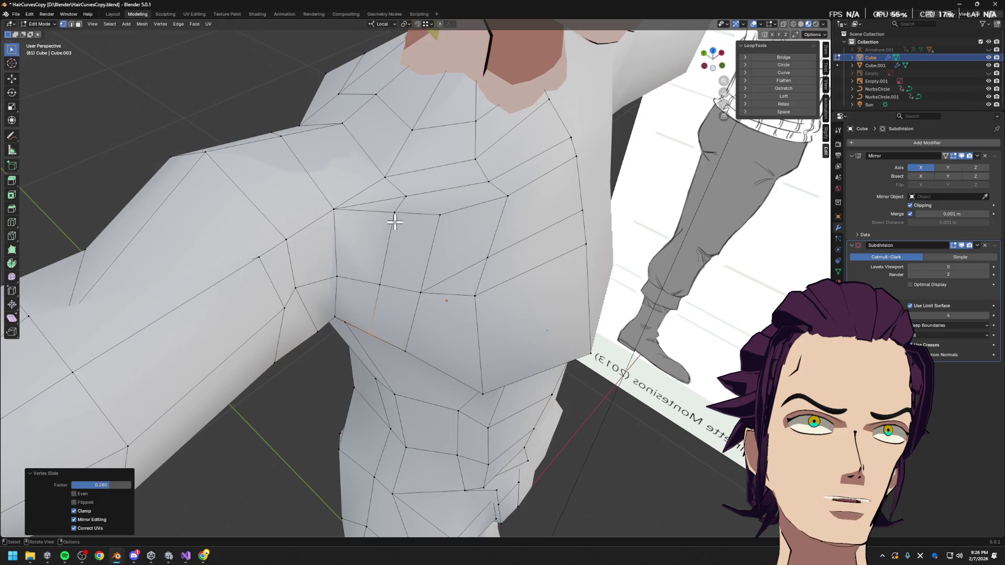
left_click(397, 214)
middle_click_drag(491, 230, 460, 243)
key("g")
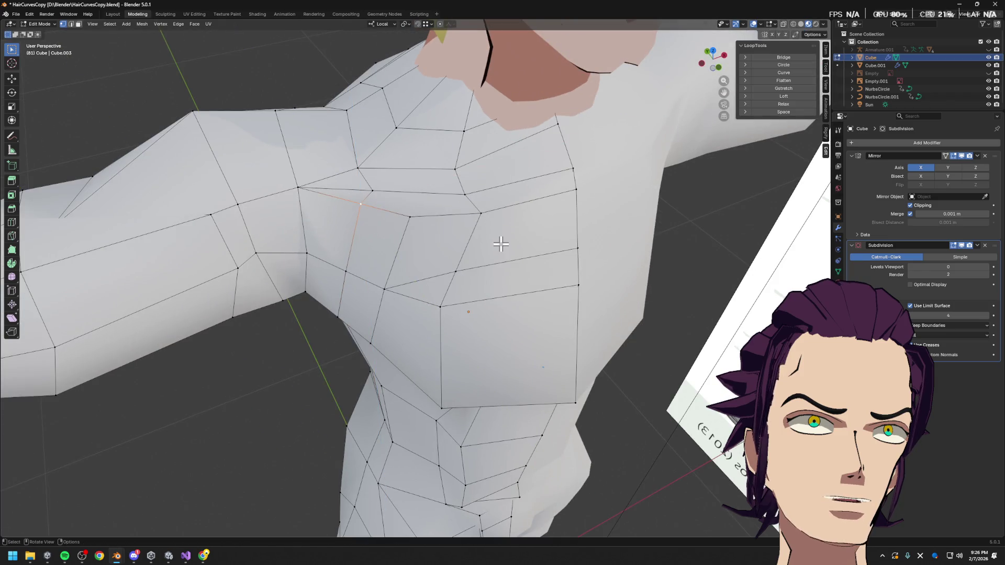
key("g")
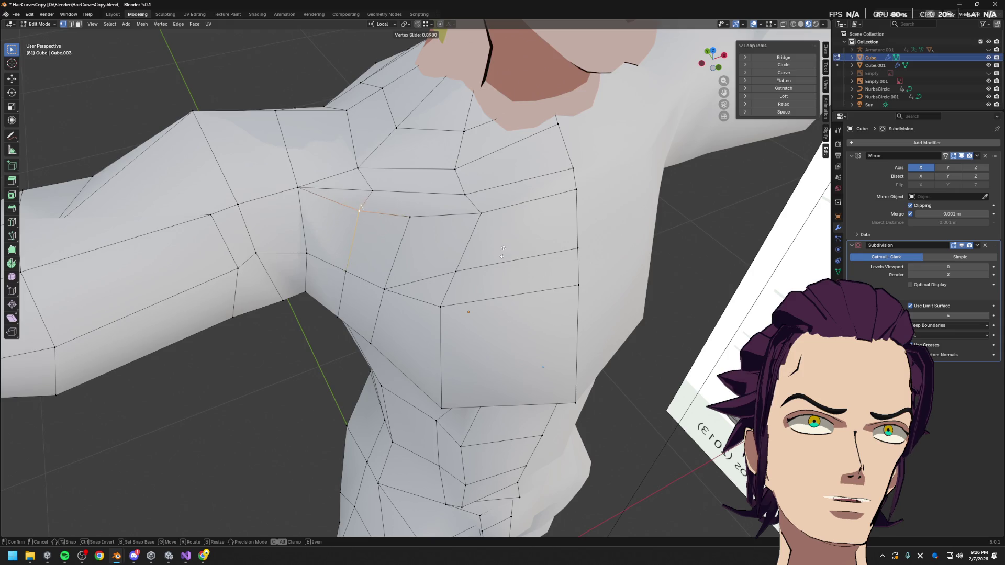
left_click(504, 250)
- Dissolve the unneeded chest edge and select two chest vertices for the next cut
left_click(368, 203)
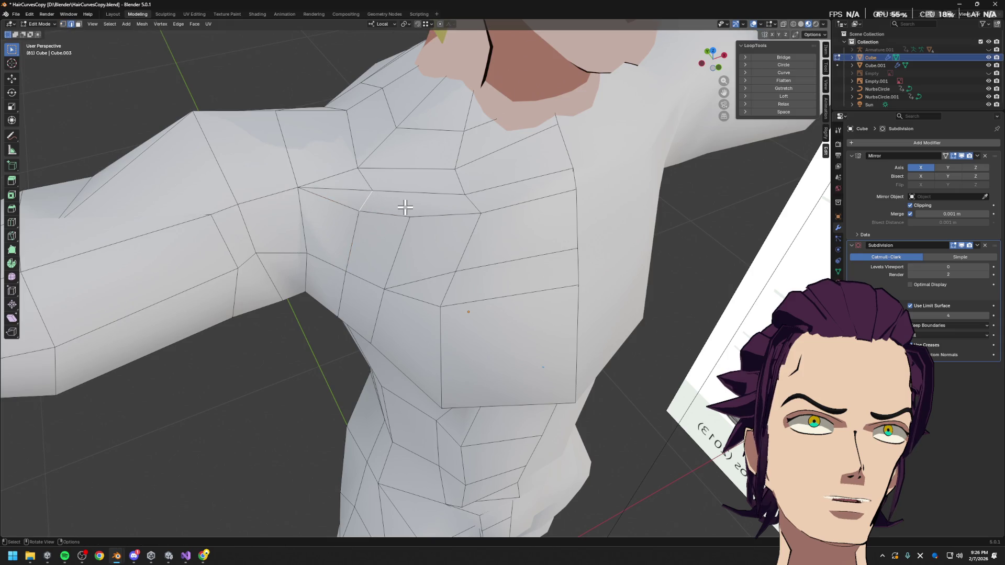
key("x")
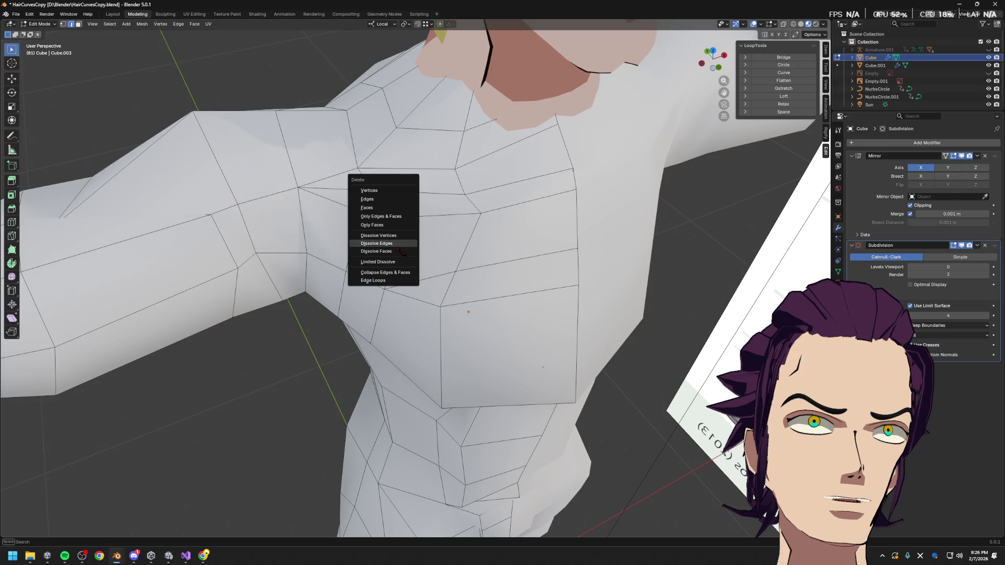
left_click(399, 242)
key("1")
left_click(372, 189)
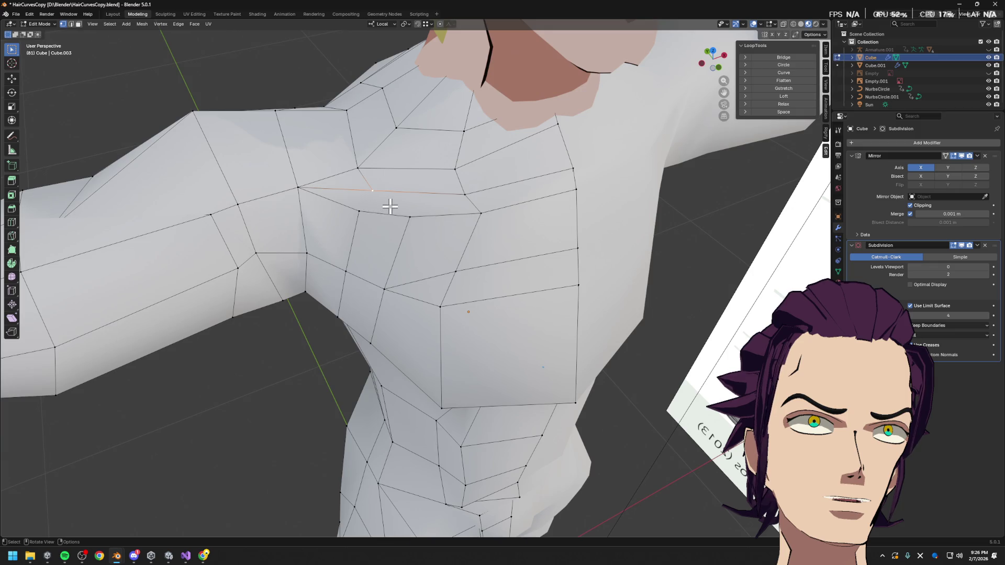
left_click(409, 217)
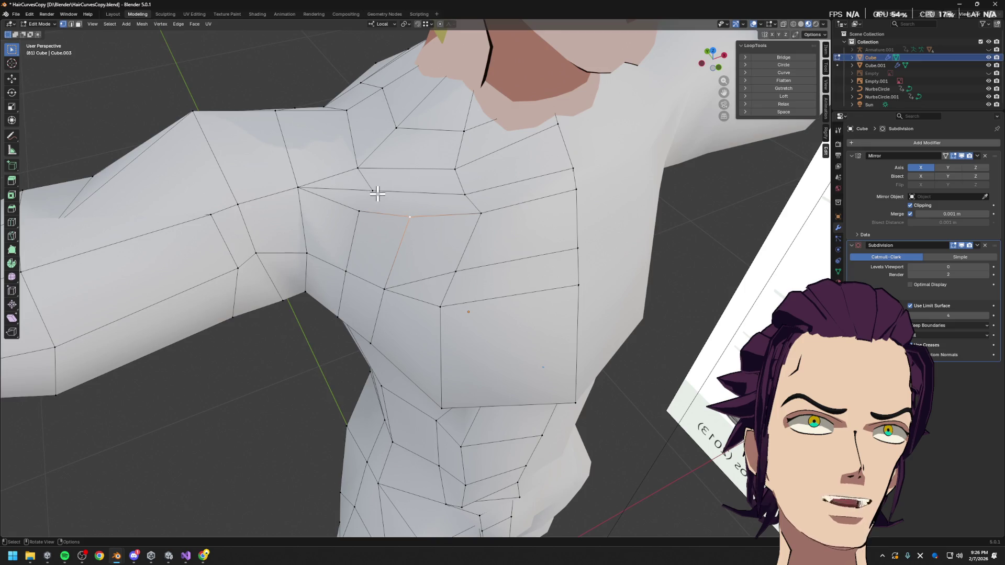
left_click(372, 191, "shift")
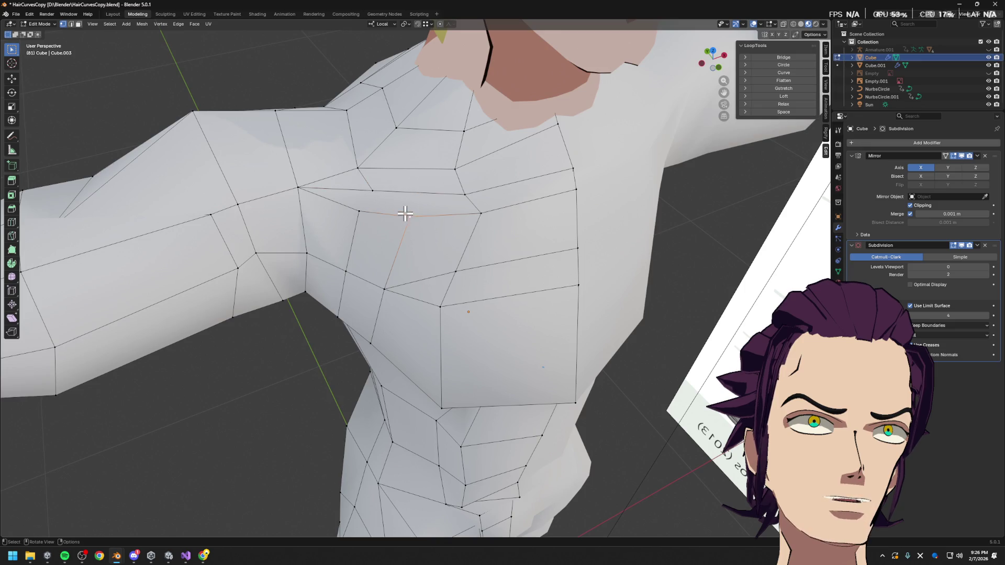
middle_click_drag(406, 213, 472, 218)
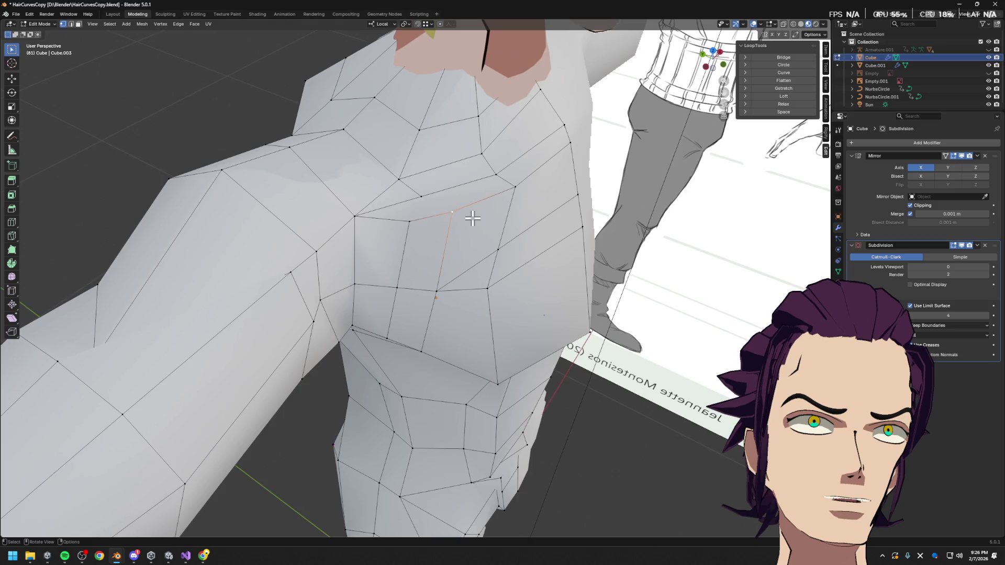
key("k")
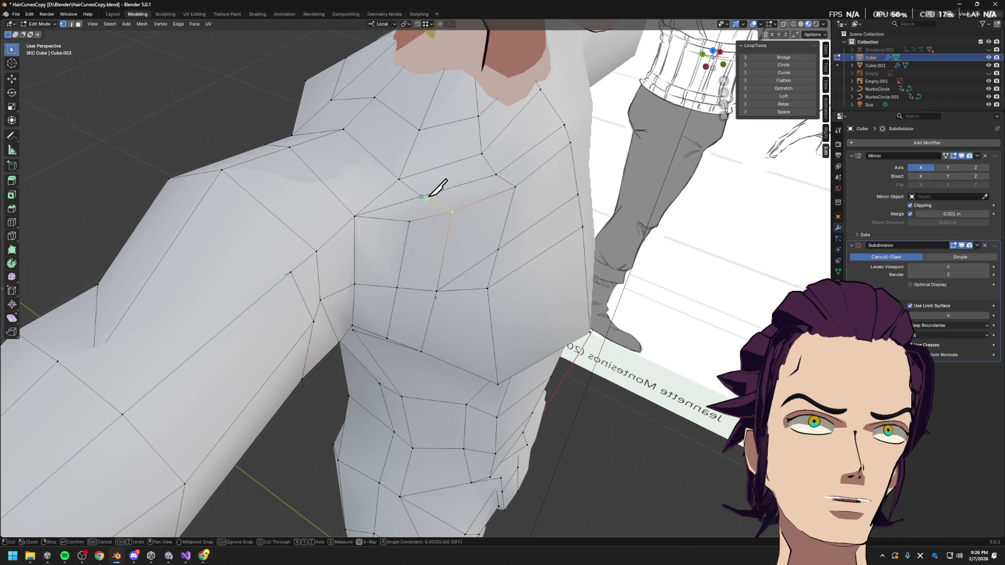
- Confirm the new chest cut and move its vertices along the X axis
key("Return")
mouse_move(440, 204)
middle_mouse_down()
mouse_move(421, 240)
mouse_move(412, 214)
mouse_move(425, 206)
middle_mouse_up()
key("g")
key("x")
left_click(409, 198)
- Slide the cut's vertex along its edge and select the upper chest edge
key("g")
key("x")
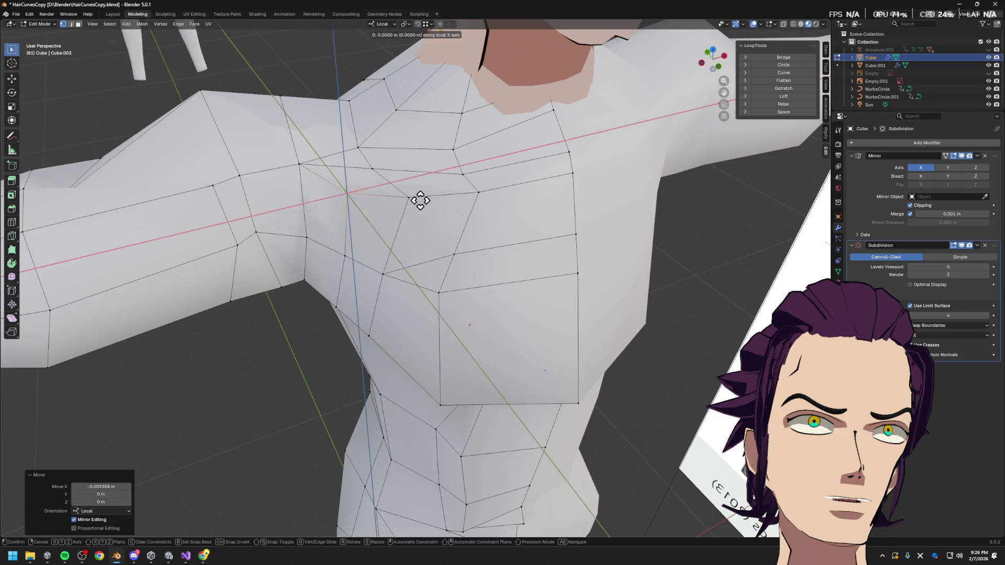
key("g")
left_click(409, 202)
mouse_move(406, 204)
middle_mouse_down()
mouse_move(442, 226)
mouse_move(395, 220)
middle_mouse_up()
left_click(432, 232)
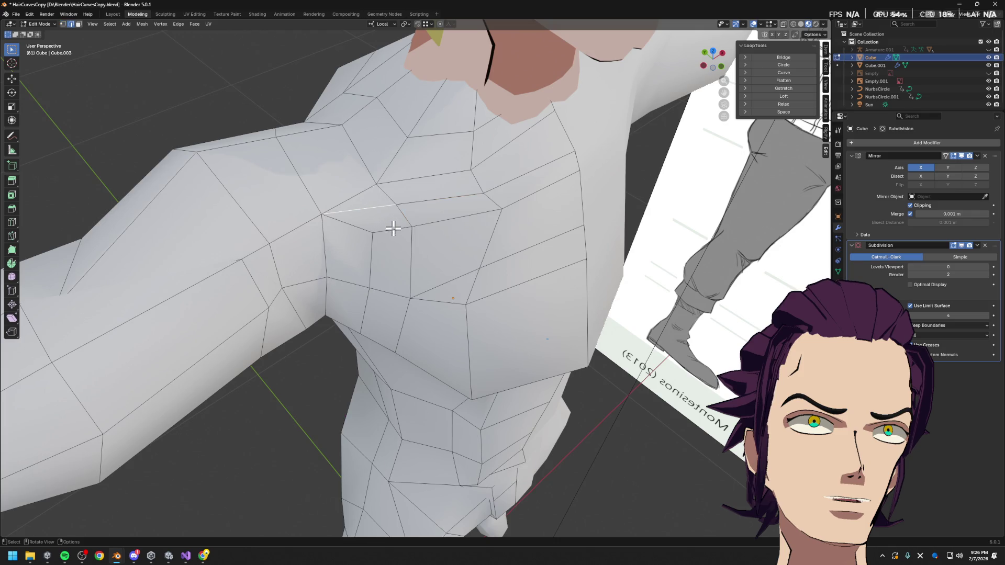
- Dissolve the extra upper chest edge and inspect the result from above
key("x")
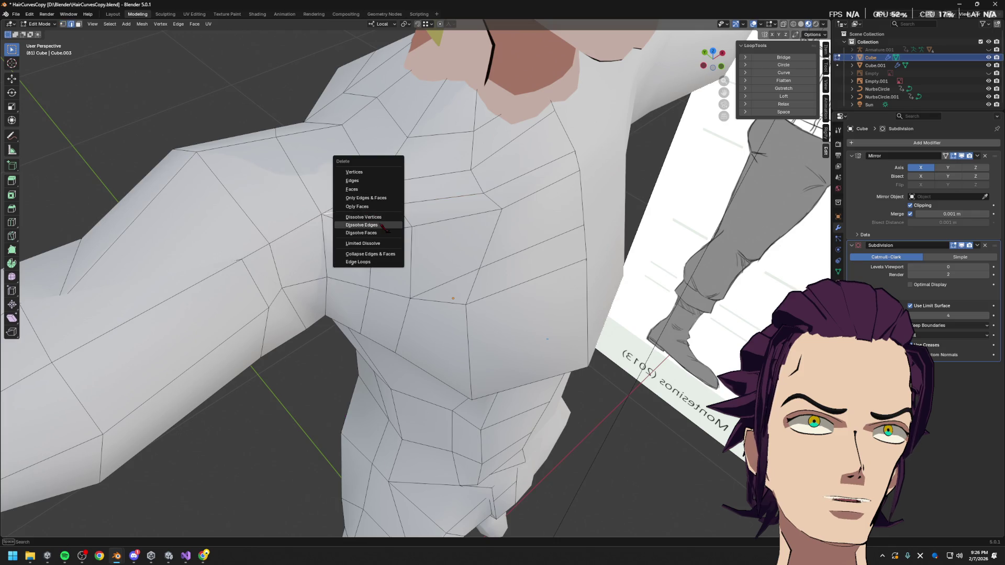
left_click(380, 226)
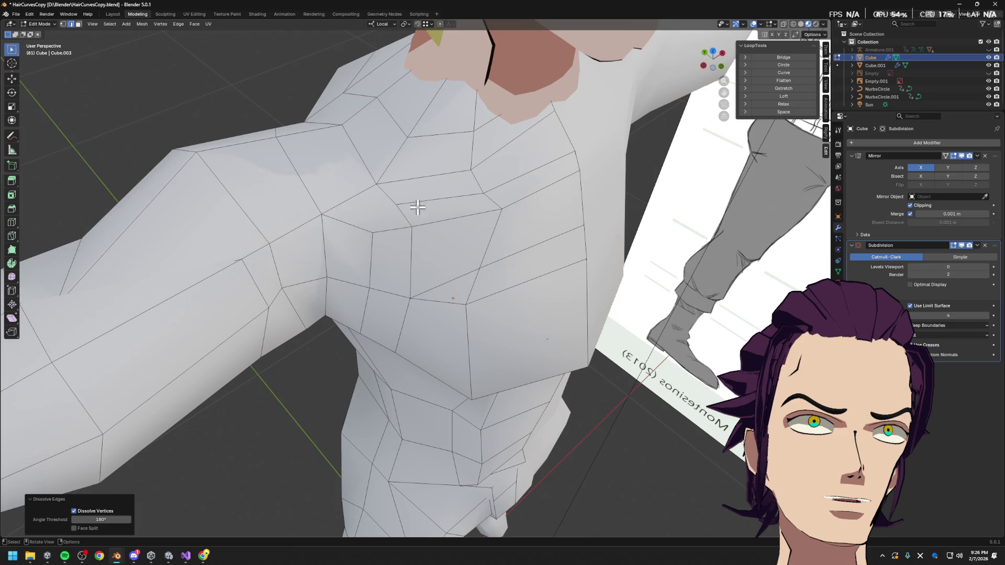
middle_click_drag(417, 207, 426, 215)
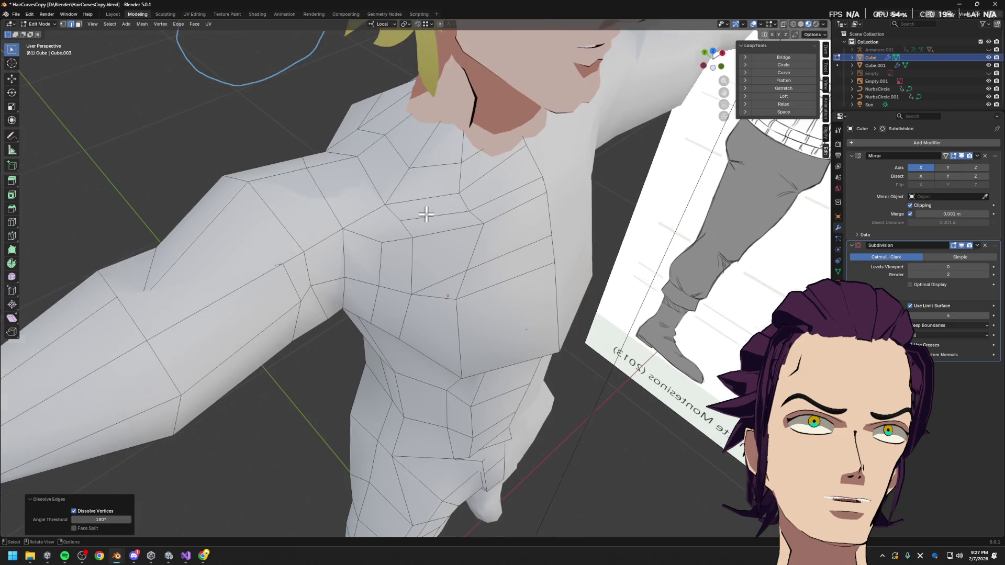
scroll(421, 224, "down", 5)
scroll(424, 243, "up", 3)
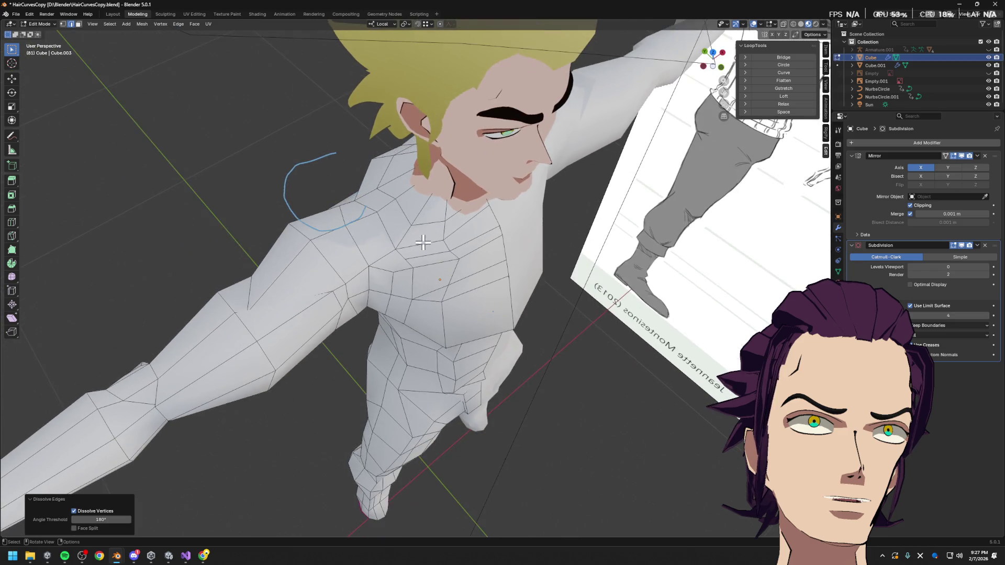
middle_click_drag(411, 261, 396, 249)
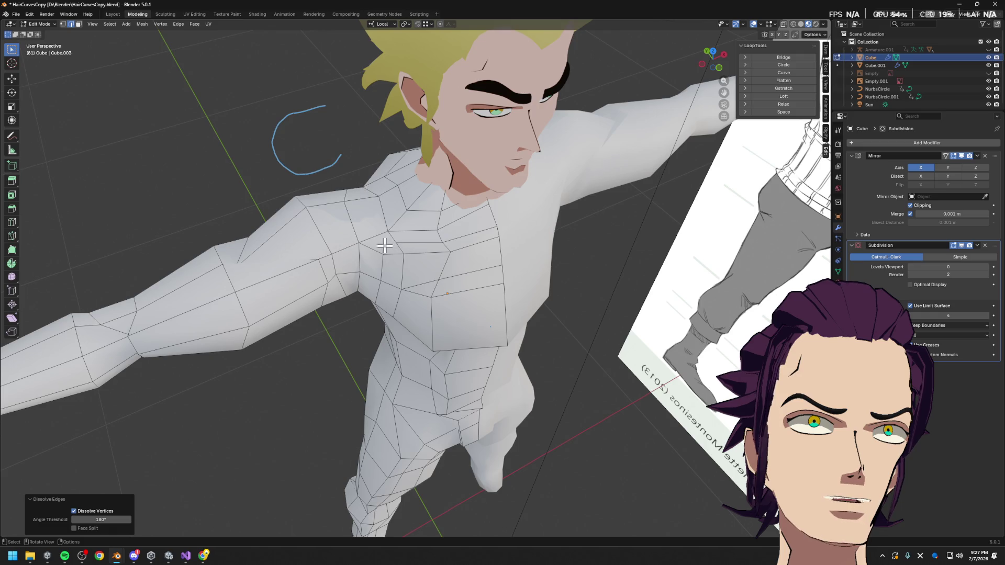
scroll(385, 241, "up", 2)
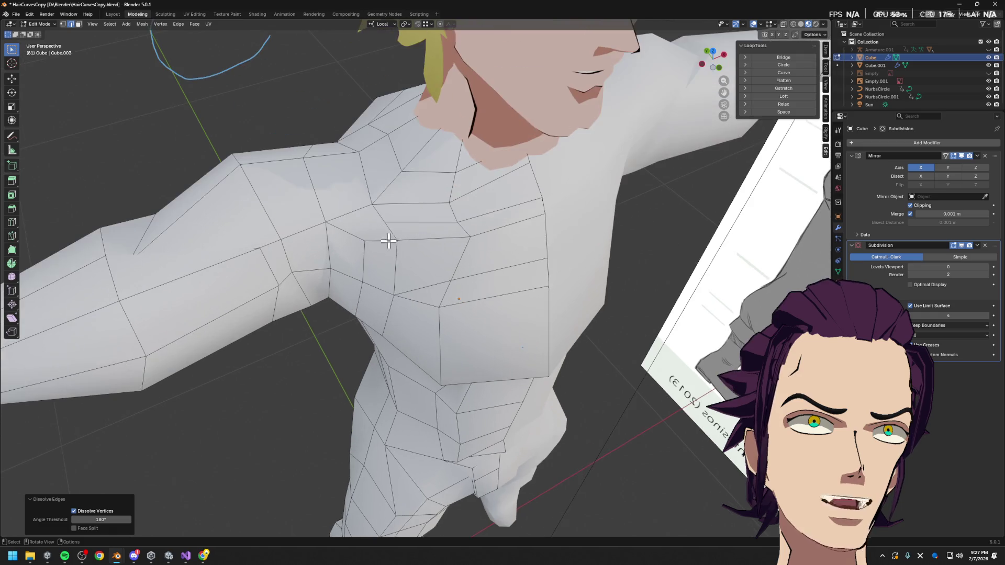
- Begin a knife cut from a lower chest vertex toward the shoulder
key("k")
left_click(365, 226)
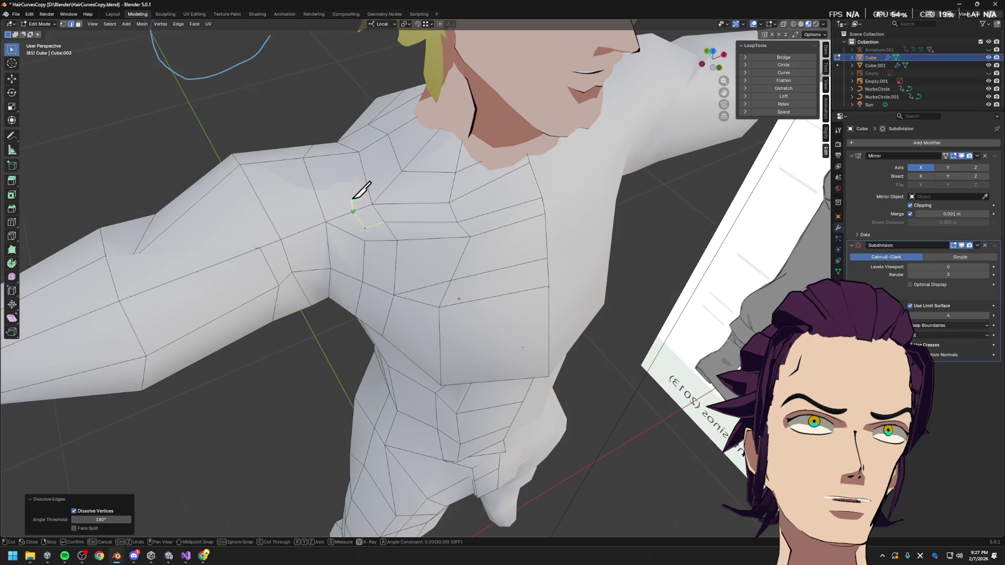
- Finish the knife cut across the upper chest to the armpit as a new edge
left_click(329, 154)
key("Return")
key("k")
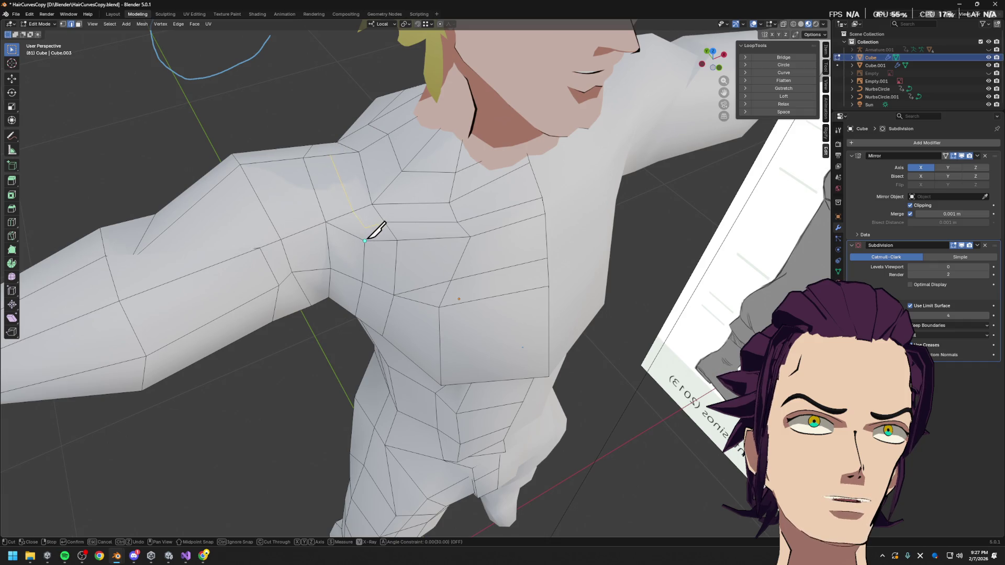
key("Escape")
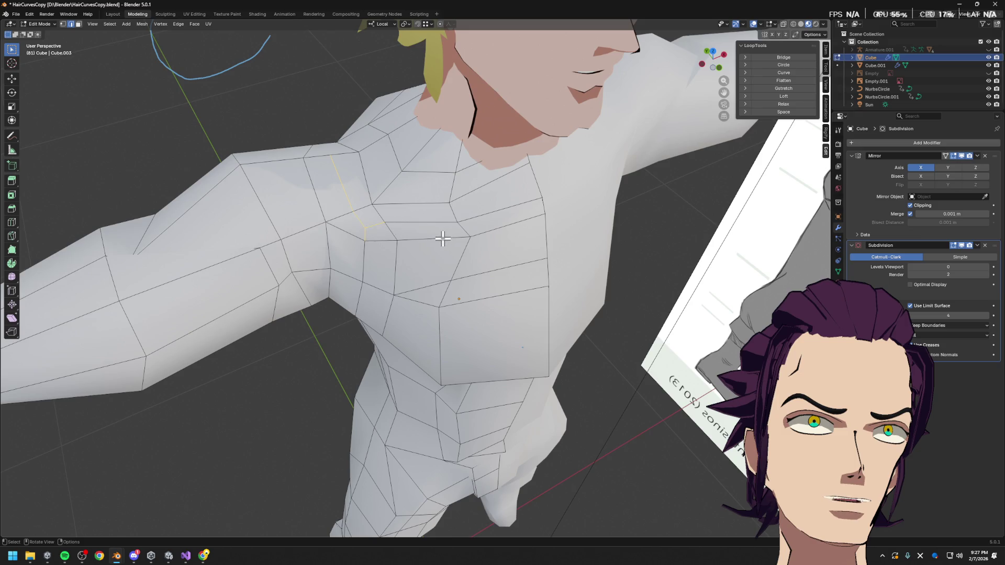
- Move and edge-slide the new chest vertex to even out the chest topology
middle_click_drag(487, 280, 483, 285)
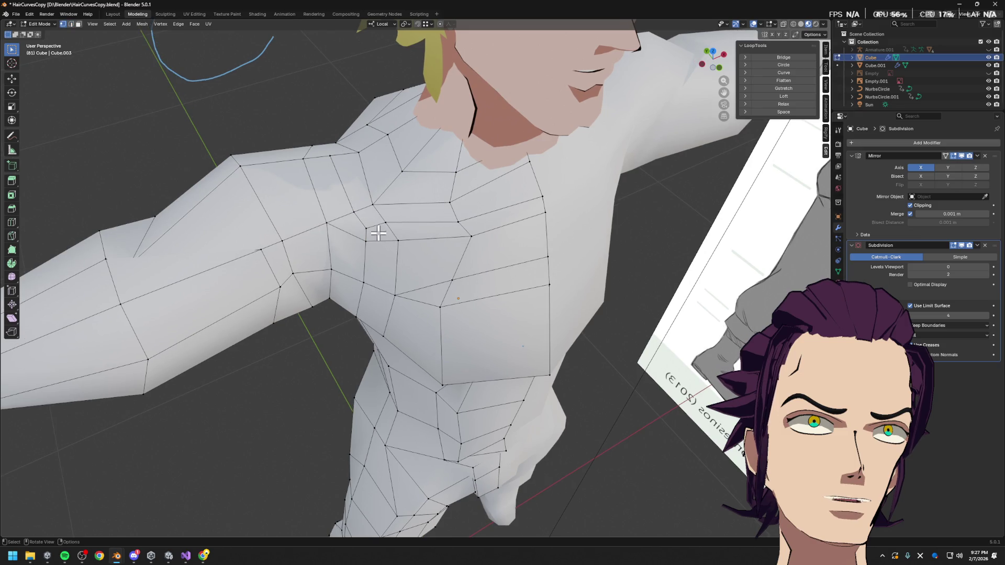
left_click(367, 222)
key("g")
left_click(358, 218)
key("g")
key("g")
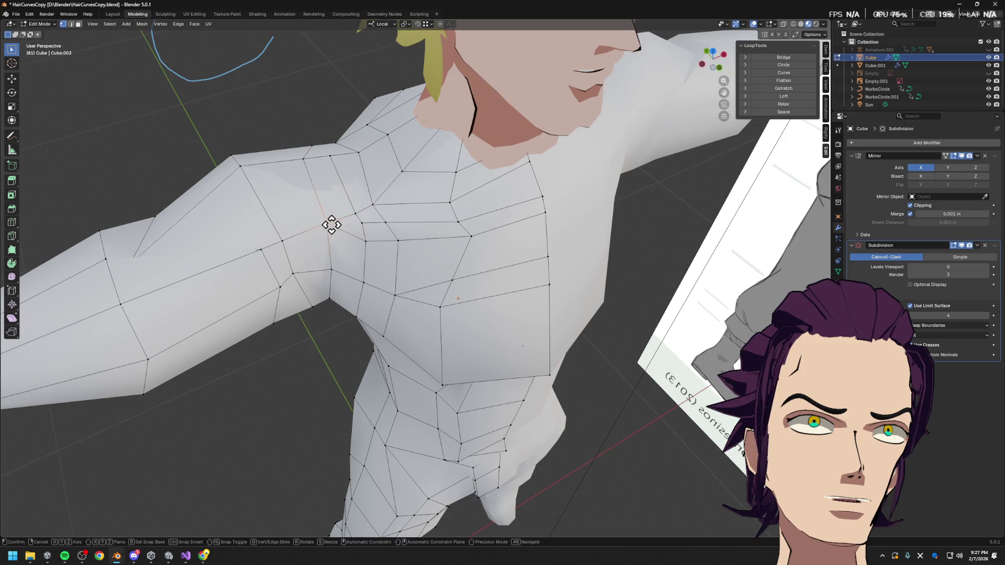
left_click(338, 228)
key("g")
key("g")
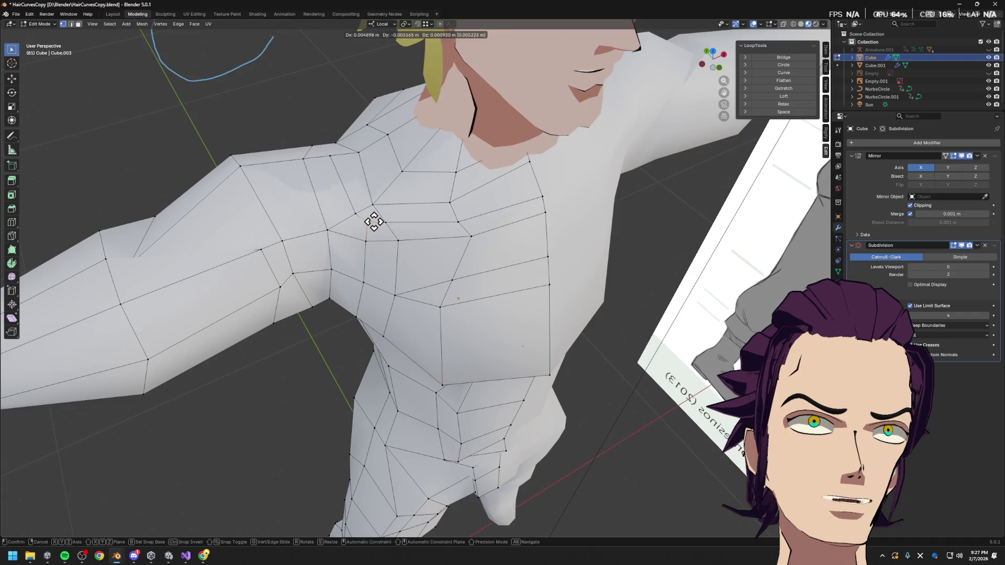
left_click(434, 222)
middle_click_drag(435, 222, 411, 178)
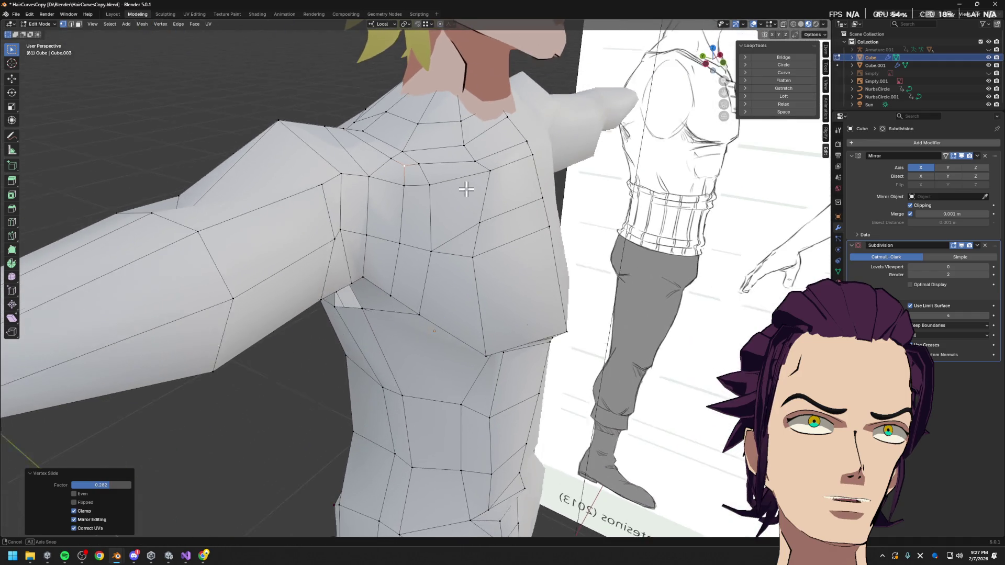
left_click(408, 197)
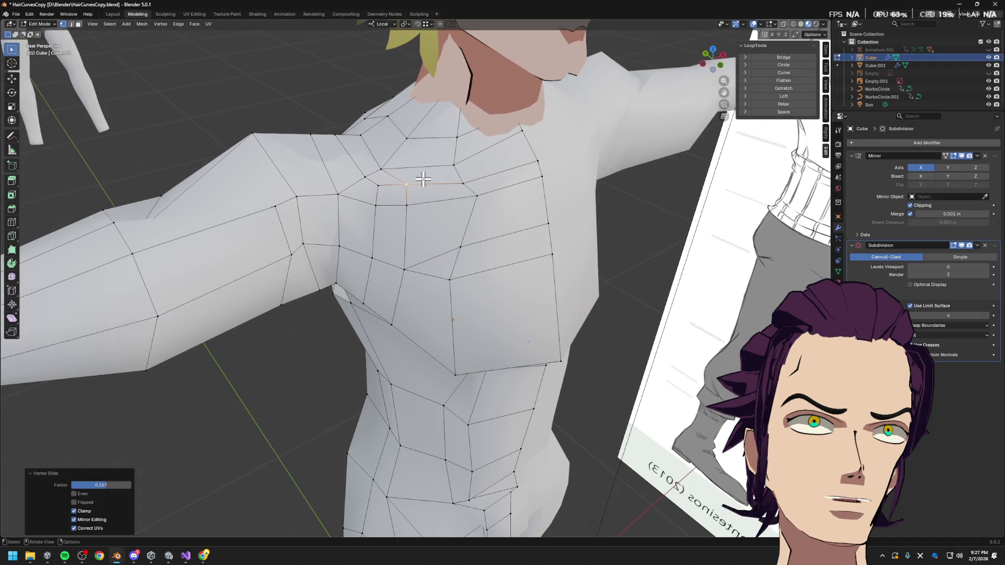
- Preview the smooth-shaded body briefly, then slide the chest vertex once more along its edge
key("Tab")
mouse_move(454, 186)
middle_mouse_down()
mouse_move(406, 257)
mouse_move(413, 220)
mouse_move(368, 264)
mouse_move(408, 283)
mouse_move(368, 278)
mouse_move(415, 288)
middle_mouse_up()
key("Tab")
key("shift+v")
left_click(357, 250)
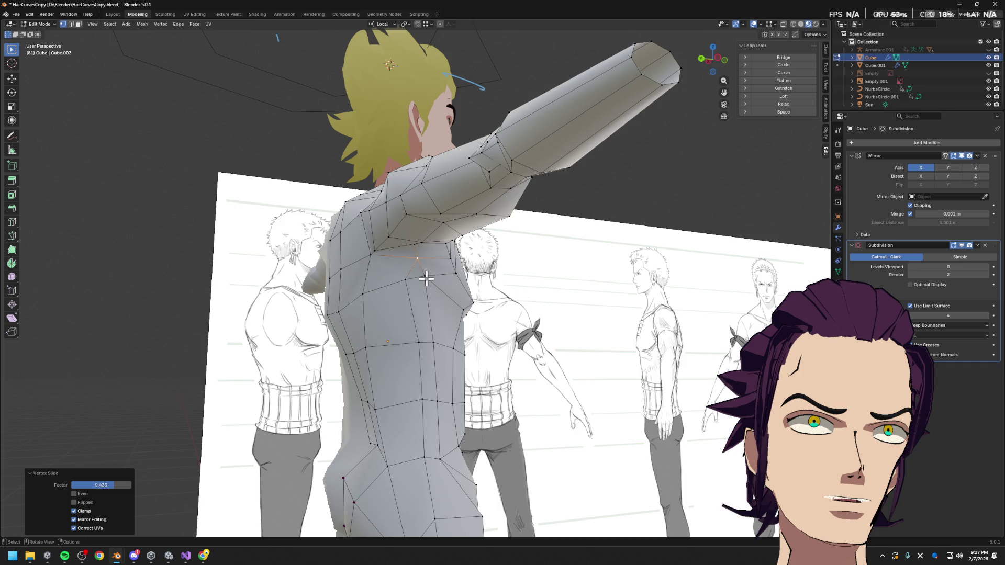
middle_click_drag(425, 279, 471, 301)
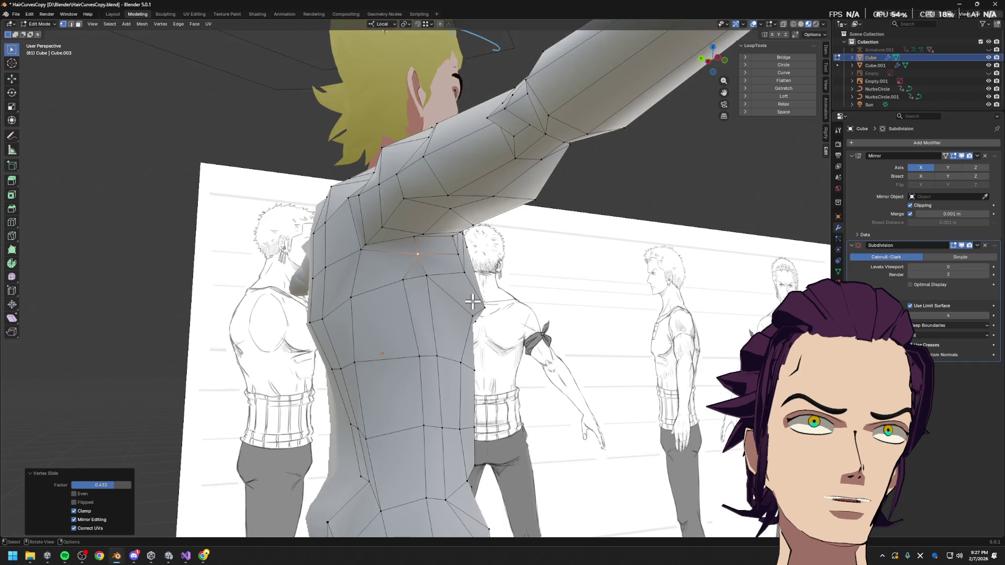
key("Tab")
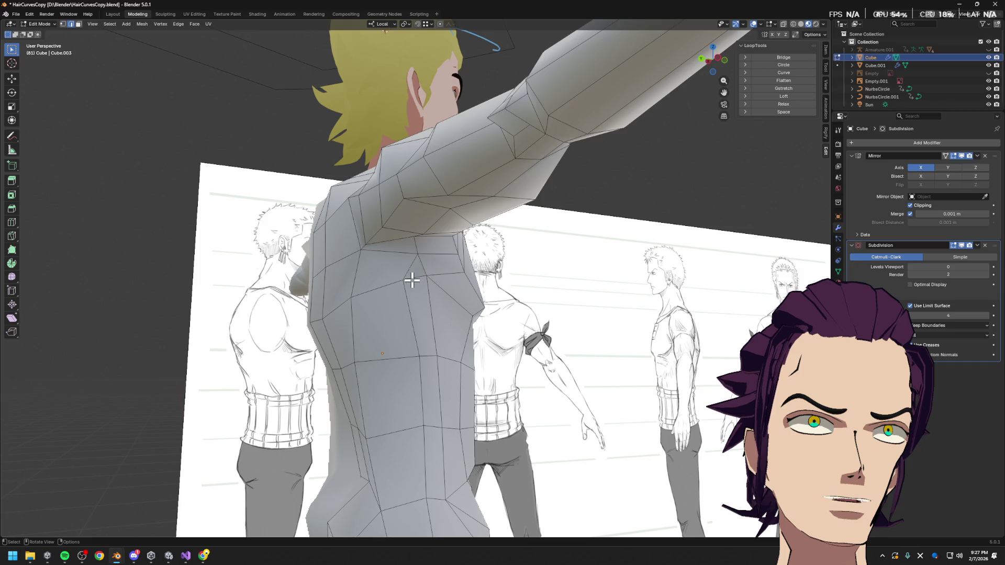
scroll(412, 280, "up", 3)
scroll(431, 272, "up", 3)
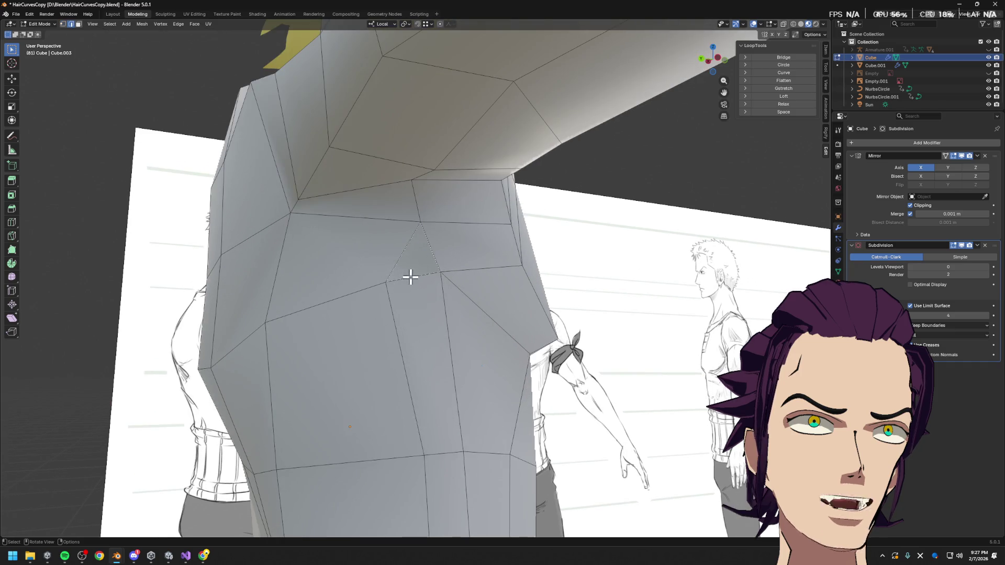
scroll(410, 277, "down", 2)
middle_click_drag(425, 276, 431, 307)
scroll(431, 307, "down", 2)
mouse_move(456, 366)
middle_mouse_down()
mouse_move(431, 375)
mouse_move(466, 375)
middle_mouse_up()
mouse_move(438, 274)
middle_mouse_down()
mouse_move(438, 264)
mouse_move(456, 288)
mouse_move(442, 268)
mouse_move(478, 255)
middle_mouse_up()
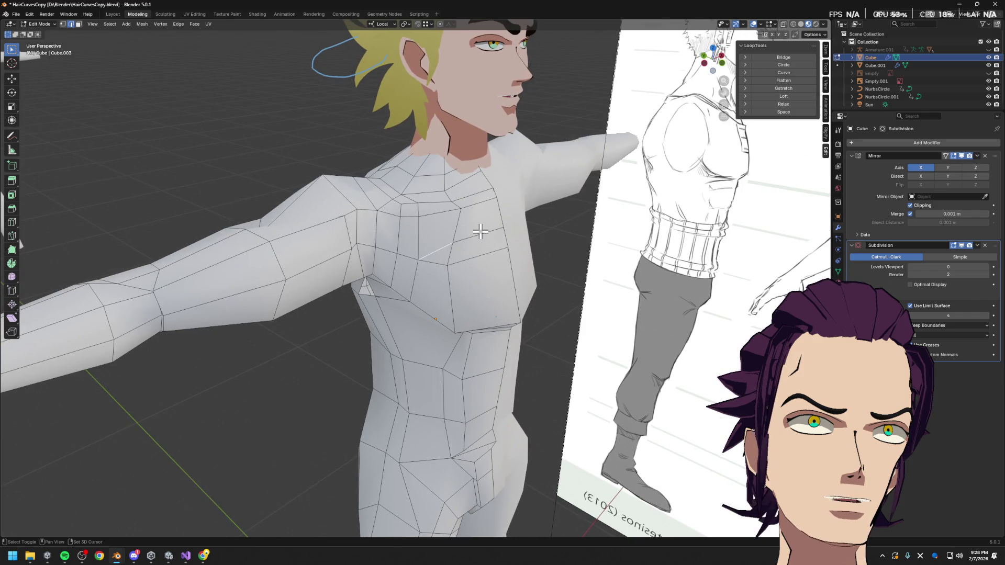
- Dissolve the extra chest edges and check the torso against a side view of the reference
key("x")
left_click(476, 240)
mouse_move(476, 240)
middle_mouse_down()
mouse_move(517, 269)
mouse_move(489, 235)
mouse_move(494, 262)
middle_mouse_up()
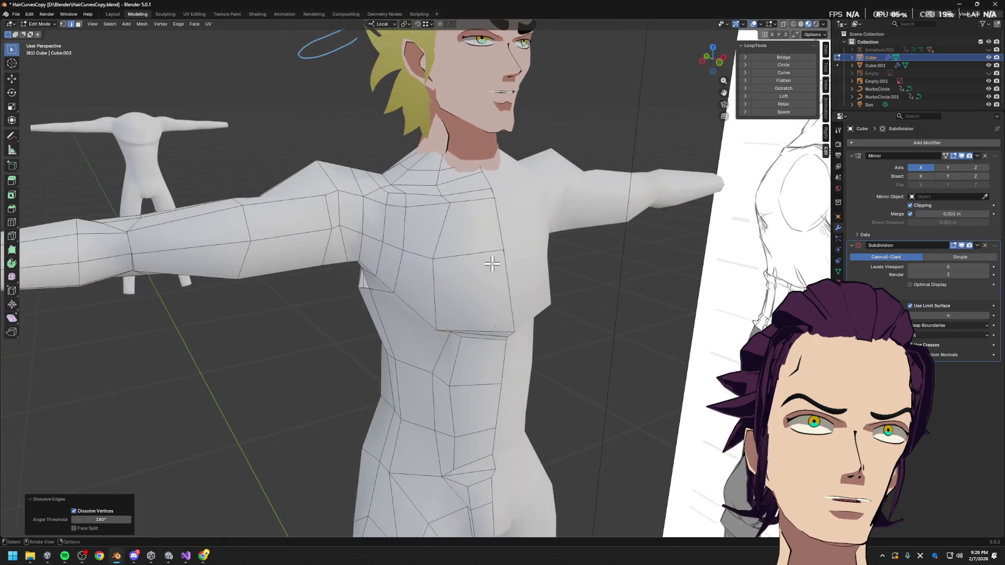
key("ctrl+r")
key("Escape")
key("grave")
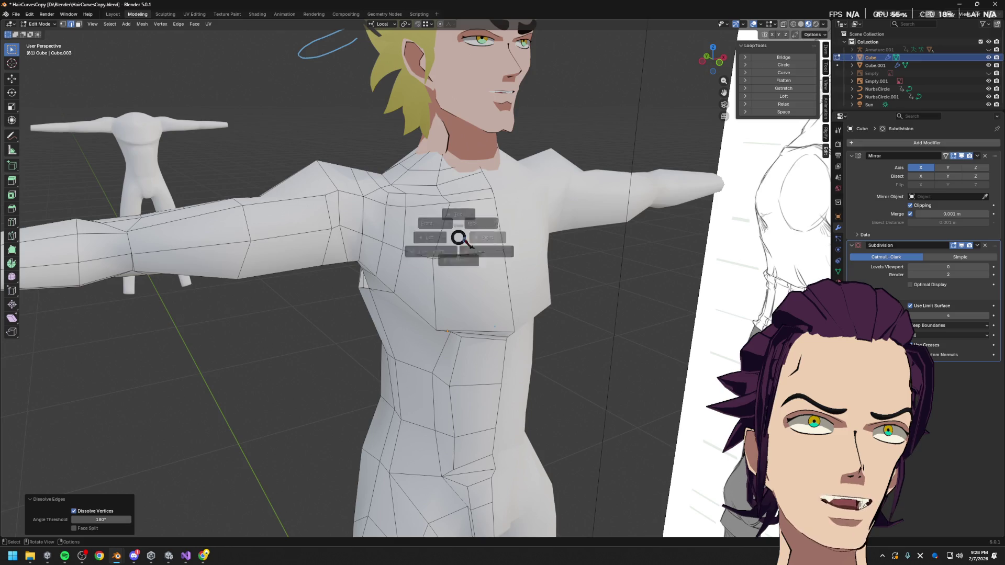
left_click(451, 247)
middle_click_drag(451, 247, 535, 259)
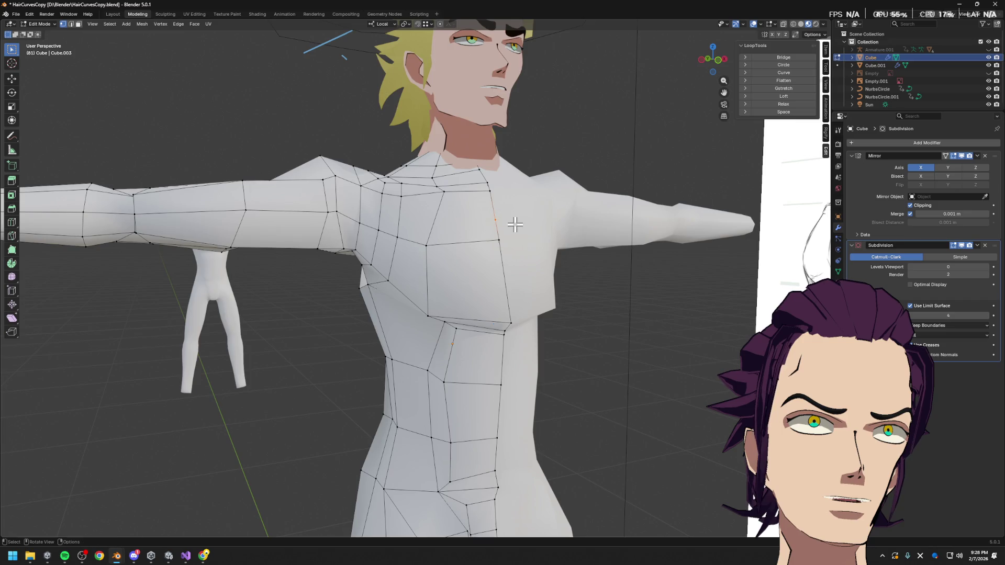
- Dissolve the redundant chest faces and vertices, merging the pectoral area into larger faces
key("x")
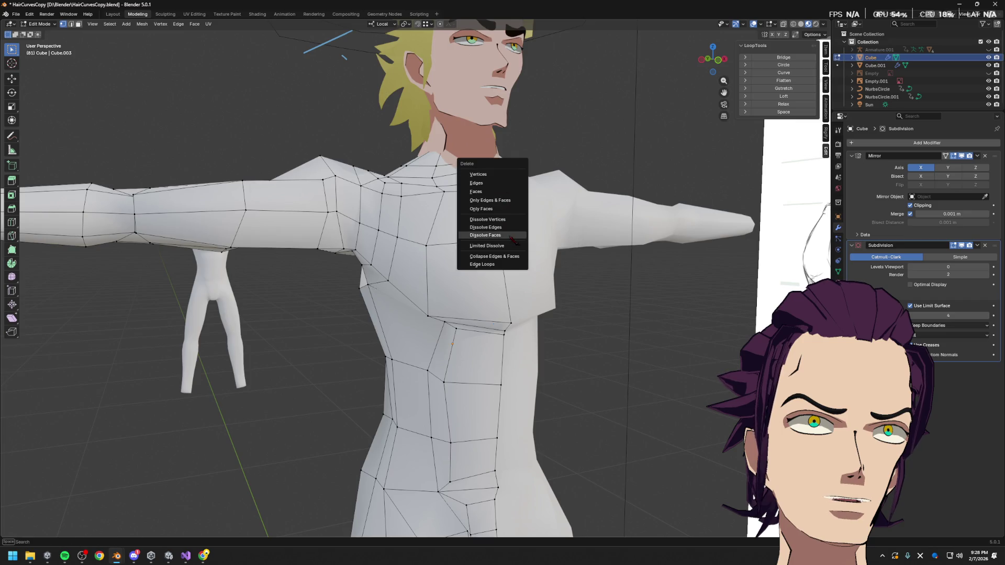
left_click(511, 236)
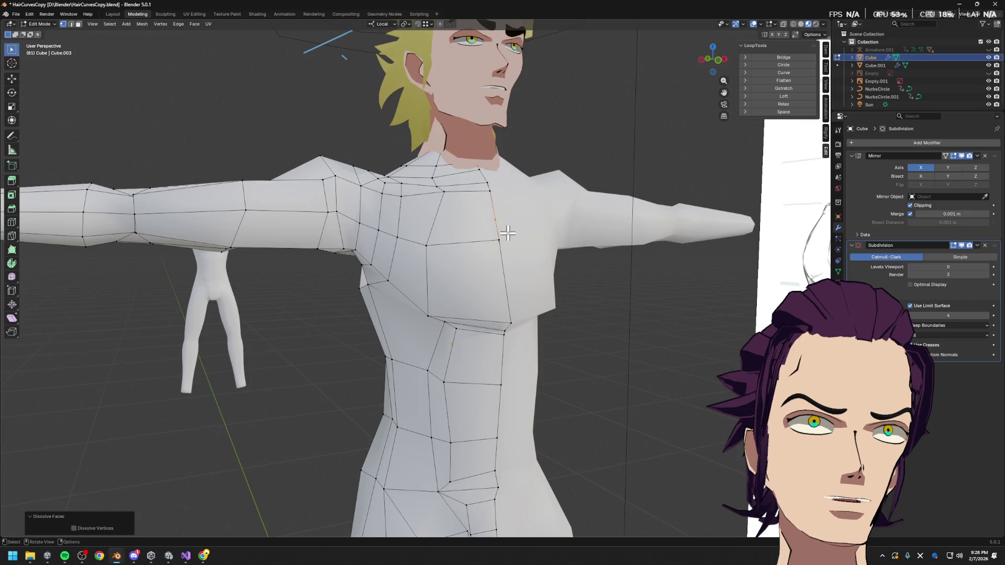
key("x")
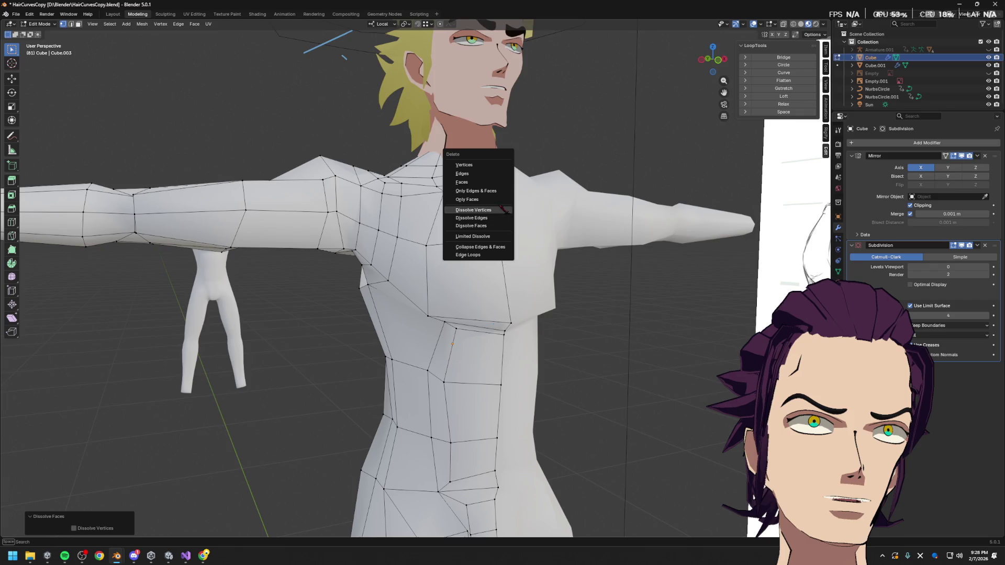
left_click(502, 211)
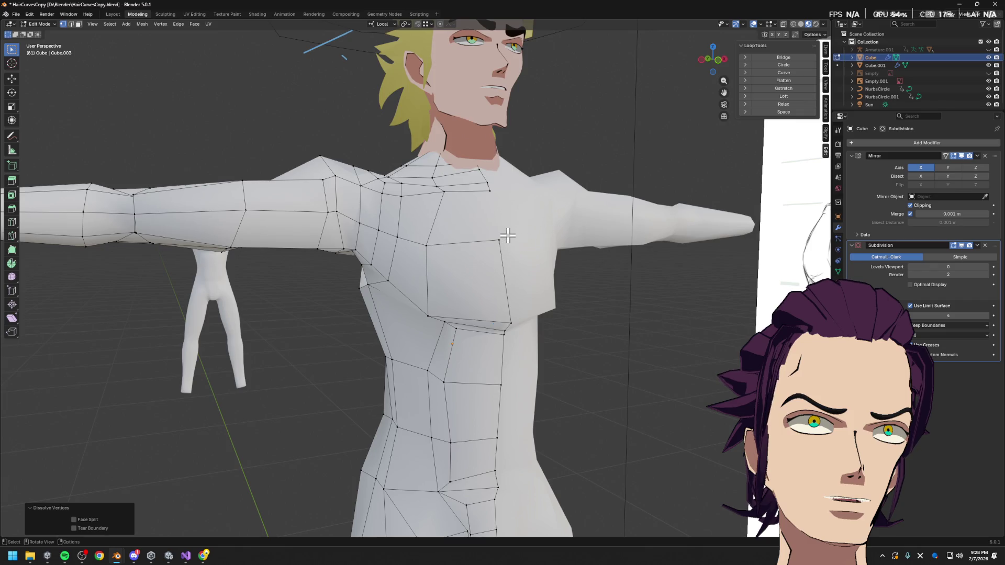
middle_click_drag(510, 236, 483, 254)
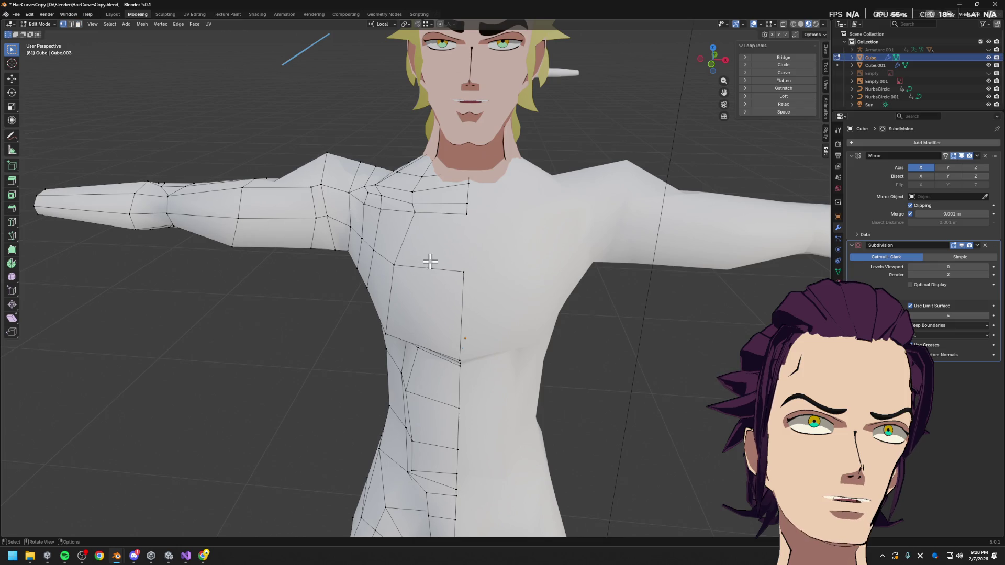
middle_click_drag(435, 249, 515, 248)
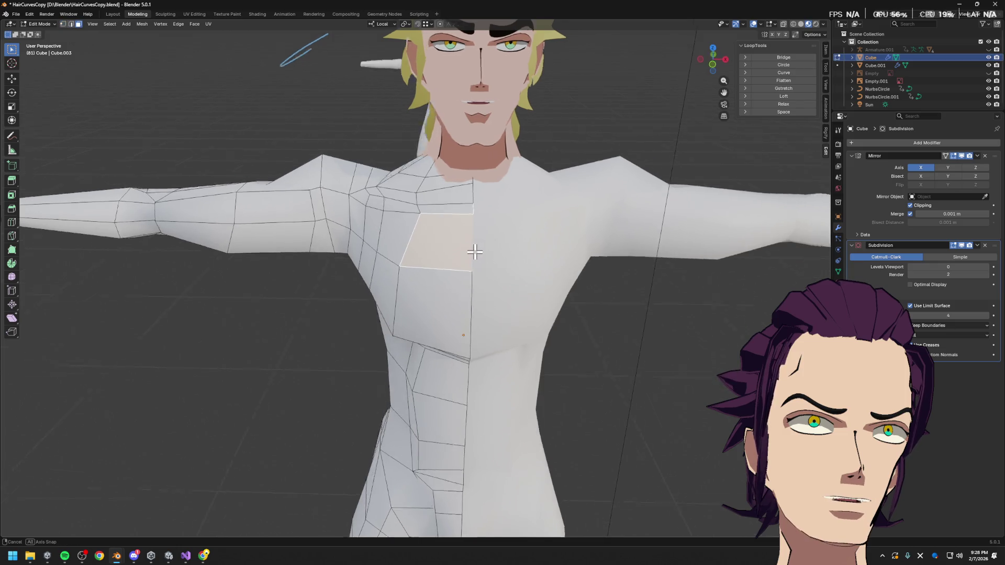
- Delete one chest panel face and fill the hole with a single new face
key("x")
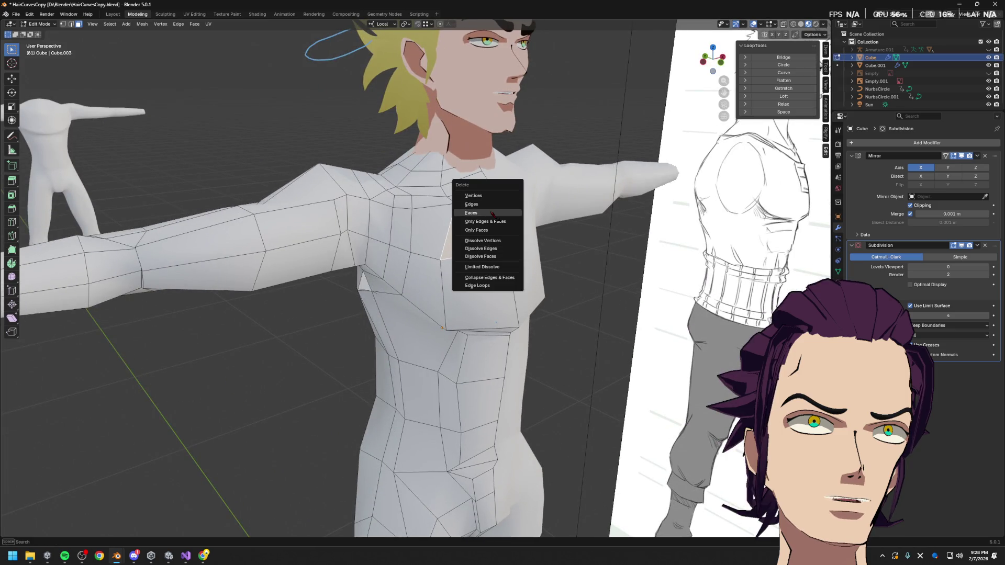
left_click(492, 215)
middle_click_drag(492, 214, 473, 229)
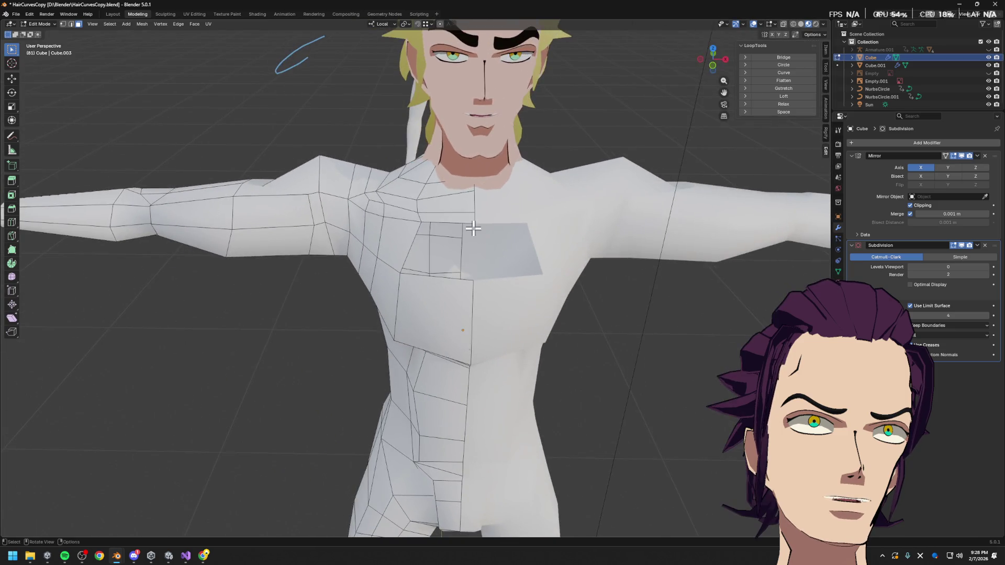
key("f")
middle_click_drag(438, 276, 446, 260)
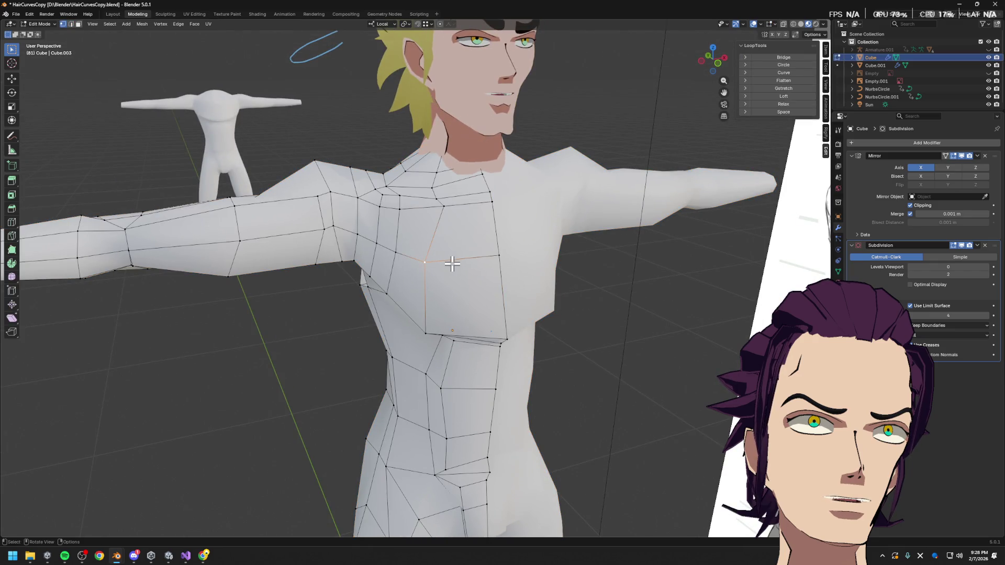
- Slide the chest and lower-chest vertices along their edges and lift one along local Z
key("g")
key("g")
left_click(436, 293)
left_click(427, 336)
key("g")
key("g")
left_click(433, 335)
key("g")
key("z")
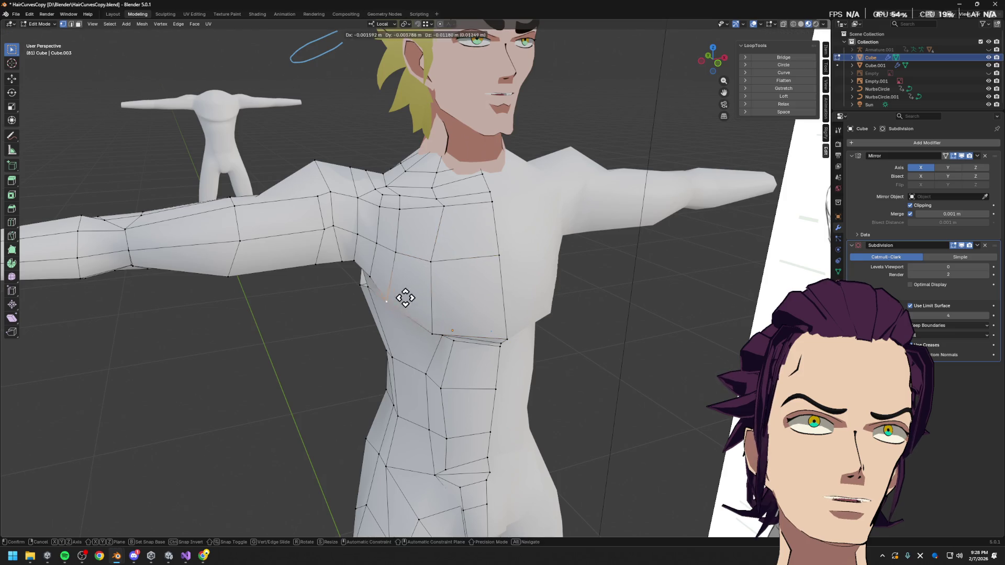
left_click(394, 255)
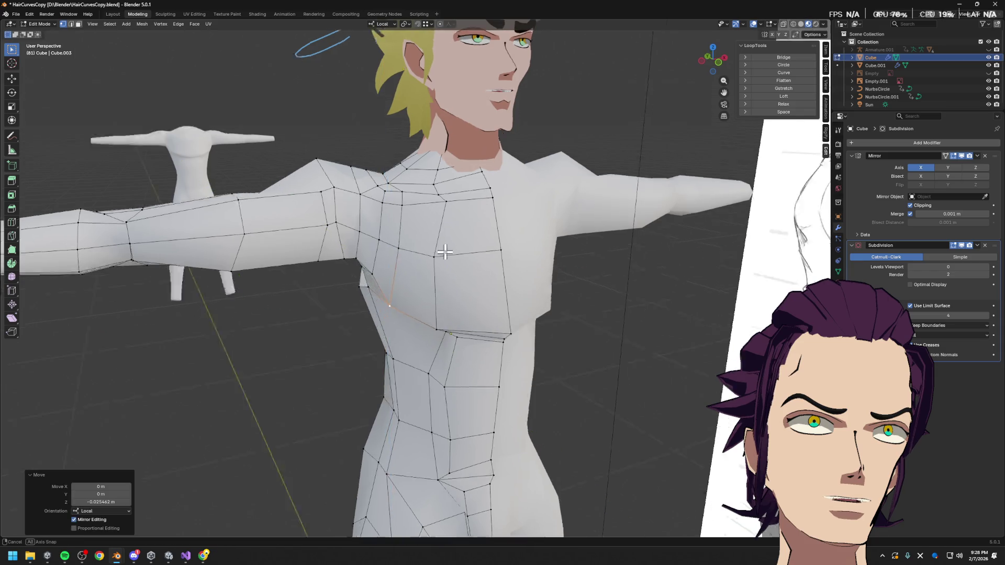
- Shift an armpit vertex along Y from behind the raised arm, then slide it along its edge
middle_click_drag(445, 251, 438, 265)
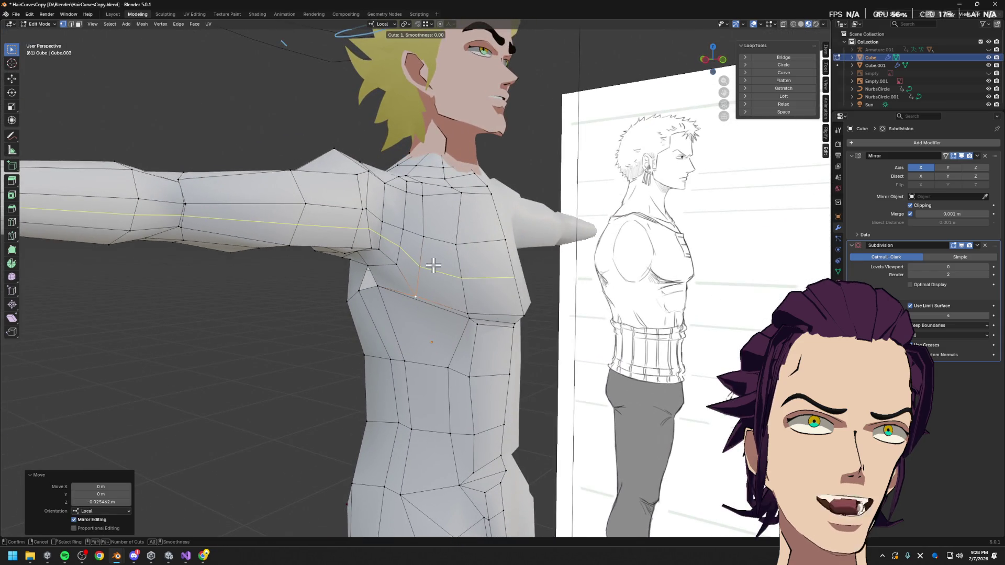
mouse_move(438, 265)
middle_mouse_down()
mouse_move(498, 234)
mouse_move(422, 224)
middle_mouse_up()
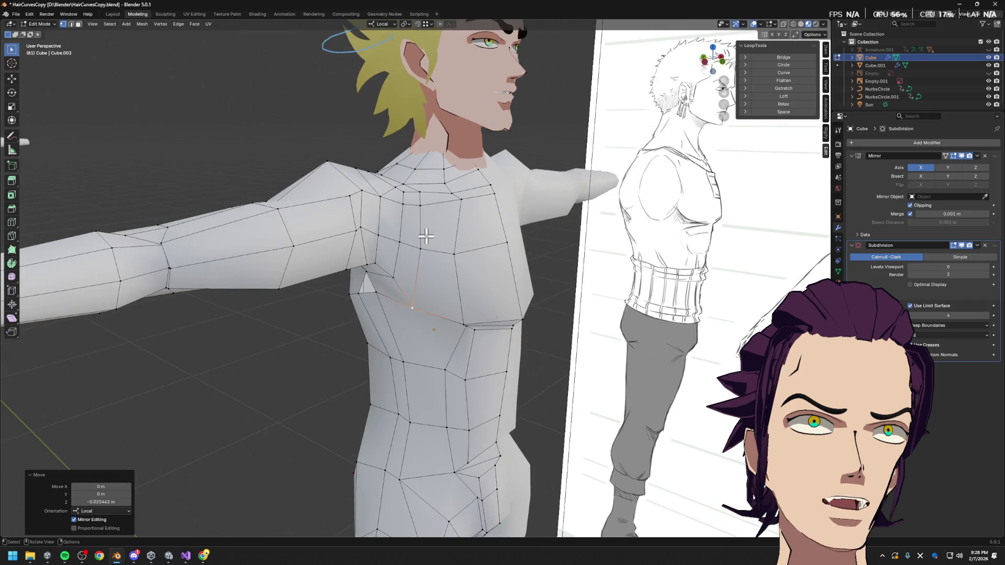
mouse_move(420, 276)
middle_mouse_down()
mouse_move(447, 254)
mouse_move(456, 224)
mouse_move(409, 164)
mouse_move(526, 181)
mouse_move(468, 233)
mouse_move(301, 184)
middle_mouse_up()
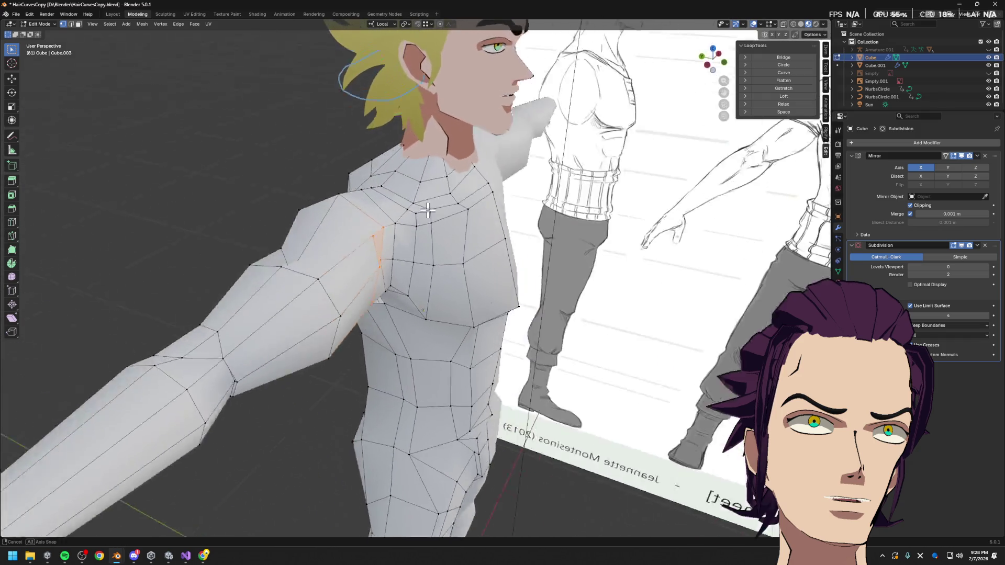
key("g")
key("y")
mouse_move(351, 207)
middle_mouse_down()
mouse_move(466, 288)
mouse_move(412, 275)
middle_mouse_up()
left_click(474, 304)
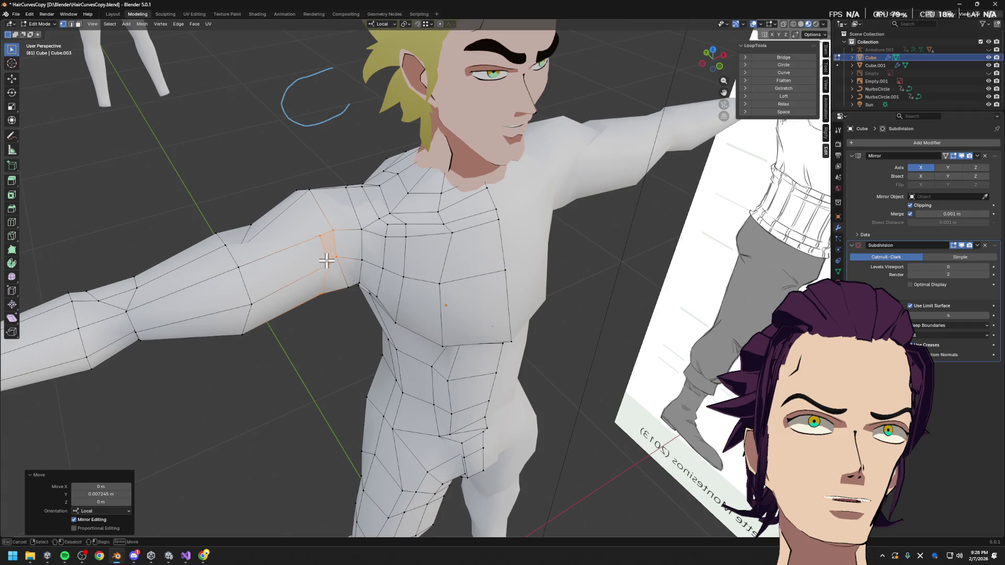
mouse_move(327, 262)
middle_mouse_down()
mouse_move(280, 351)
mouse_move(494, 258)
mouse_move(528, 208)
mouse_move(556, 218)
mouse_move(554, 175)
mouse_move(540, 195)
mouse_move(568, 263)
mouse_move(533, 233)
mouse_move(400, 228)
middle_mouse_up()
key("g")
key("g")
left_click(292, 341)
- Nudge shoulder vertices along the X, local X and local Y axes to straighten the arm-to-chest flow
key("g")
key("x")
left_click(550, 213)
key("g")
key("x")
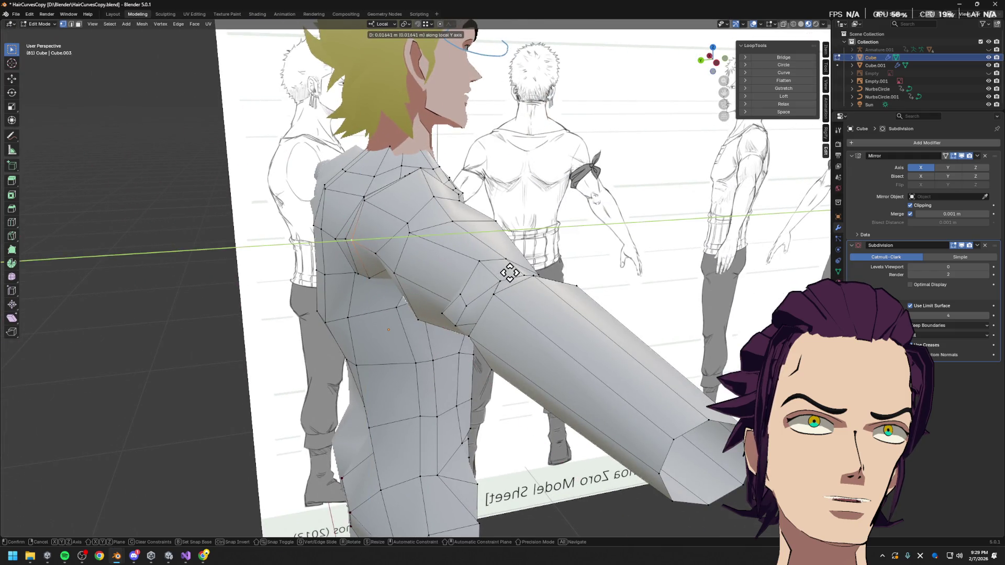
left_click(509, 274)
key("g")
key("y")
left_click(460, 239)
- Slide and move the armpit vertex into place and select the next shoulder vertex
mouse_move(460, 240)
middle_mouse_down()
mouse_move(557, 227)
mouse_move(519, 283)
mouse_move(419, 270)
mouse_move(366, 235)
mouse_move(332, 251)
mouse_move(339, 232)
middle_mouse_up()
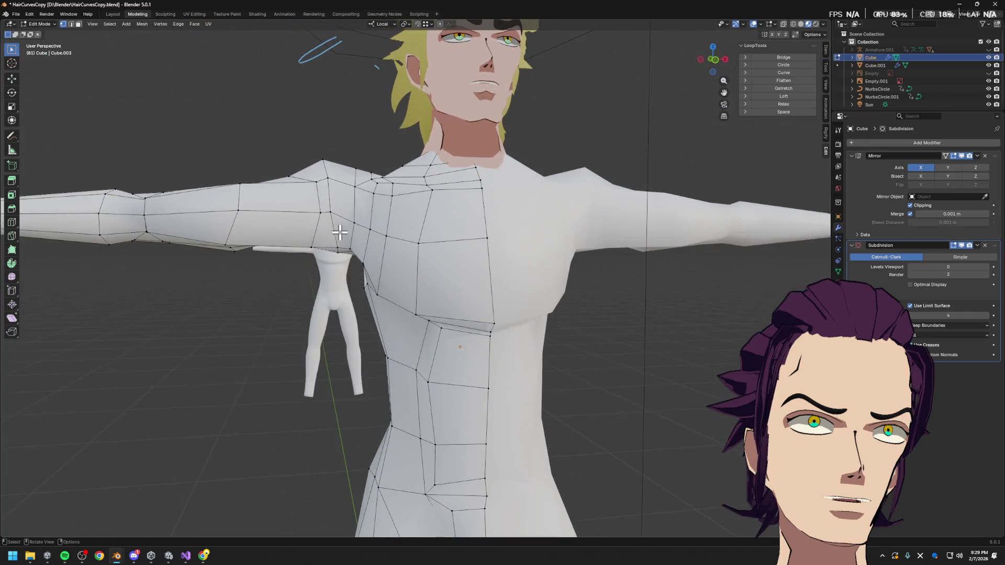
key("shift+v")
left_click(374, 249)
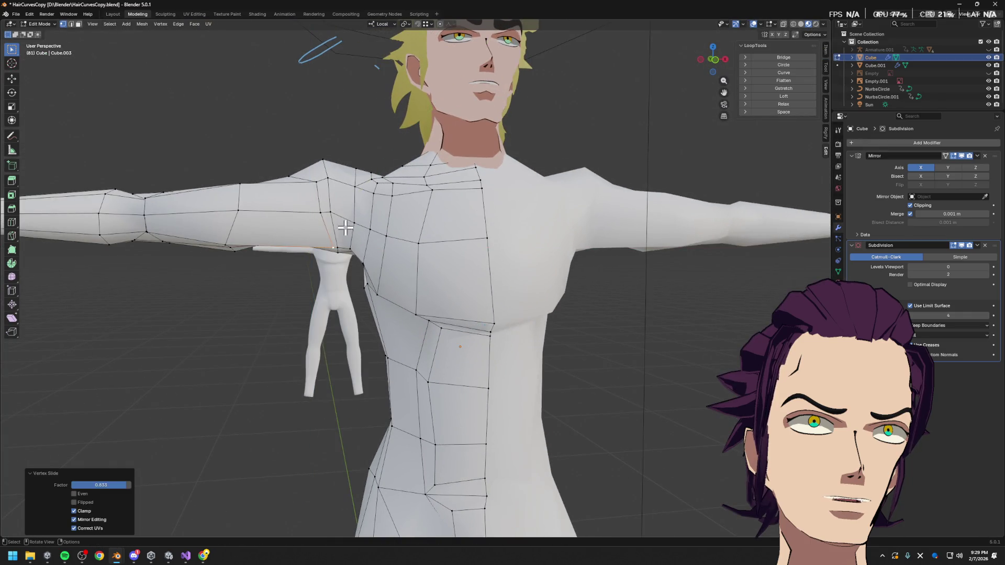
key("g")
left_click(307, 187)
mouse_move(310, 188)
middle_mouse_down()
mouse_move(377, 186)
mouse_move(334, 255)
mouse_move(351, 274)
mouse_move(396, 288)
mouse_move(307, 241)
middle_mouse_up()
left_click(302, 218)
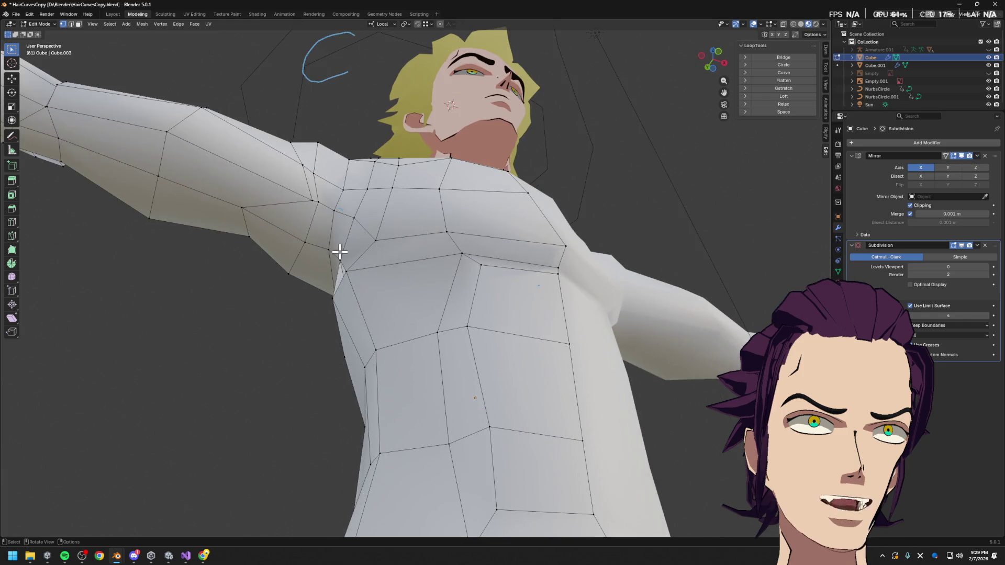
- Vertex-slide an upper-chest vertex and a back shoulder vertex along their edges
left_click(285, 225)
key("g")
key("g")
left_click(337, 247)
mouse_move(337, 247)
middle_mouse_down()
mouse_move(445, 188)
mouse_move(511, 225)
middle_mouse_up()
left_click(578, 140)
key("g")
key("g")
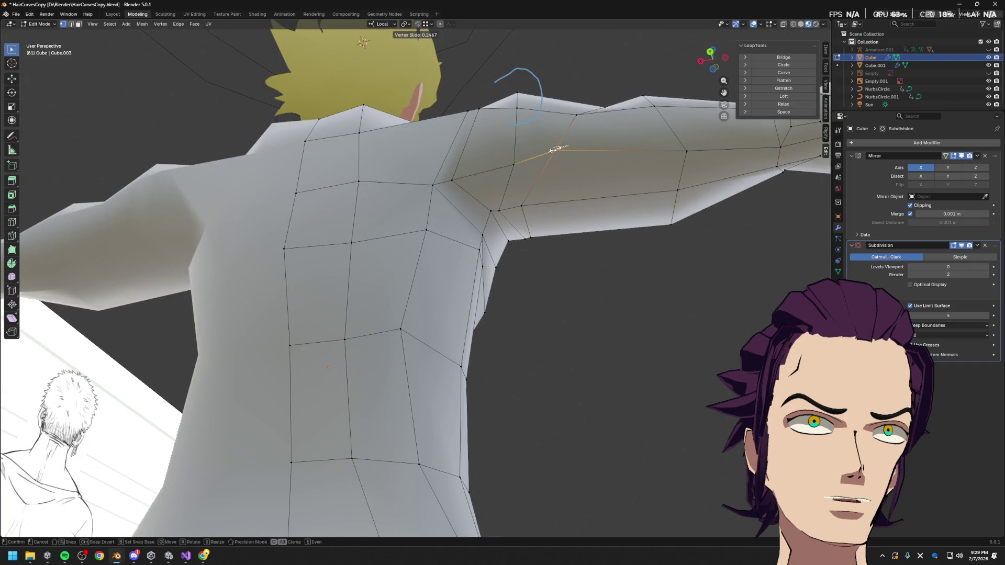
left_click(519, 170)
key("g")
key("g")
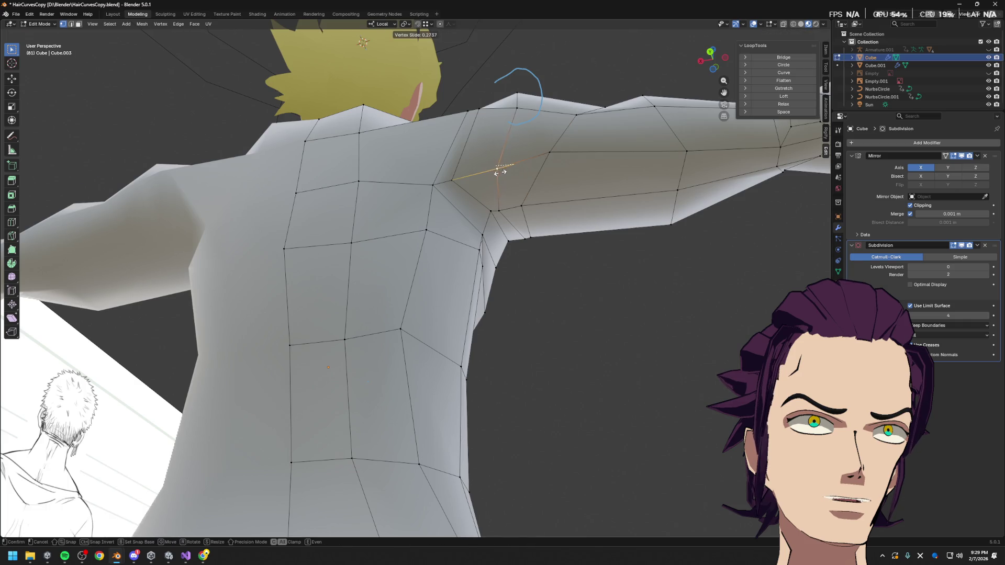
left_click(503, 172)
- Move a back vertex along local Z and slide the neighbouring back vertex to follow the reference
mouse_move(591, 196)
middle_mouse_down()
mouse_move(566, 209)
mouse_move(410, 219)
middle_mouse_up()
key("g")
key("g")
mouse_move(520, 253)
middle_mouse_down()
mouse_move(450, 238)
mouse_move(601, 280)
mouse_move(505, 237)
middle_mouse_up()
left_click(496, 247)
key("g")
key("z")
key("z")
left_click(450, 238)
key("g")
key("g")
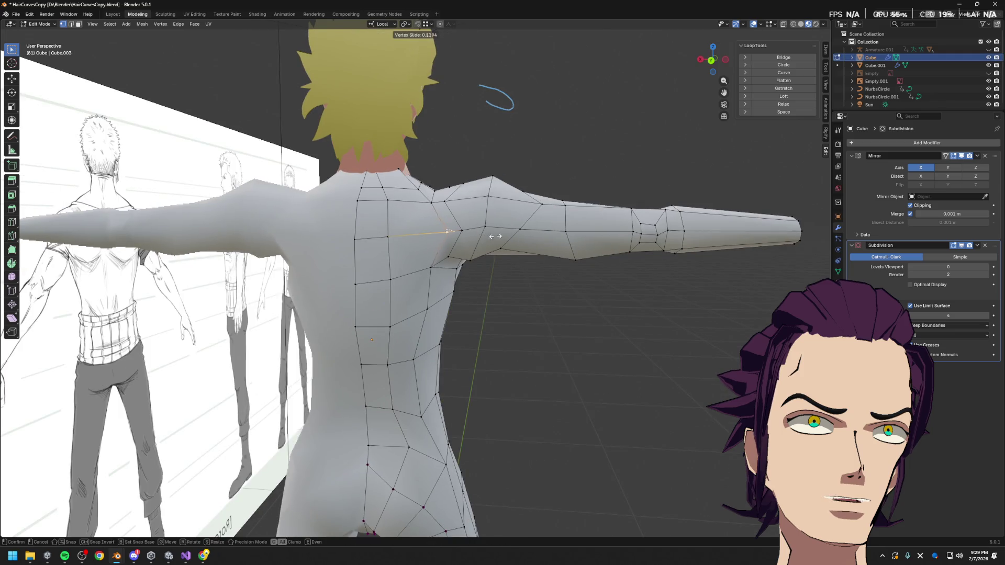
left_click(485, 236)
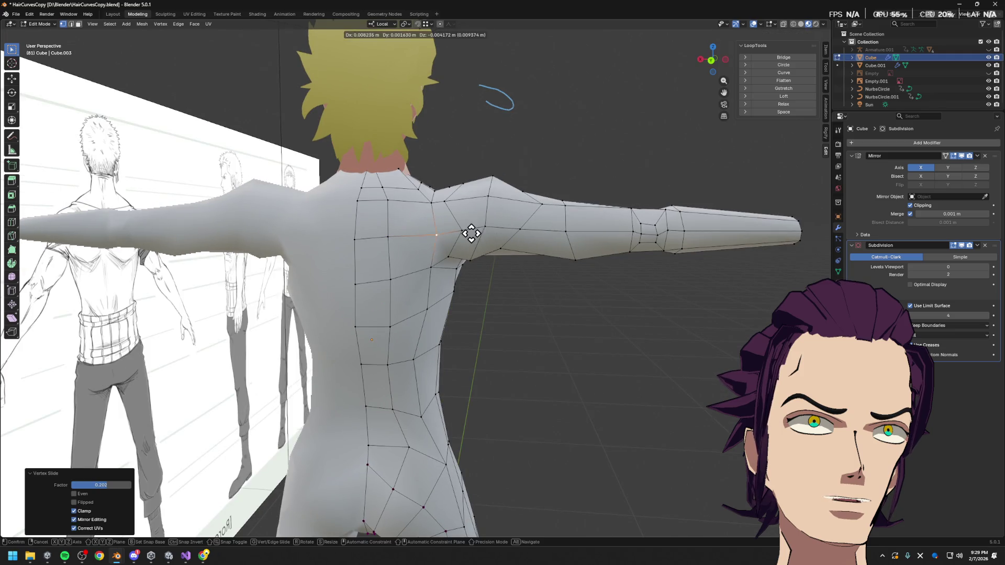
key("g")
key("g")
left_click(550, 270)
- Shift an underarm vertex along Y and X to match the reference sheet
mouse_move(551, 269)
middle_mouse_down()
mouse_move(437, 274)
mouse_move(510, 307)
middle_mouse_up()
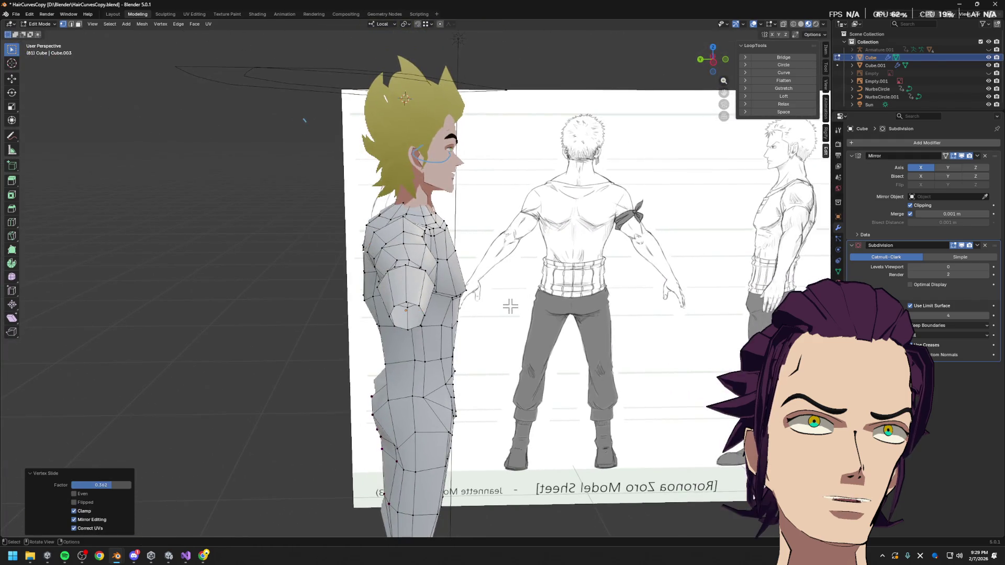
mouse_move(628, 348)
middle_mouse_down()
mouse_move(477, 358)
mouse_move(519, 336)
mouse_move(636, 398)
mouse_move(472, 333)
middle_mouse_up()
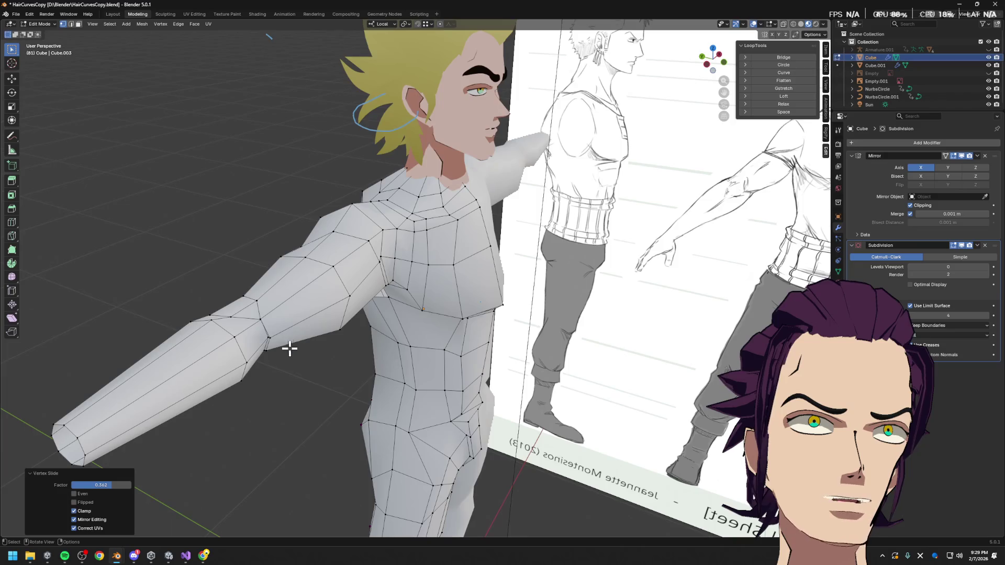
left_click(303, 337)
middle_click_drag(303, 337, 310, 310)
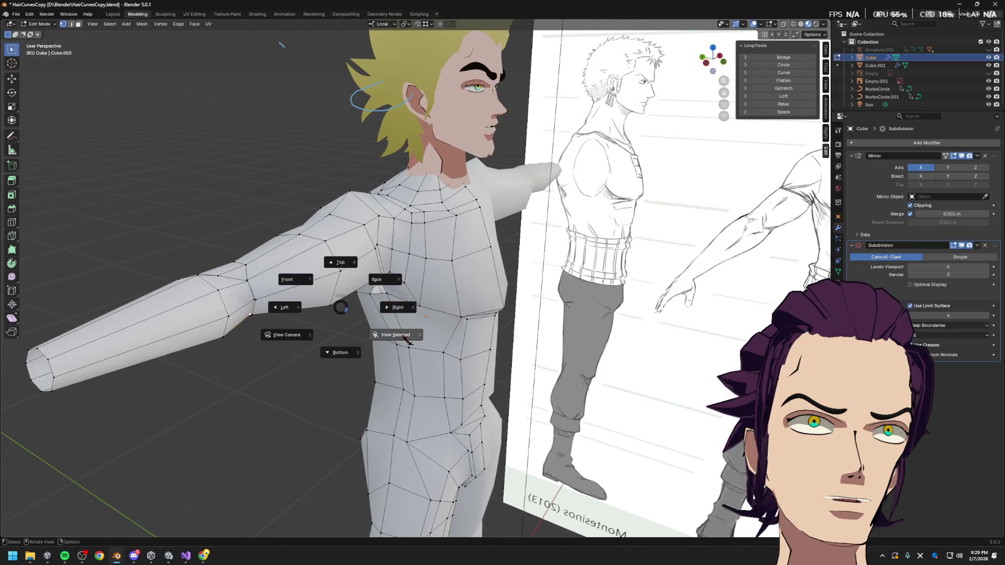
scroll(419, 330, "up", 5)
scroll(464, 309, "down", 3)
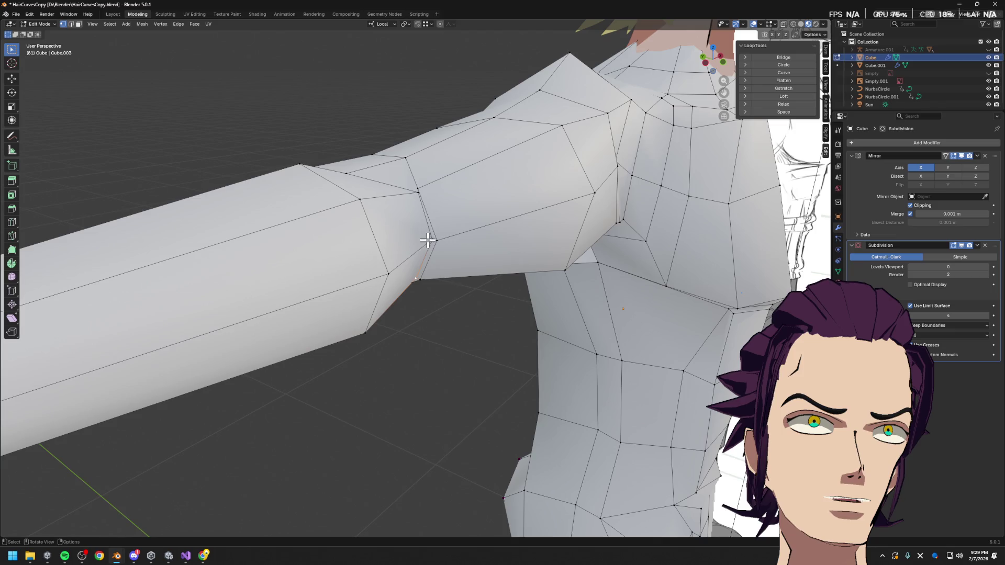
key("g")
key("y")
left_click(532, 237)
scroll(532, 238, "down", 3)
key("g")
key("x")
left_click(472, 252)
- Leave mesh editing and view the whole smoothed body from the back
middle_click_drag(471, 252, 543, 209)
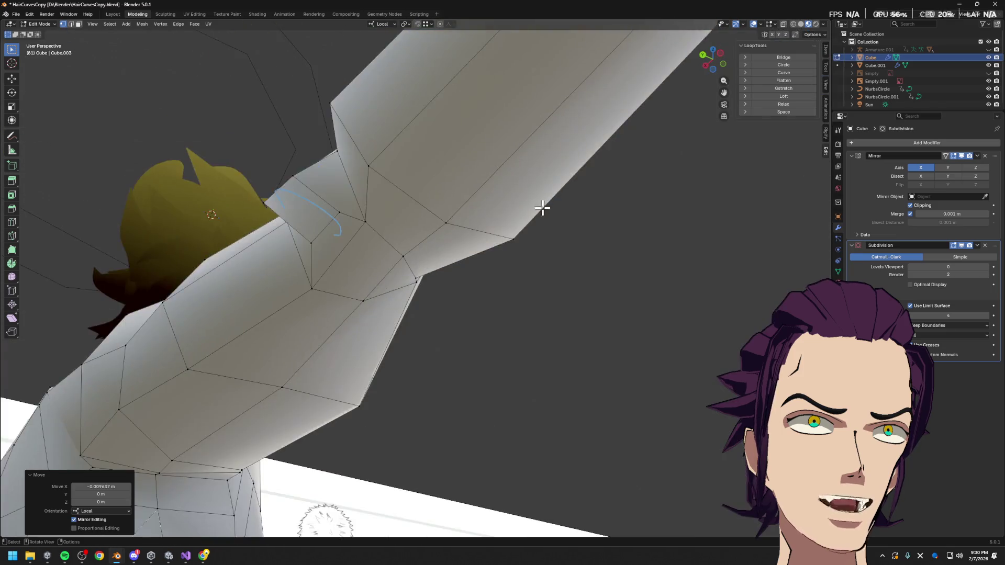
scroll(542, 208, "down", 5)
key("Tab")
mouse_move(517, 291)
middle_mouse_down()
mouse_move(540, 354)
mouse_move(482, 341)
mouse_move(561, 313)
middle_mouse_up()
scroll(484, 350, "up", 2)
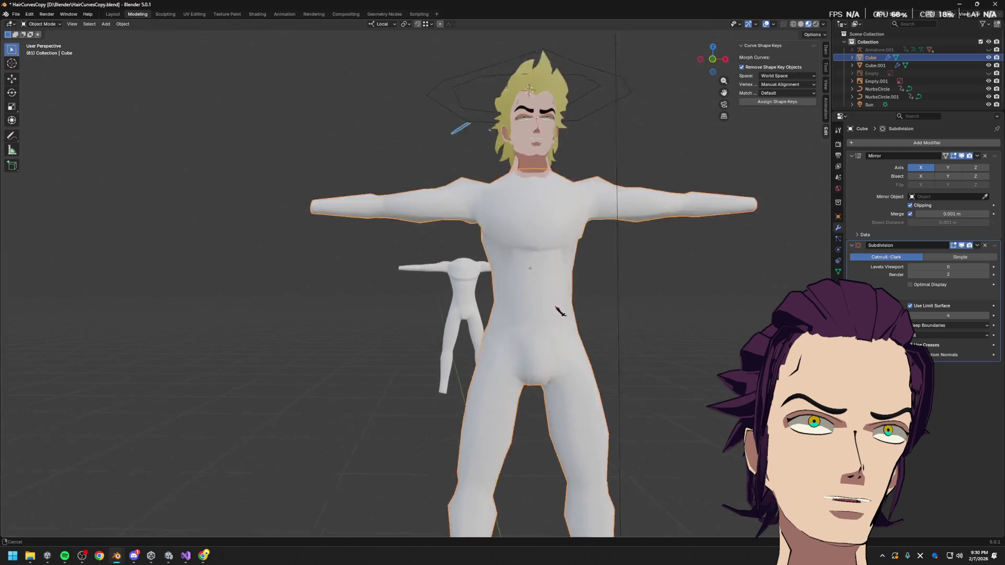
scroll(560, 312, "up", 3)
- Raise the Subdivision viewport level to 3 and compare the smoothed hips and torso with the reference
mouse_move(510, 285)
middle_mouse_down()
mouse_move(655, 333)
mouse_move(578, 313)
middle_mouse_up()
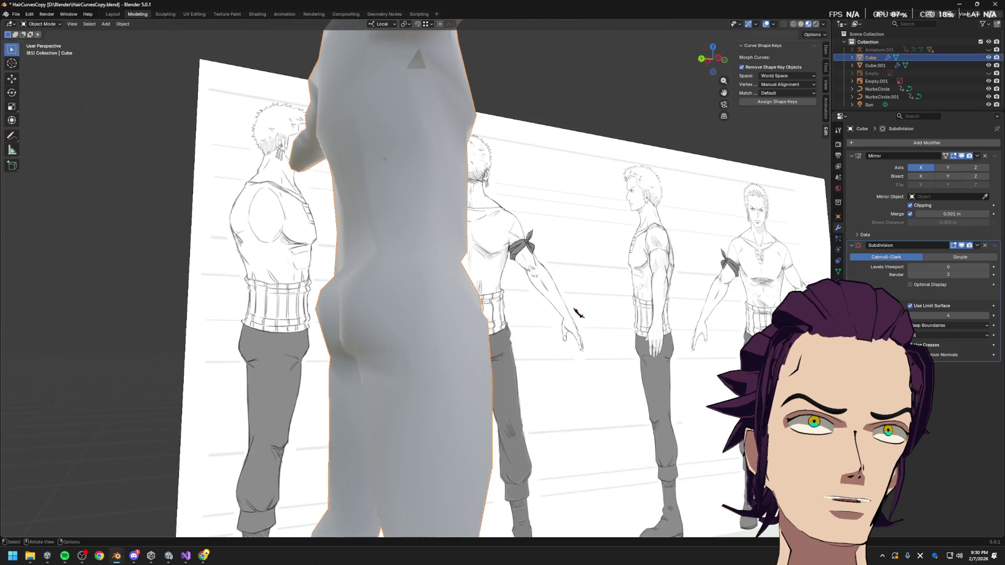
left_click_drag(983, 268, 997, 268)
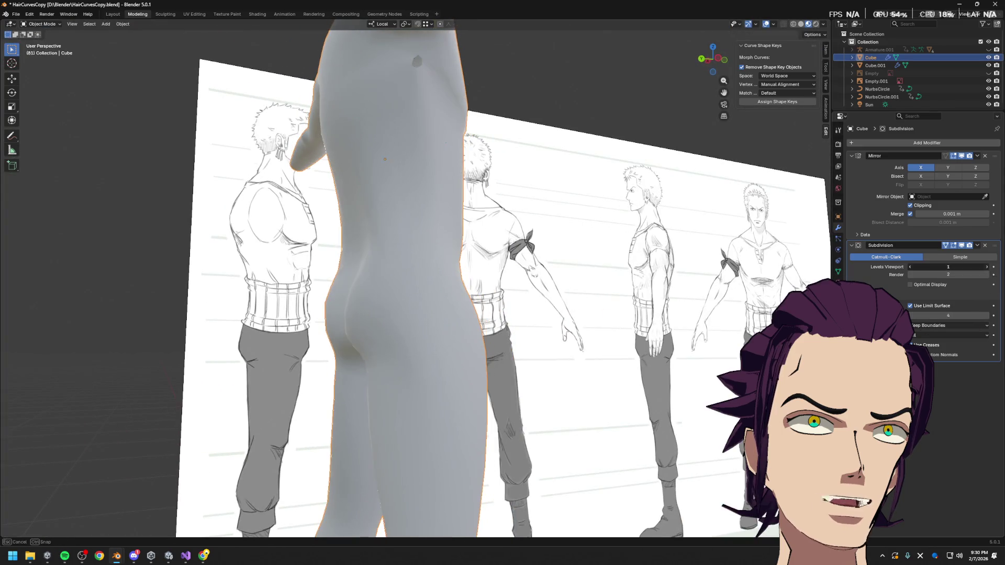
mouse_move(542, 330)
middle_mouse_down()
mouse_move(554, 331)
mouse_move(620, 220)
mouse_move(629, 220)
middle_mouse_up()
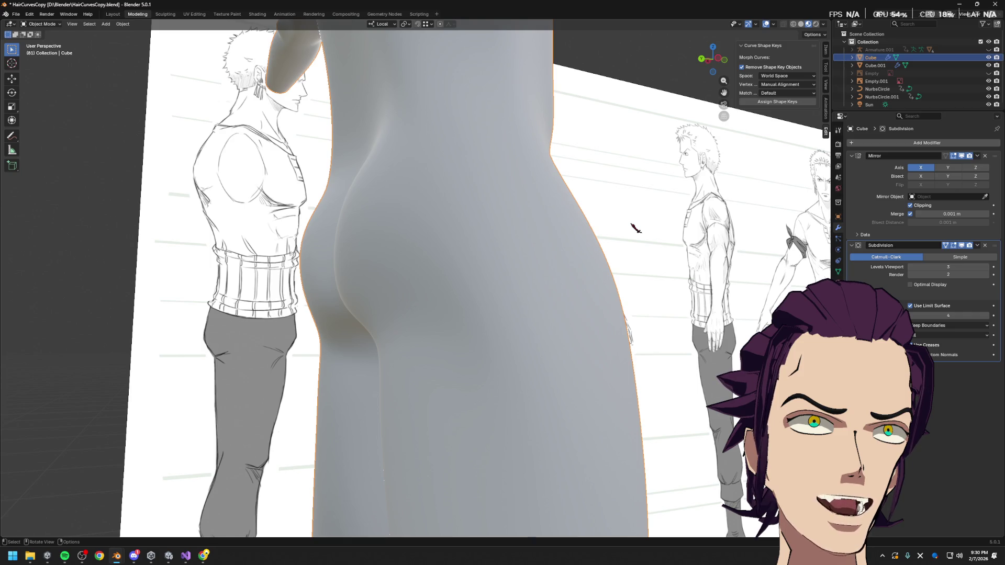
scroll(435, 142, "down", 5)
scroll(454, 219, "up", 5)
scroll(450, 217, "down", 4)
mouse_move(450, 217)
middle_mouse_down()
mouse_move(511, 211)
mouse_move(472, 165)
mouse_move(580, 314)
mouse_move(500, 277)
middle_mouse_up()
scroll(466, 159, "up", 4)
scroll(467, 160, "down", 3)
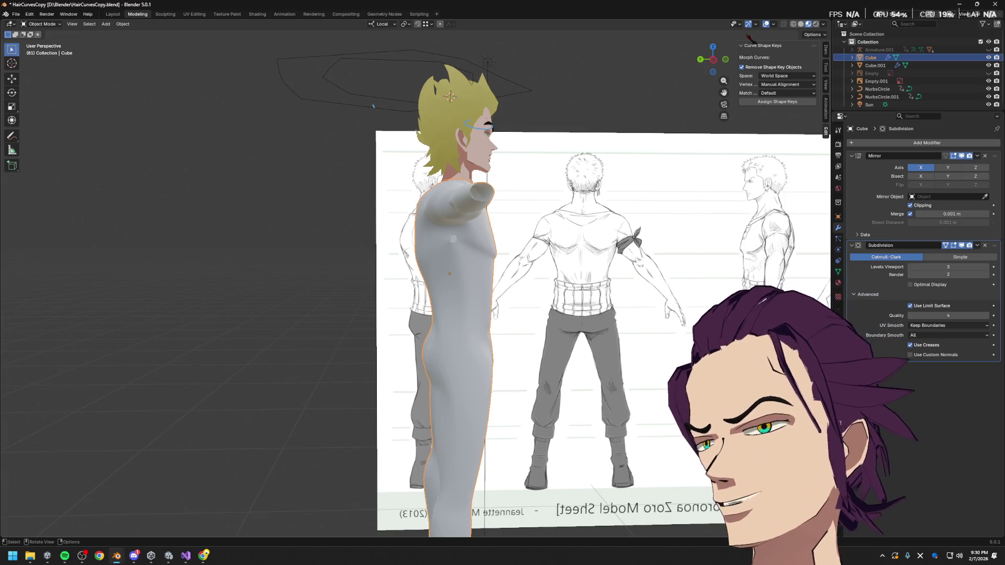
scroll(579, 279, "up", 5)
mouse_move(579, 279)
middle_mouse_down()
mouse_move(535, 218)
mouse_move(559, 224)
middle_mouse_up()
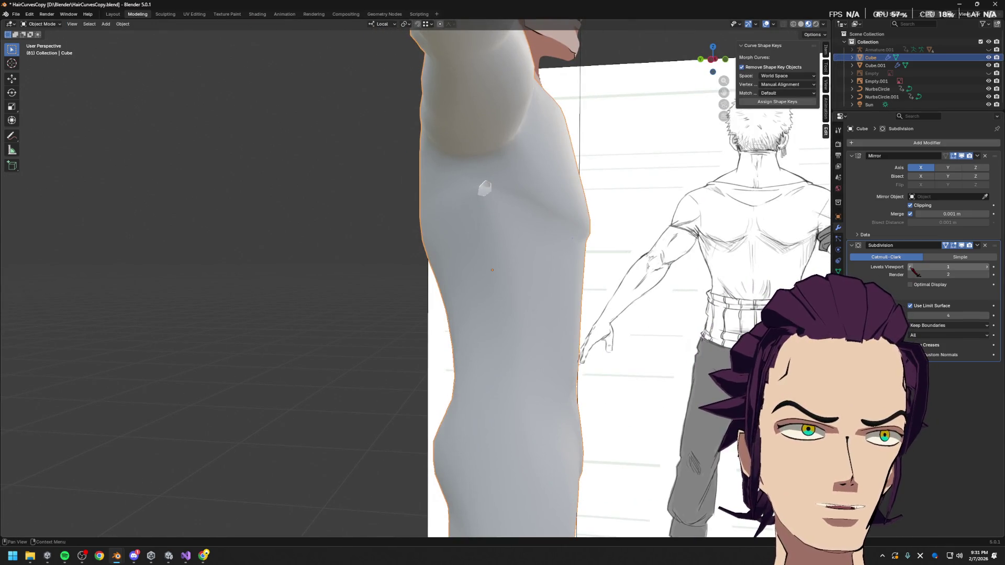
- Drop viewport subdivision back to 0 and return to editing the low-poly mesh
left_click_drag(913, 267, 615, 262)
key("Tab")
scroll(615, 261, "down", 3)
mouse_move(615, 262)
middle_mouse_down()
mouse_move(566, 258)
mouse_move(485, 315)
mouse_move(490, 348)
middle_mouse_up()
scroll(458, 343, "up", 2)
- Slide a hip vertex along its edge and move it along local Z to match the side profile
left_click(412, 314)
key("g")
key("g")
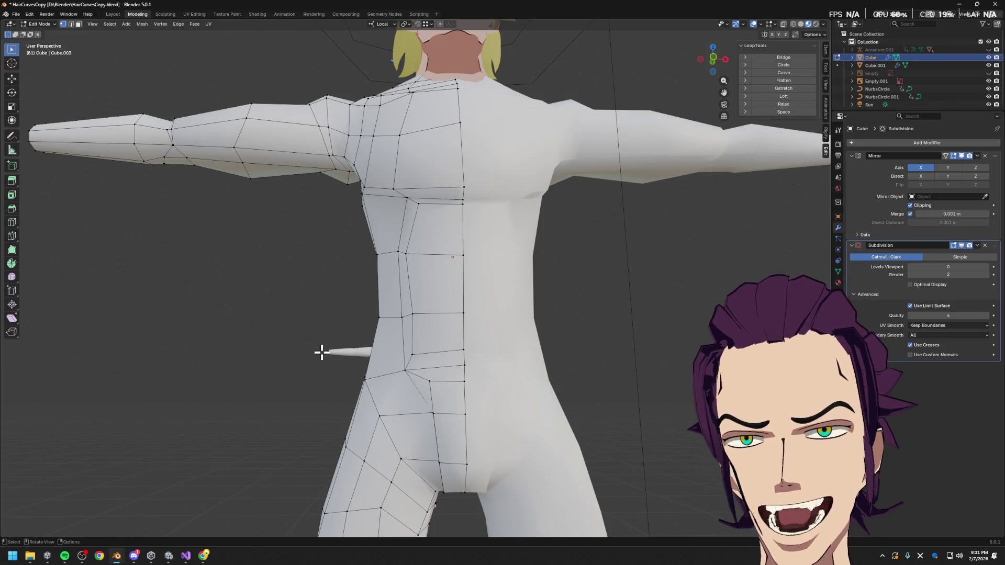
middle_click_drag(322, 353, 468, 386)
key("g")
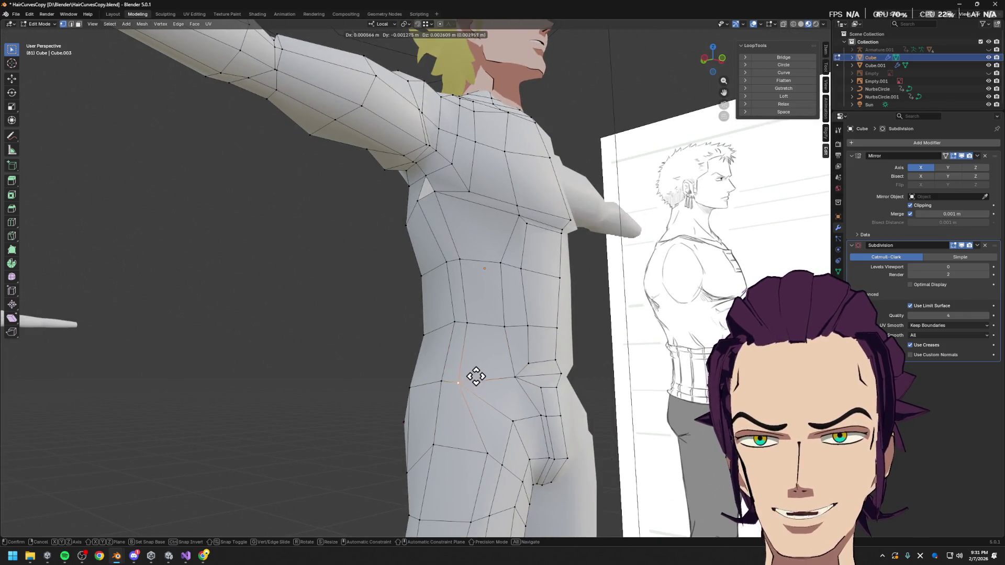
left_click(485, 357)
key("g")
key("z")
key("z")
left_click(505, 367)
middle_click_drag(505, 368, 543, 393)
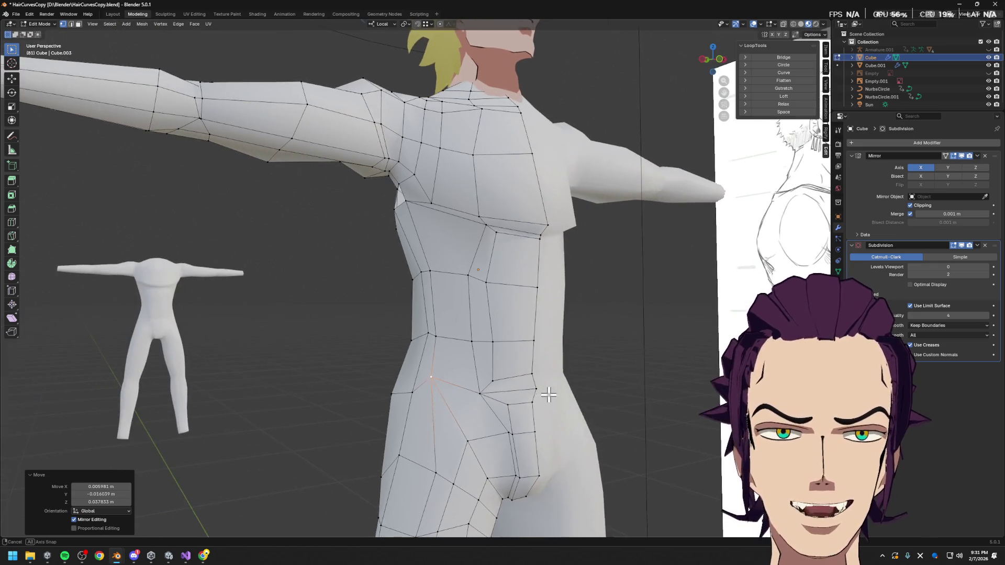
left_click(421, 390)
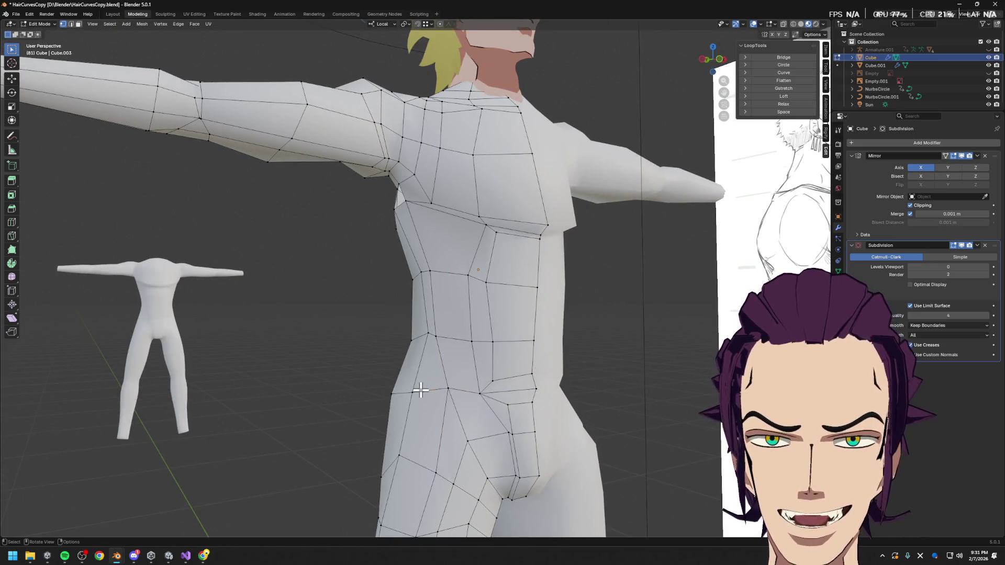
- Slide a waist-side vertex along its edge toward the reference outline
mouse_move(414, 385)
middle_mouse_down()
mouse_move(431, 370)
mouse_move(514, 382)
middle_mouse_up()
left_click(424, 368)
key("g")
key("g")
left_click(433, 370)
scroll(438, 384, "up", 3)
- Nudge a back torso vertex along X and Y and slide it along its edges into place
key("g")
key("g")
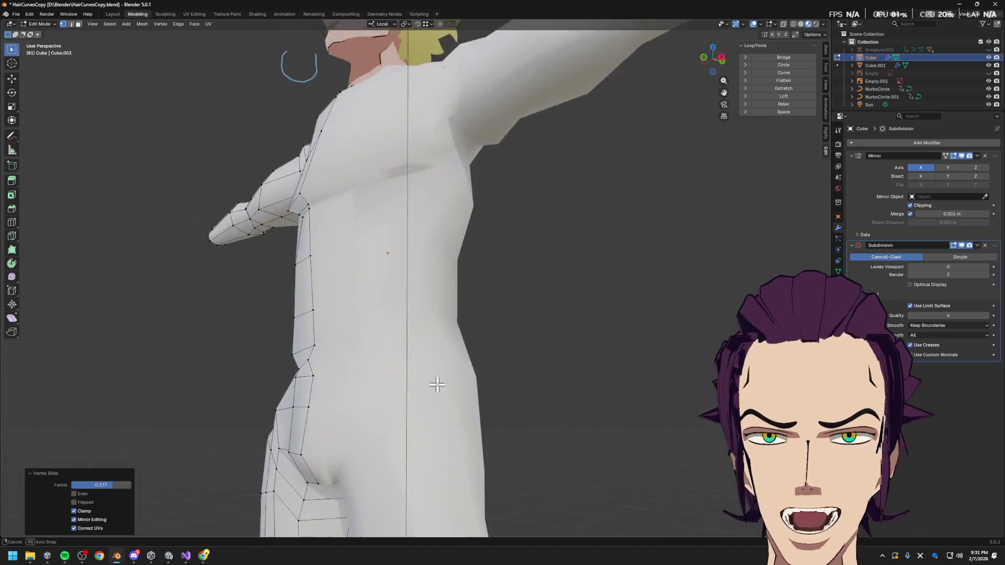
scroll(438, 384, "down", 5)
key("x")
middle_click_drag(482, 393, 589, 421)
scroll(521, 396, "up", 4)
left_click(515, 370)
key("g")
key("g")
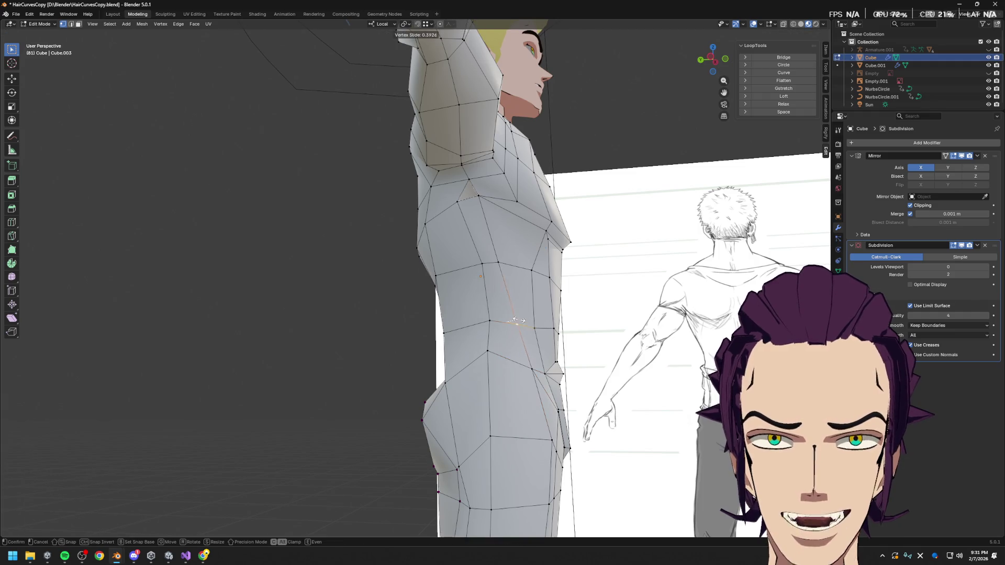
left_click(522, 322)
key("g")
key("y")
left_click(515, 263)
key("g")
key("g")
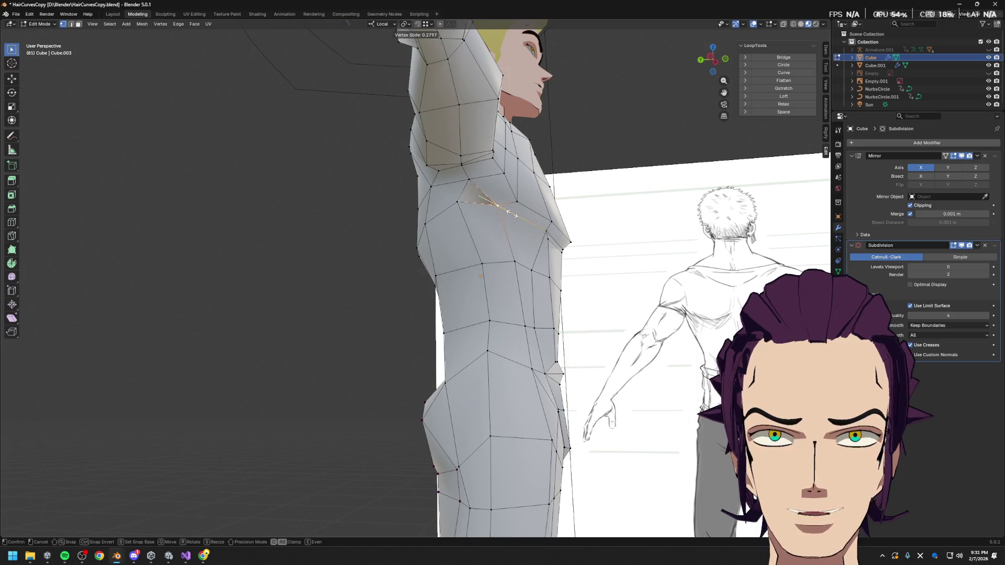
left_click(503, 206)
- Connect two back vertices with a new edge and push the vertex in depth along local Y
mouse_move(520, 218)
middle_mouse_down()
mouse_move(532, 225)
mouse_move(492, 185)
middle_mouse_up()
left_click(490, 204)
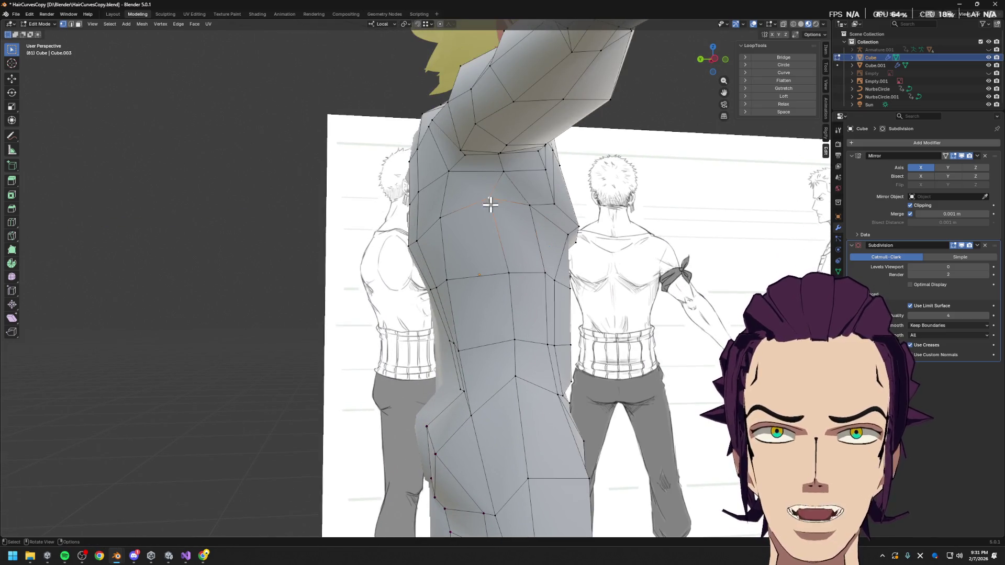
right_click(524, 346)
left_click(524, 383)
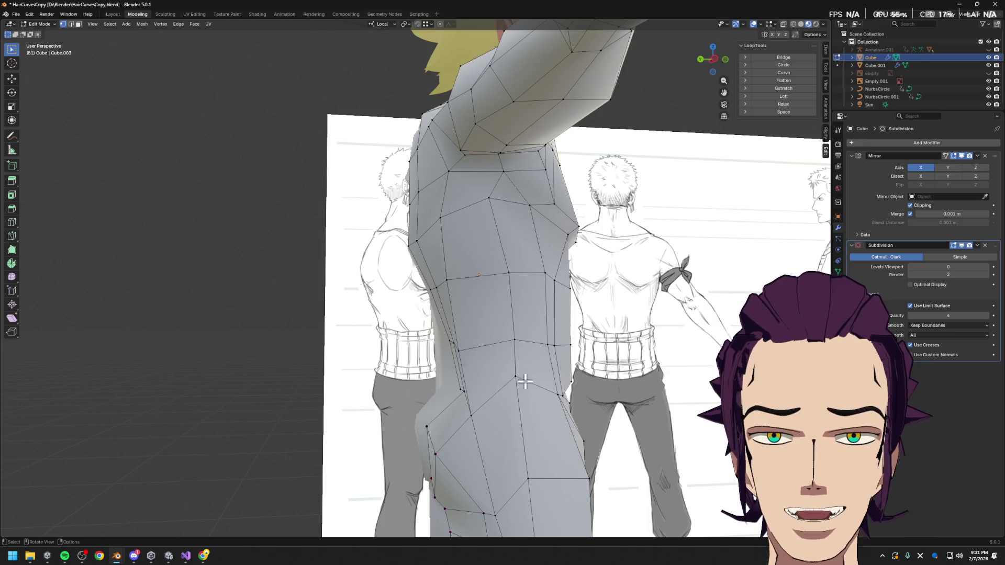
mouse_move(530, 381)
middle_mouse_down()
mouse_move(589, 385)
mouse_move(480, 338)
middle_mouse_up()
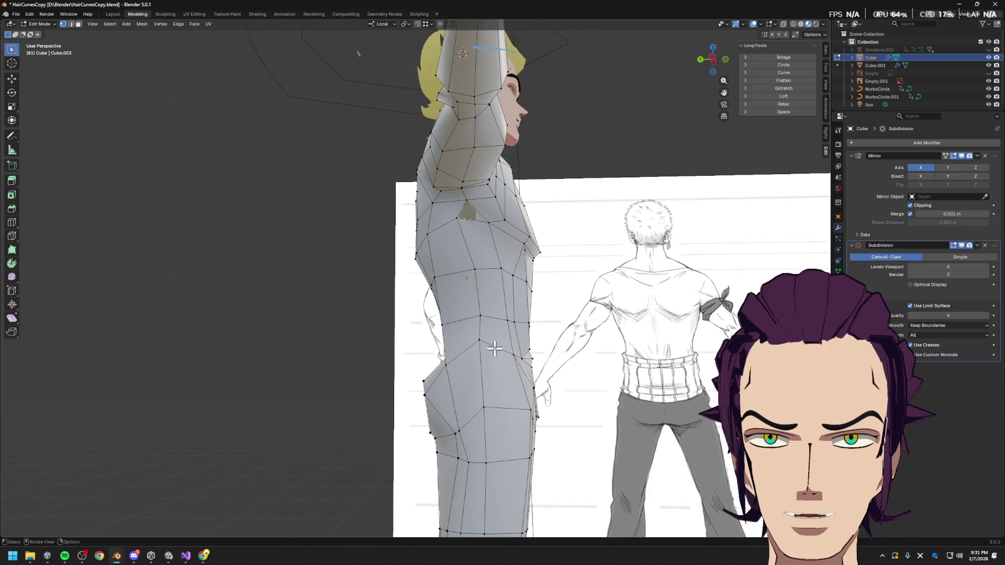
key("g")
key("y")
left_click(586, 353)
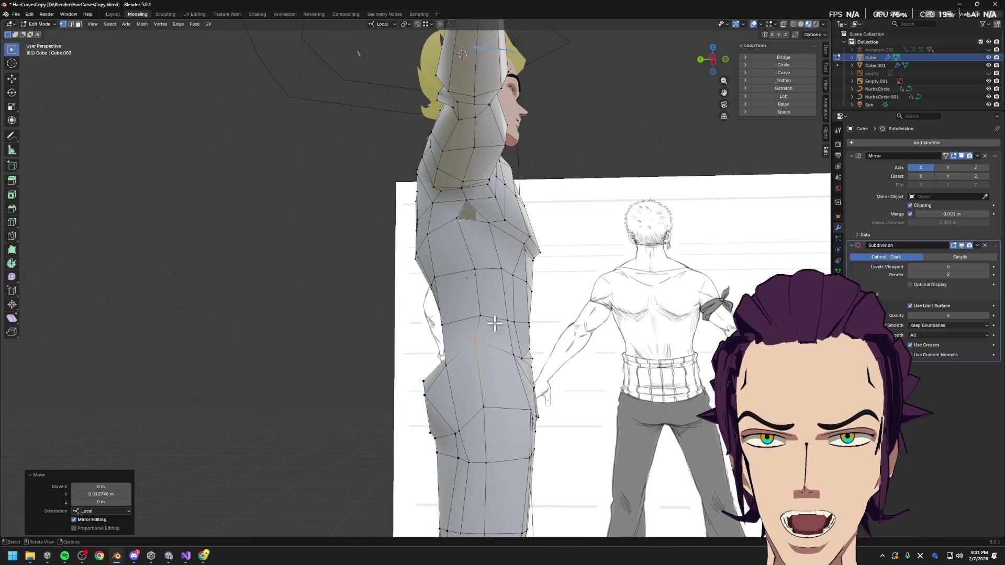
- Compare the back against the reference and shift a side-torso vertex sideways along X
middle_click_drag(500, 328, 477, 336)
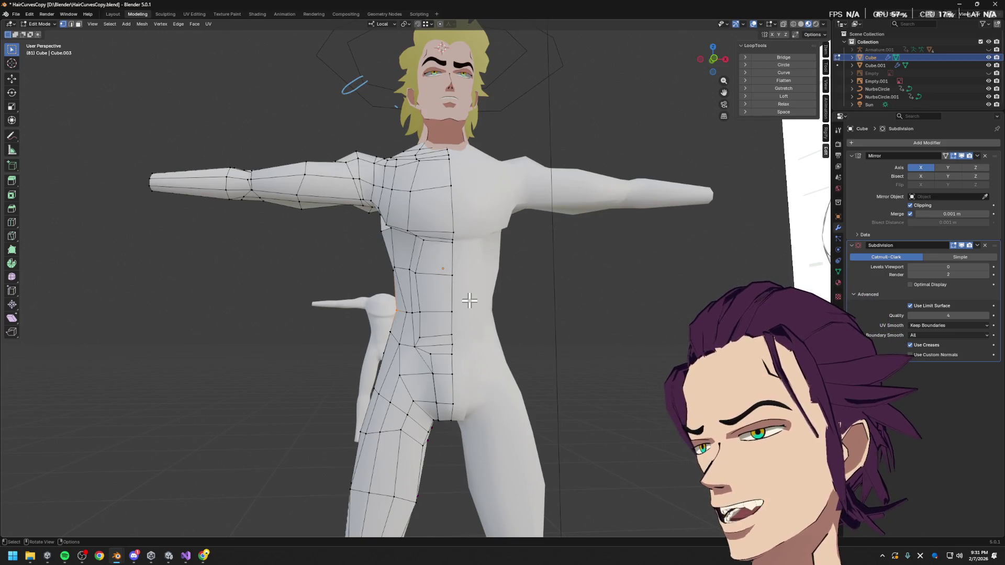
middle_click_drag(462, 293, 460, 285)
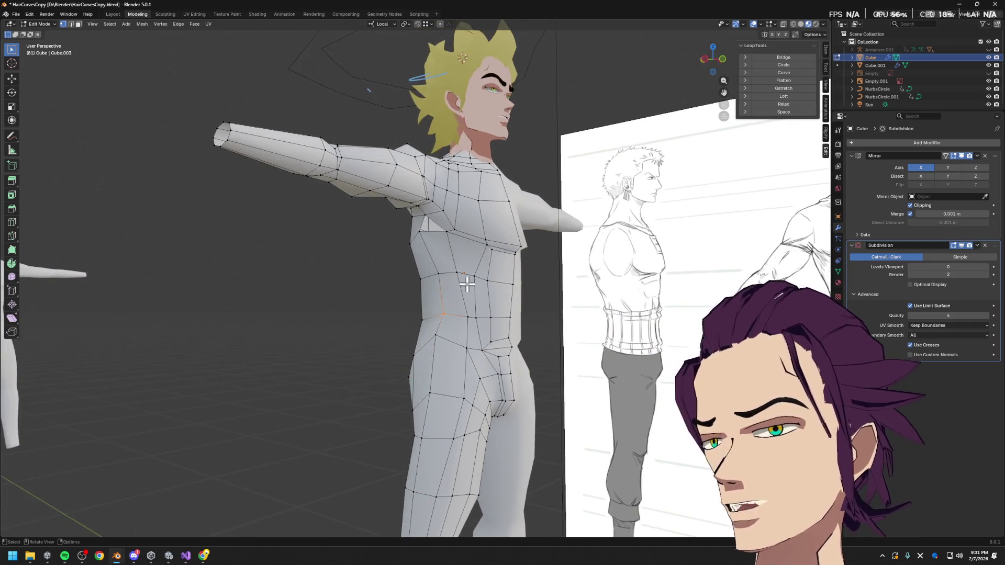
mouse_move(524, 251)
middle_mouse_down()
mouse_move(469, 238)
mouse_move(428, 258)
middle_mouse_up()
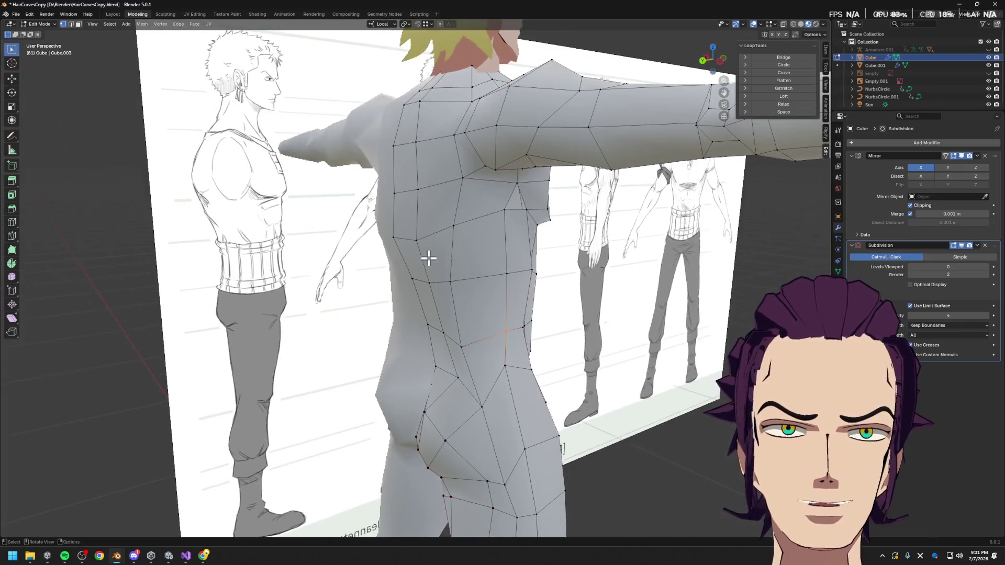
mouse_move(530, 225)
middle_mouse_down()
mouse_move(582, 227)
mouse_move(480, 225)
mouse_move(499, 228)
mouse_move(514, 262)
mouse_move(511, 231)
mouse_move(530, 237)
mouse_move(543, 212)
middle_mouse_up()
key("g")
key("x")
left_click(575, 229)
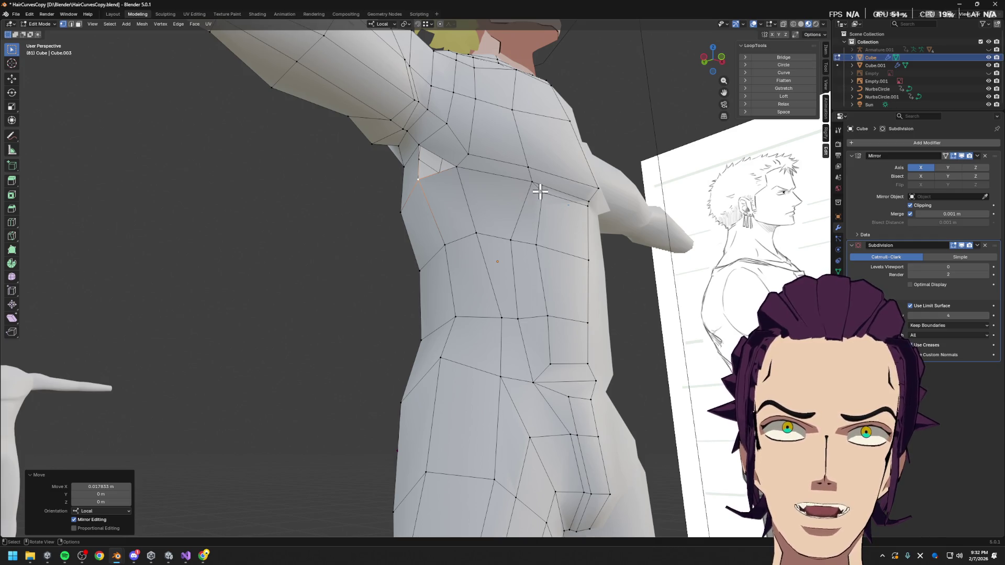
- Shift a lower-back vertex sideways along X, then slide it along its edge
middle_click_drag(510, 205, 647, 226)
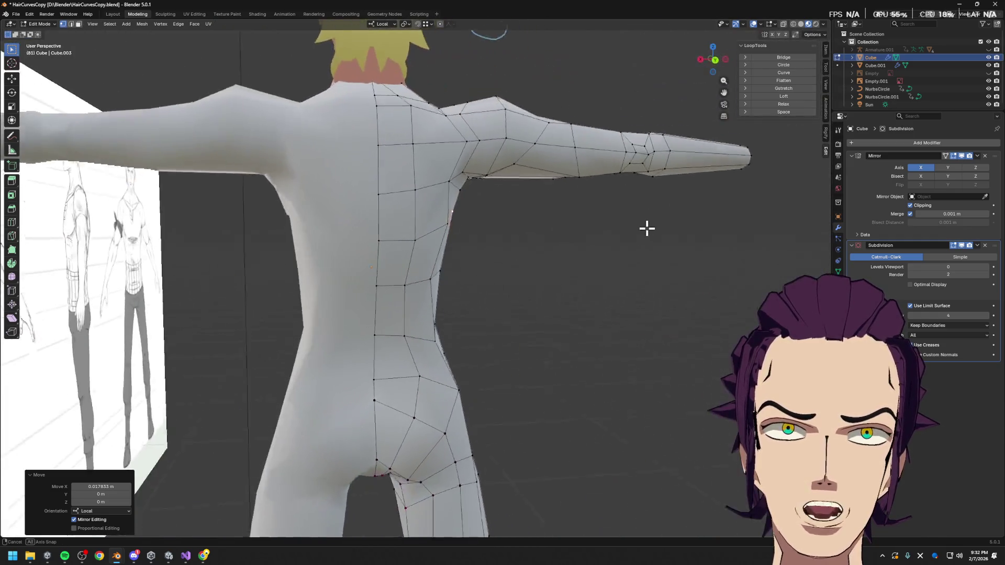
key("g")
key("x")
middle_click_drag(501, 233, 415, 243)
left_click(487, 236)
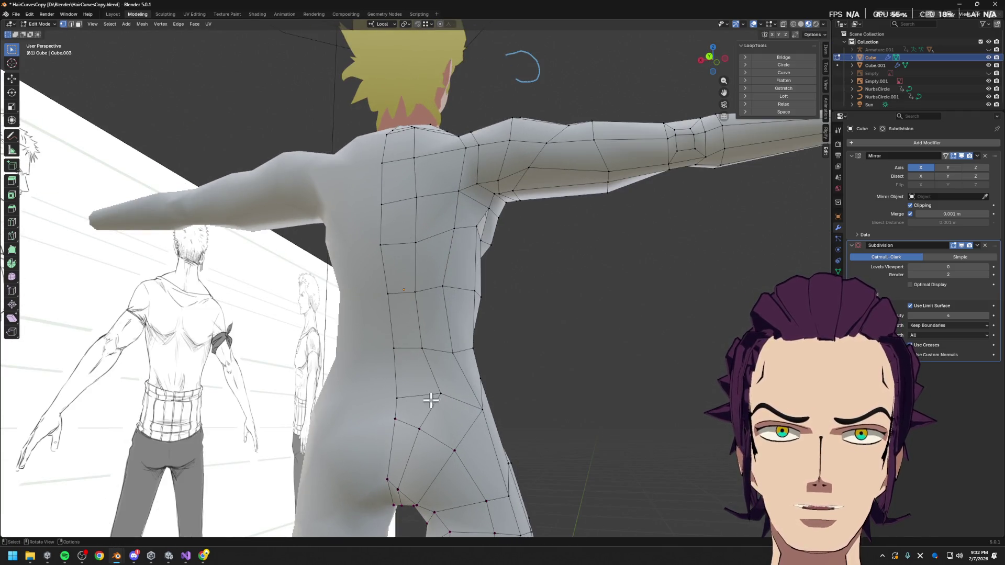
right_click(454, 394)
left_click(425, 381)
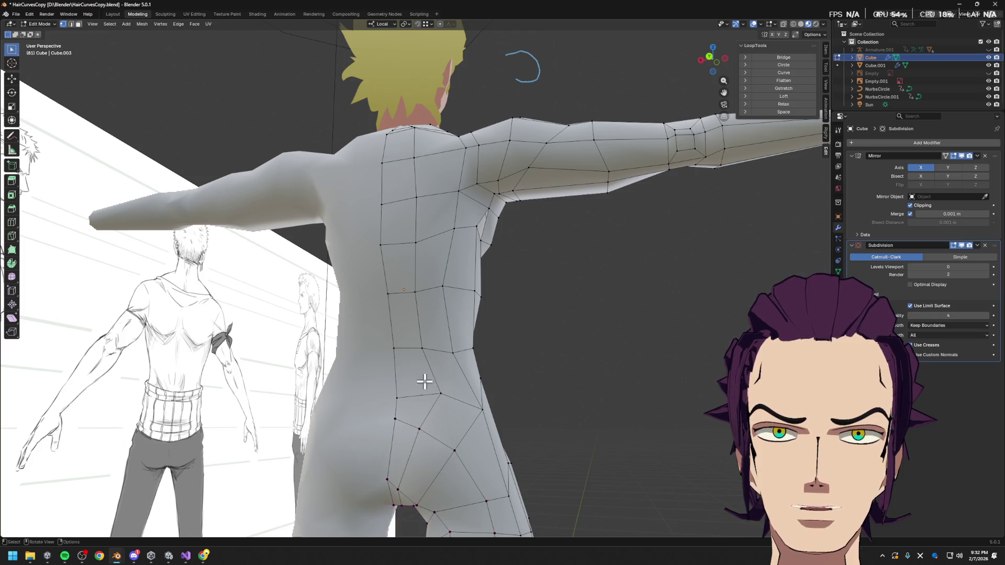
left_click(434, 395)
- Nudge the hip vertex in depth along Y to match the silhouette
mouse_move(490, 393)
middle_mouse_down()
mouse_move(448, 400)
mouse_move(526, 405)
mouse_move(421, 379)
middle_mouse_up()
key("g")
key("y")
left_click(522, 415)
middle_click_drag(480, 371, 516, 369)
scroll(503, 297, "up", 5)
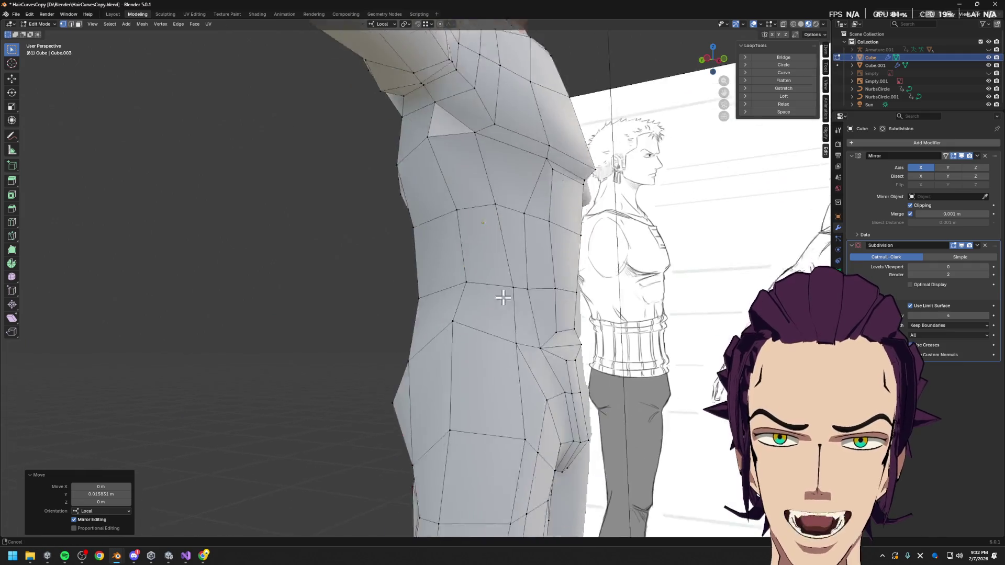
scroll(502, 297, "down", 3)
- Select a groin vertex and adjust it sideways along X and vertically along Z
middle_click_drag(502, 297, 432, 281)
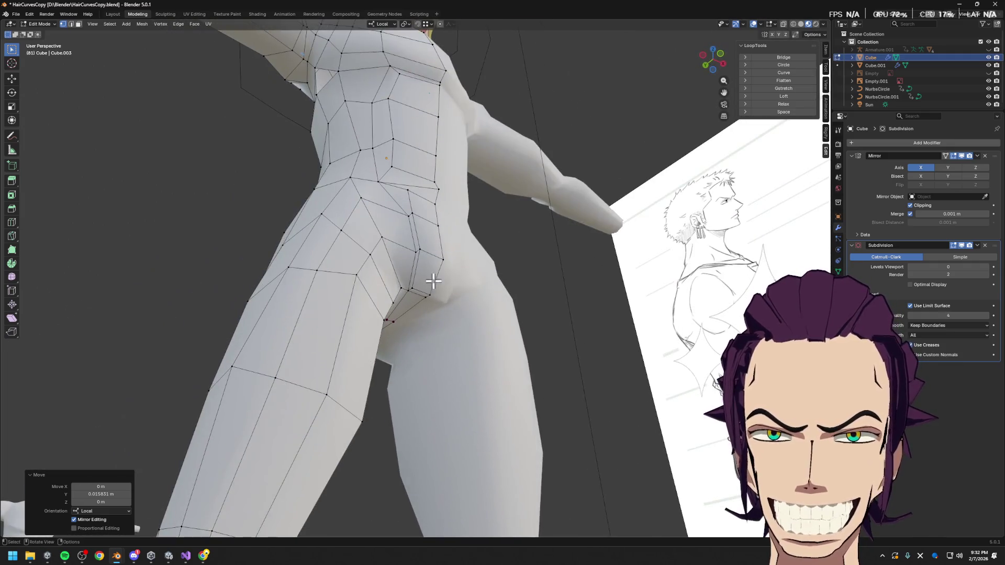
left_click(433, 281)
key("g")
key("x")
middle_click_drag(512, 284, 397, 288)
left_click(504, 289)
key("g")
key("z")
left_click(504, 283)
- Make a series of small sideways X shifts to hip vertices from several angles
key("g")
key("x")
left_click(413, 286)
key("g")
key("x")
left_click(410, 251)
mouse_move(408, 251)
middle_mouse_down()
mouse_move(427, 281)
mouse_move(500, 286)
middle_mouse_up()
key("g")
key("x")
left_click(434, 272)
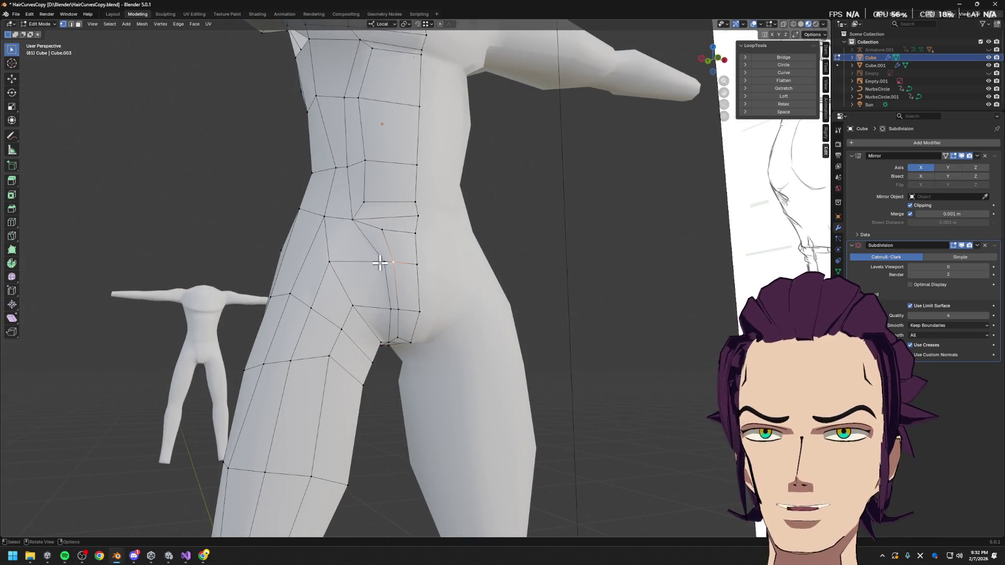
key("g")
key("x")
left_click(538, 279)
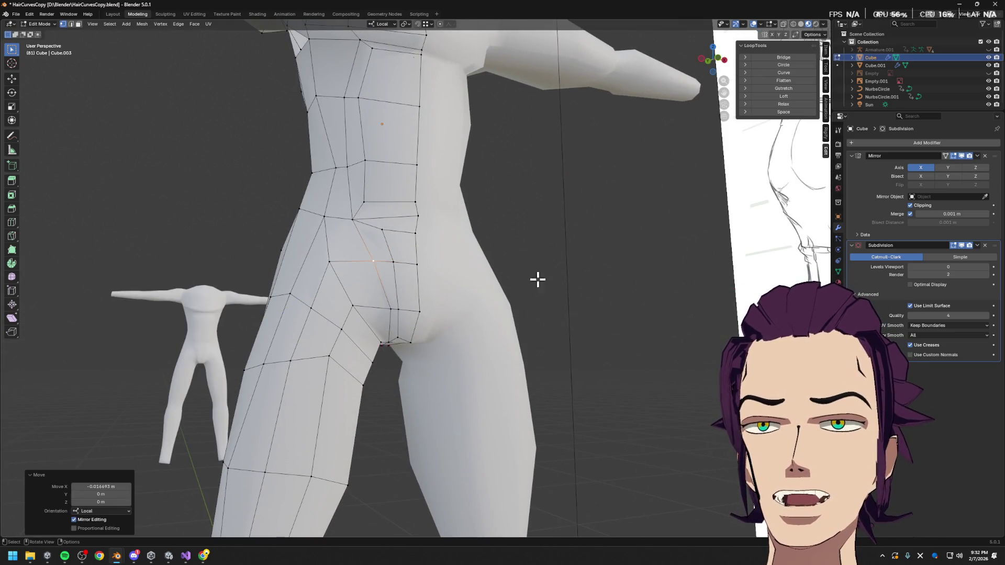
- Shift a hip vertex in X, slide it along its edge, then adjust its depth and height against the side reference
mouse_move(389, 310)
middle_mouse_down()
mouse_move(438, 292)
mouse_move(356, 260)
middle_mouse_up()
key("g")
key("x")
left_click(425, 303)
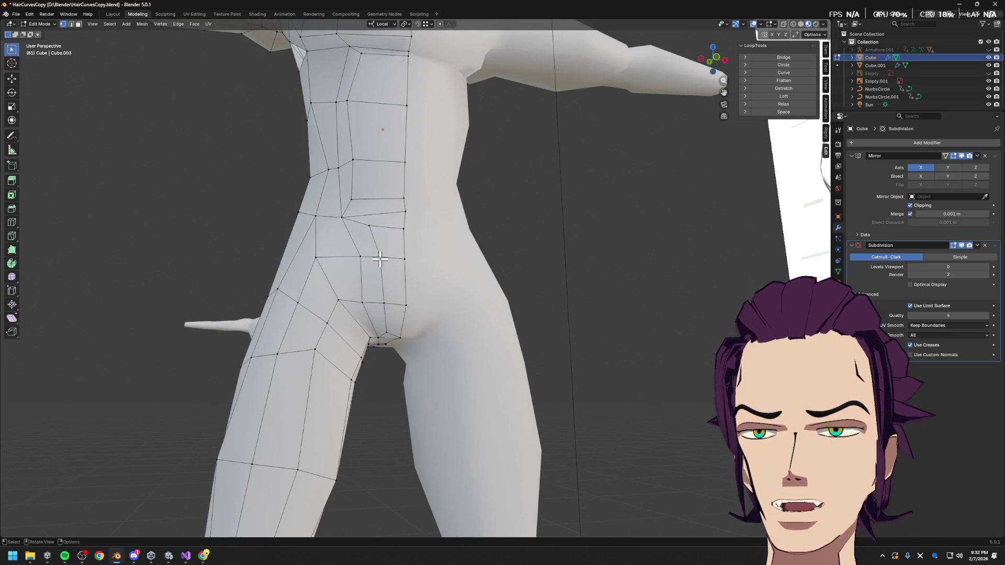
key("g")
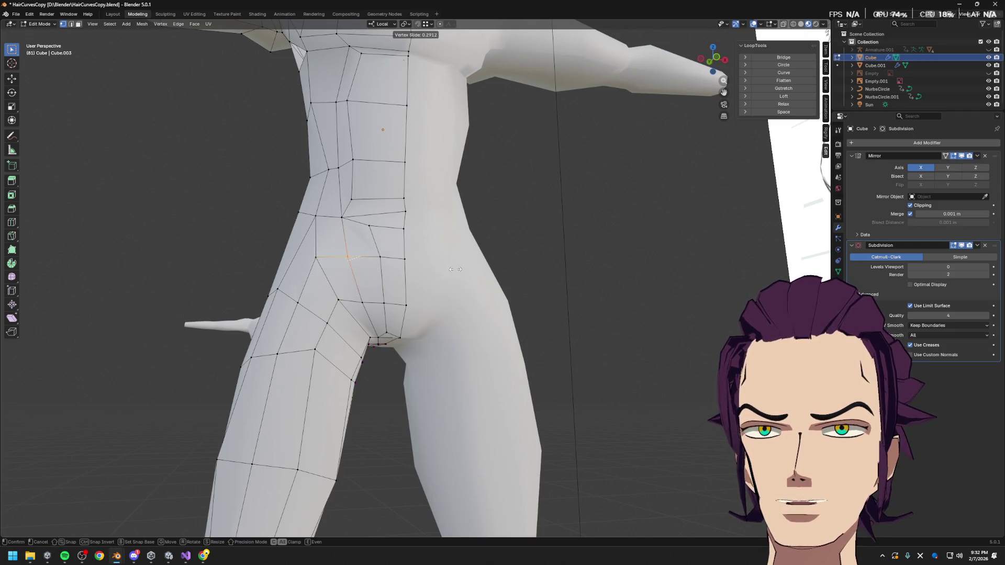
left_click(456, 269)
mouse_move(455, 270)
middle_mouse_down()
mouse_move(415, 237)
mouse_move(523, 266)
mouse_move(561, 252)
mouse_move(400, 262)
mouse_move(551, 260)
middle_mouse_up()
key("y")
left_click(549, 251)
scroll(549, 259, "up", 2)
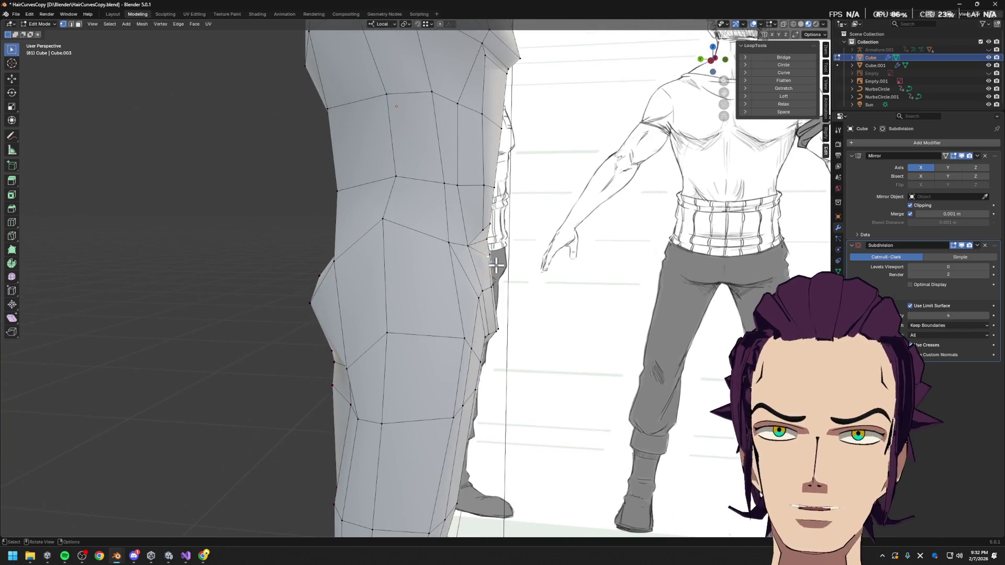
key("g")
key("z")
left_click(565, 265)
- Fine-tune a front hip vertex in Y, X and slightly down in Z from the side view
middle_click_drag(565, 266, 478, 263)
key("g")
key("y")
left_click(500, 260)
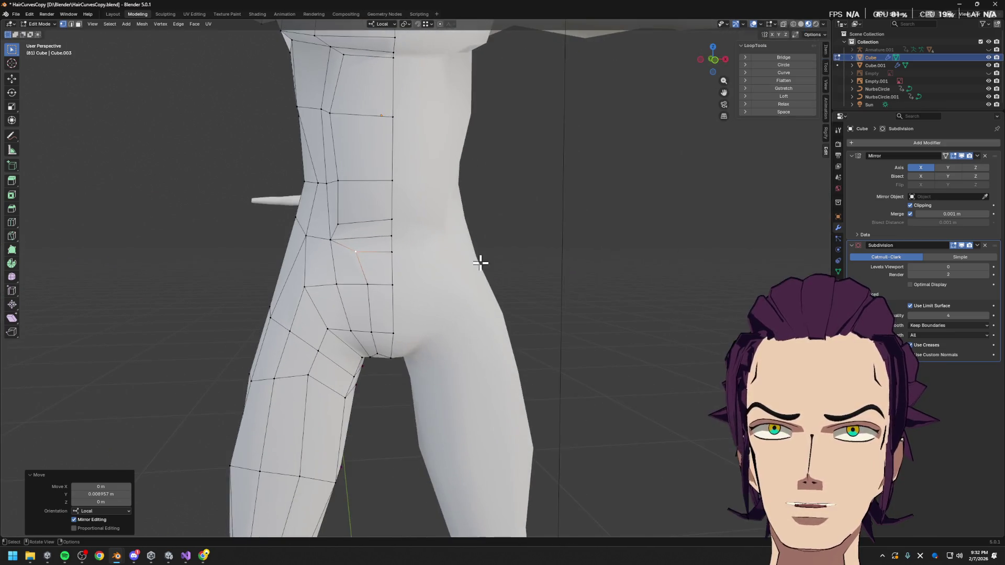
key("g")
key("x")
left_click(496, 260)
key("g")
key("z")
left_click(500, 262)
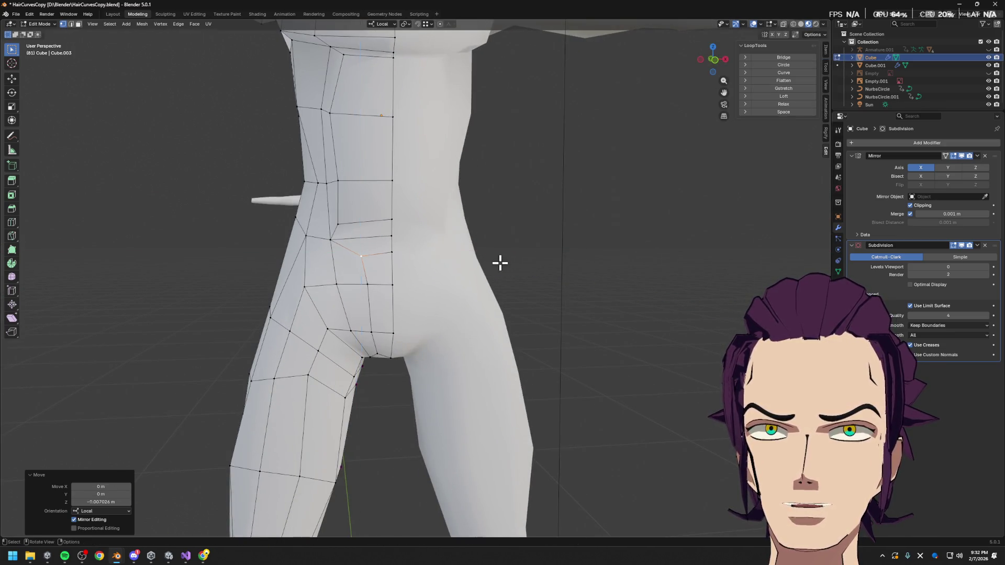
- Vertex-slide two neighbouring hip vertices along their edges
left_click(403, 251)
key("shift+v")
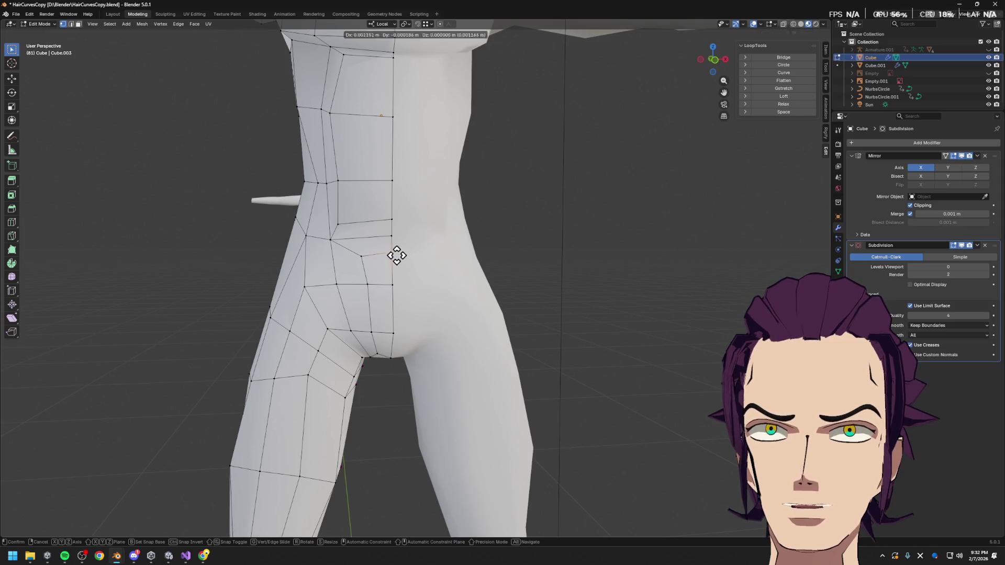
left_click(399, 257)
key("shift+v")
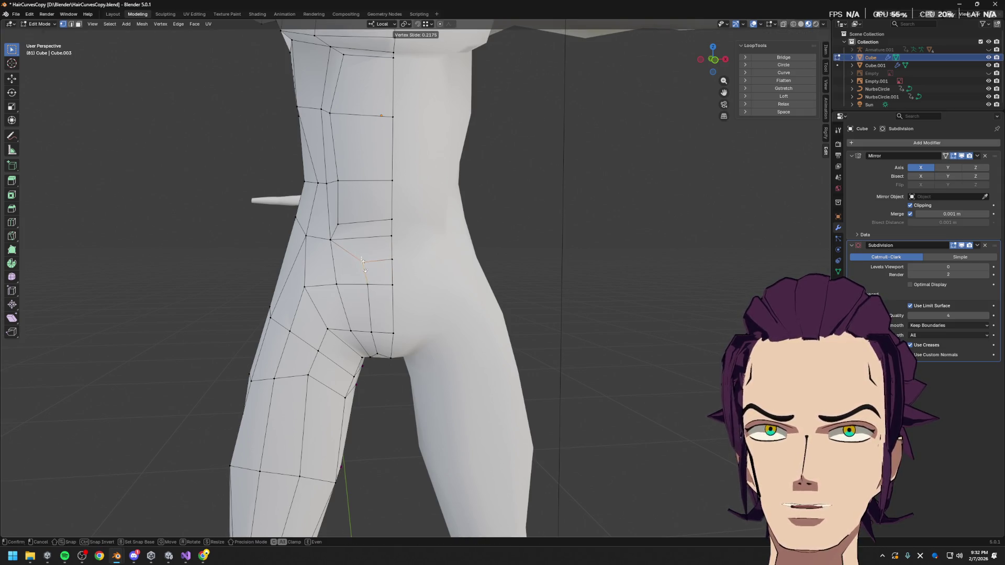
left_click(364, 264)
middle_click_drag(421, 275, 507, 271)
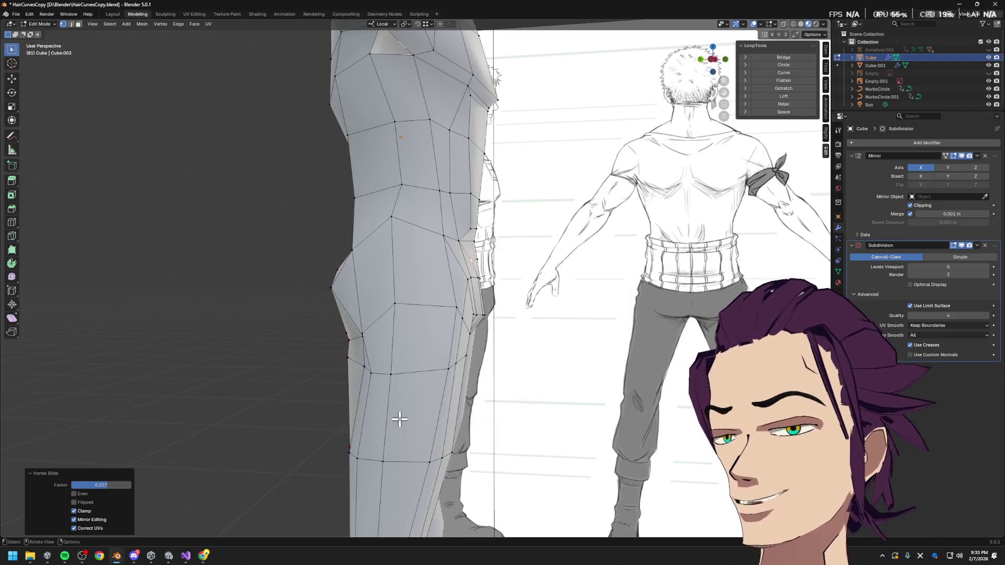
- Inspect the underarm area against the reference and select a side-chest vertex
middle_click_drag(451, 330, 444, 405)
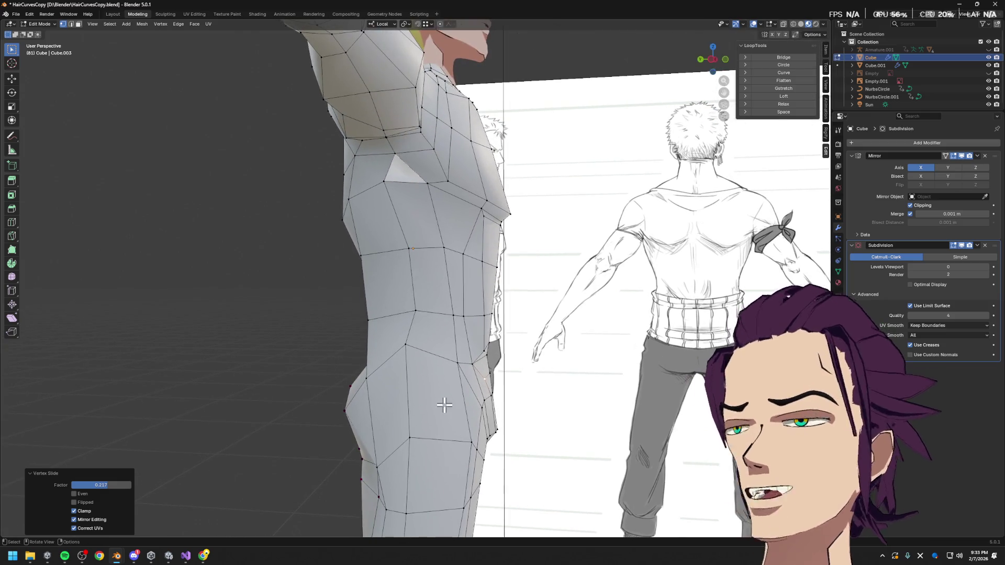
middle_click_drag(517, 261, 446, 215)
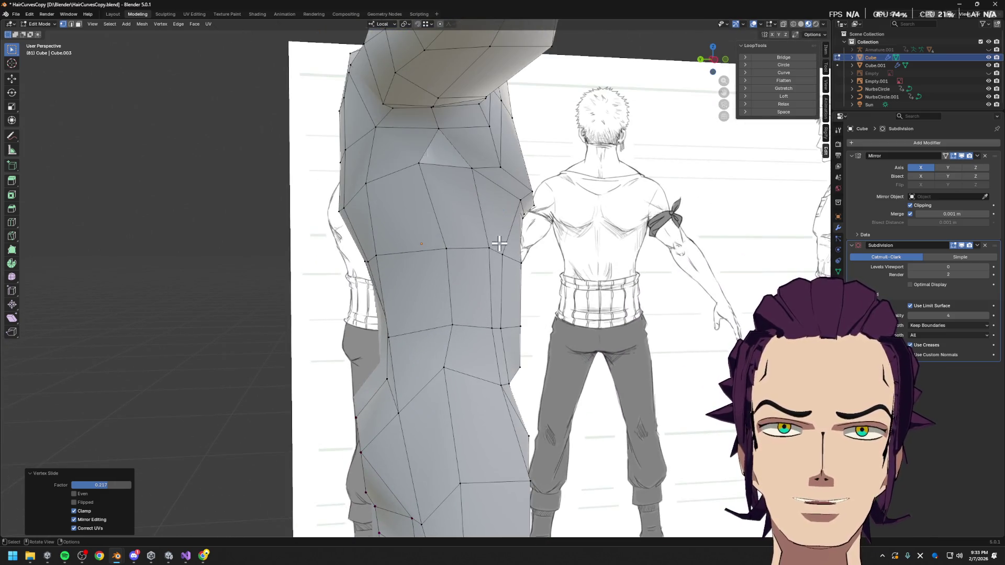
scroll(487, 252, "up", 3)
mouse_move(466, 374)
middle_mouse_down()
mouse_move(460, 337)
mouse_move(479, 348)
mouse_move(466, 307)
middle_mouse_up()
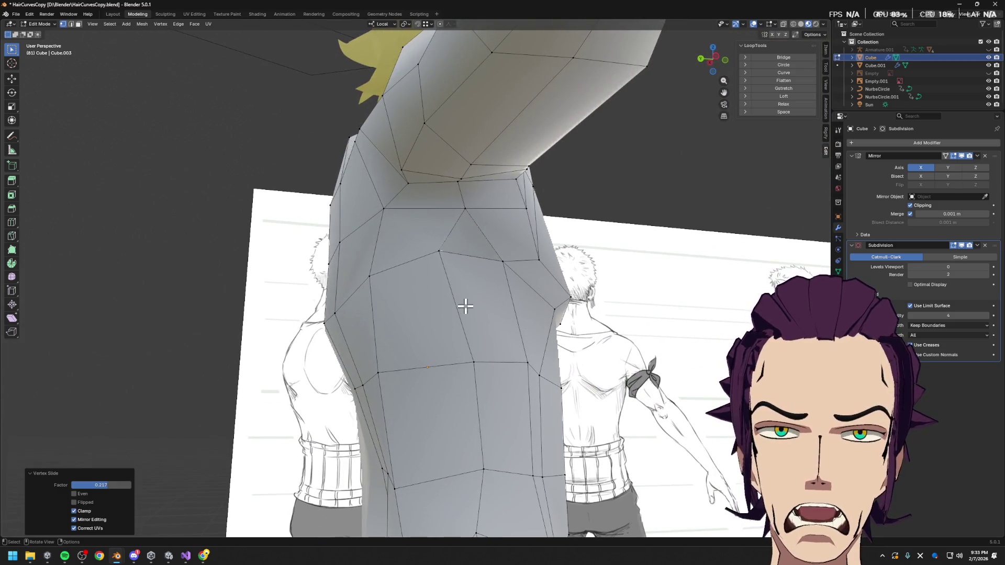
left_click(497, 249)
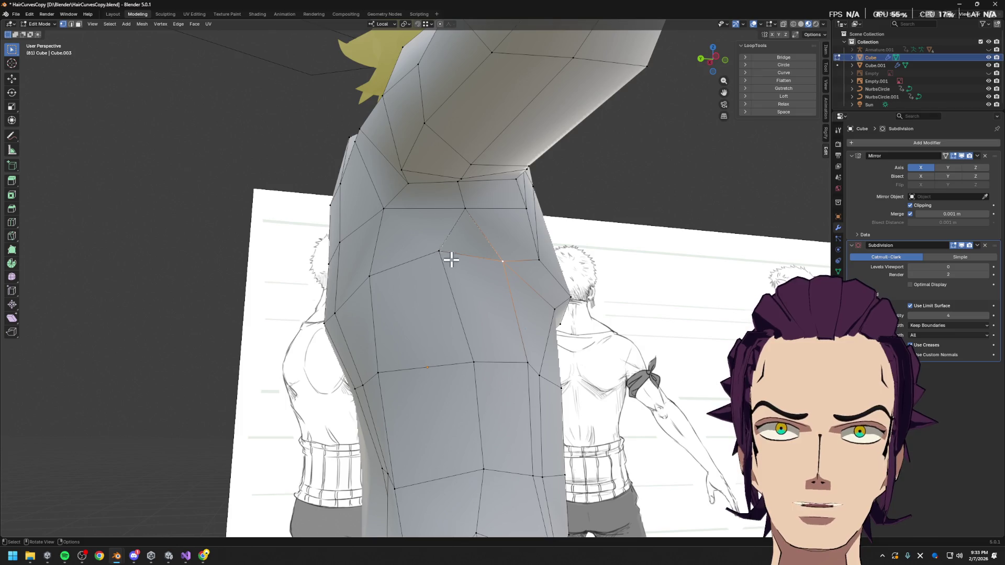
middle_click_drag(504, 264, 412, 358)
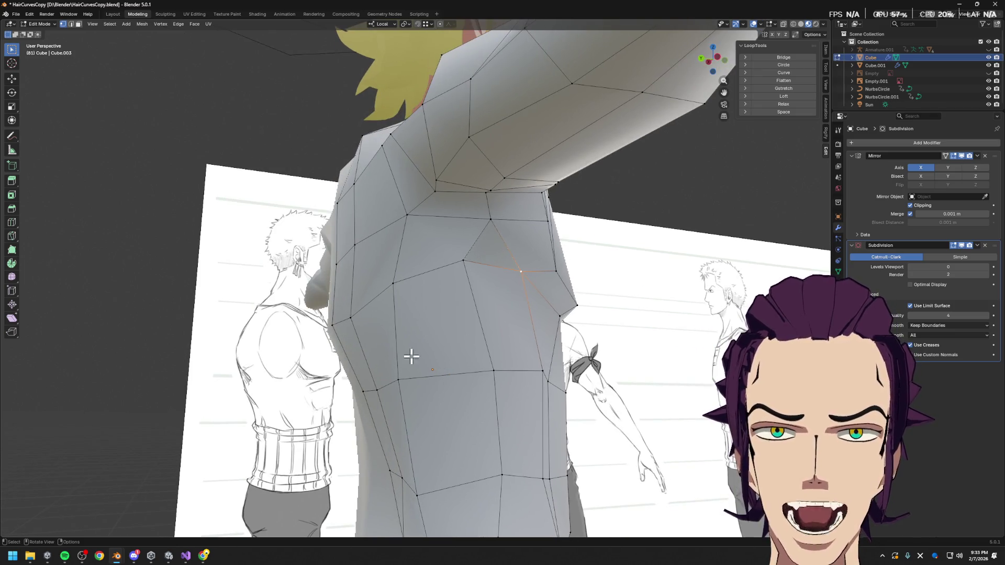
middle_click_drag(479, 303, 411, 280)
scroll(411, 281, "down", 2)
scroll(389, 253, "up", 3)
mouse_move(515, 288)
middle_mouse_down()
mouse_move(491, 299)
mouse_move(579, 283)
mouse_move(485, 297)
middle_mouse_up()
- Move the chest vertex along X, Y and then Z to fit the reference contour
key("g")
key("x")
left_click(482, 302)
key("g")
key("y")
left_click(559, 285)
key("g")
key("z")
left_click(472, 313)
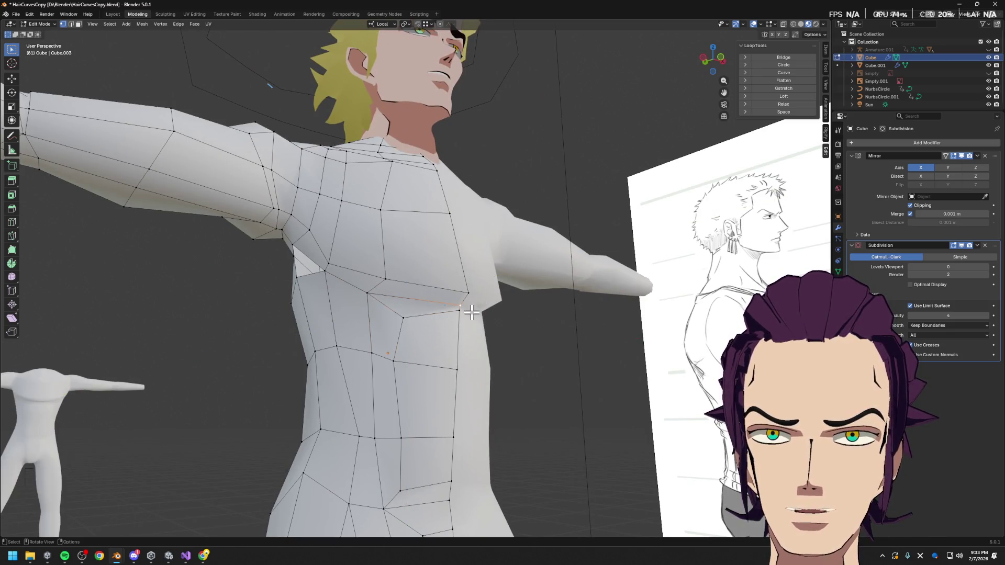
- Settle the vertex, then from the rear shift a back vertex in depth and slide it along its edge
left_click(450, 331)
mouse_move(392, 363)
middle_mouse_down()
mouse_move(537, 384)
mouse_move(571, 410)
middle_mouse_up()
key("g")
key("g")
key("g")
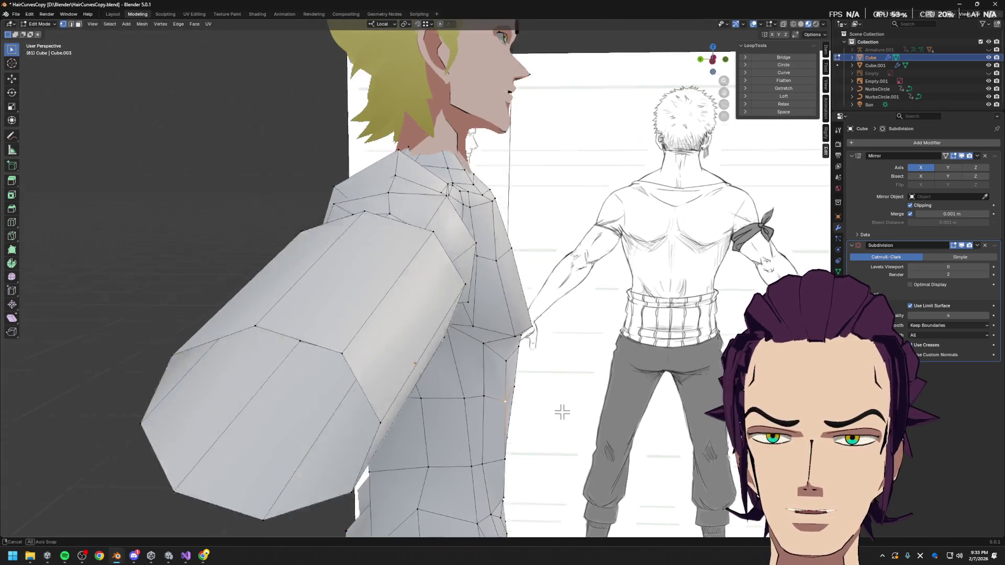
key("y")
mouse_move(487, 354)
middle_mouse_down()
mouse_move(522, 424)
mouse_move(536, 489)
middle_mouse_up()
key("shift+v")
left_click(520, 425)
- Slide the next side-torso vertex along its edge and nudge it in depth along Y
left_click(535, 489)
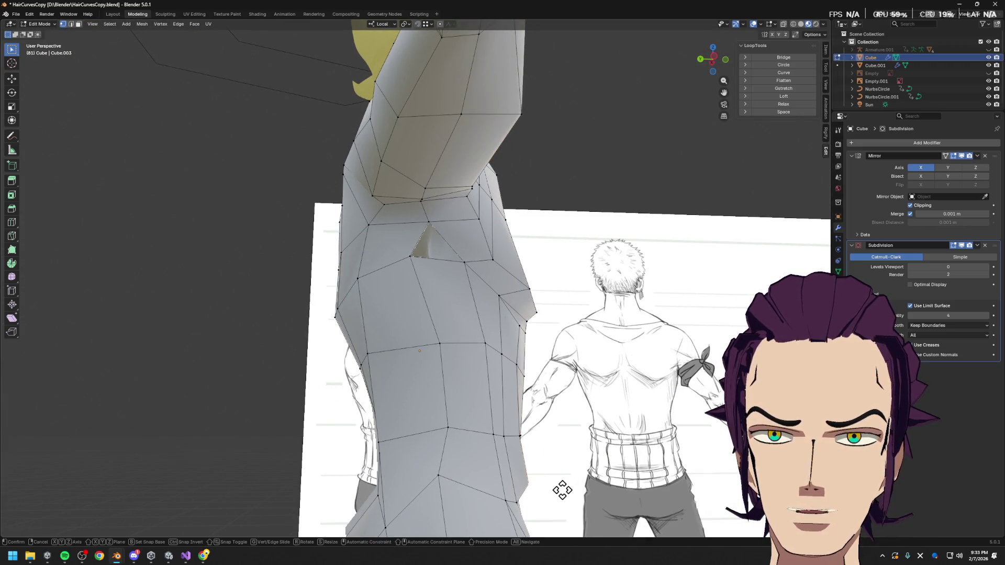
key("shift+v")
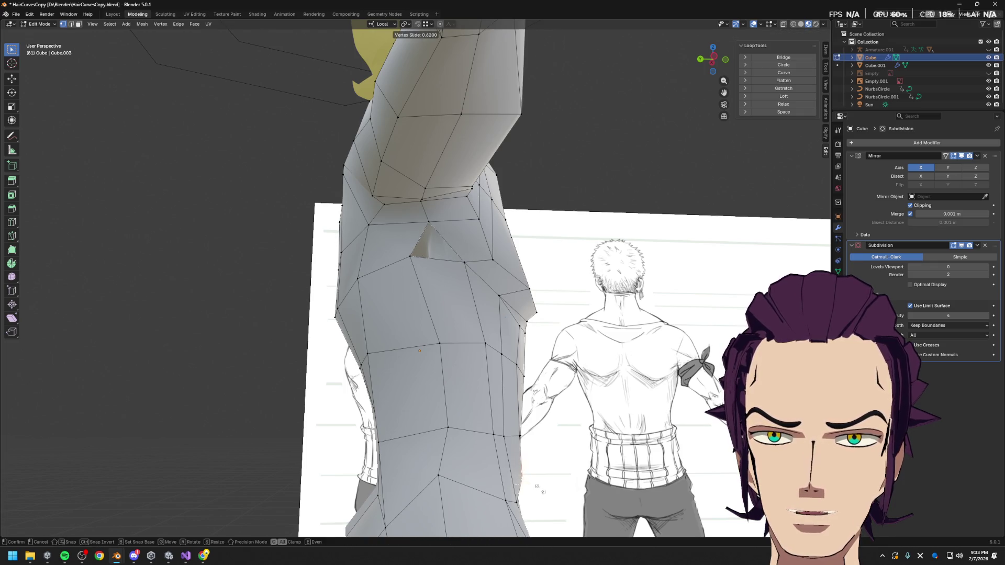
left_click(542, 491)
middle_click_drag(542, 491, 579, 476)
key("g")
key("y")
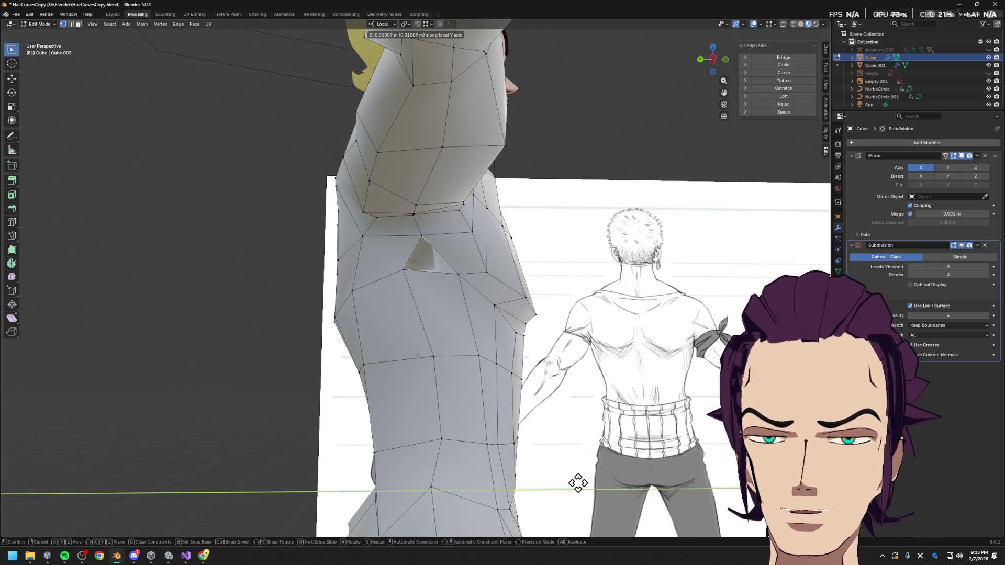
left_click(578, 483)
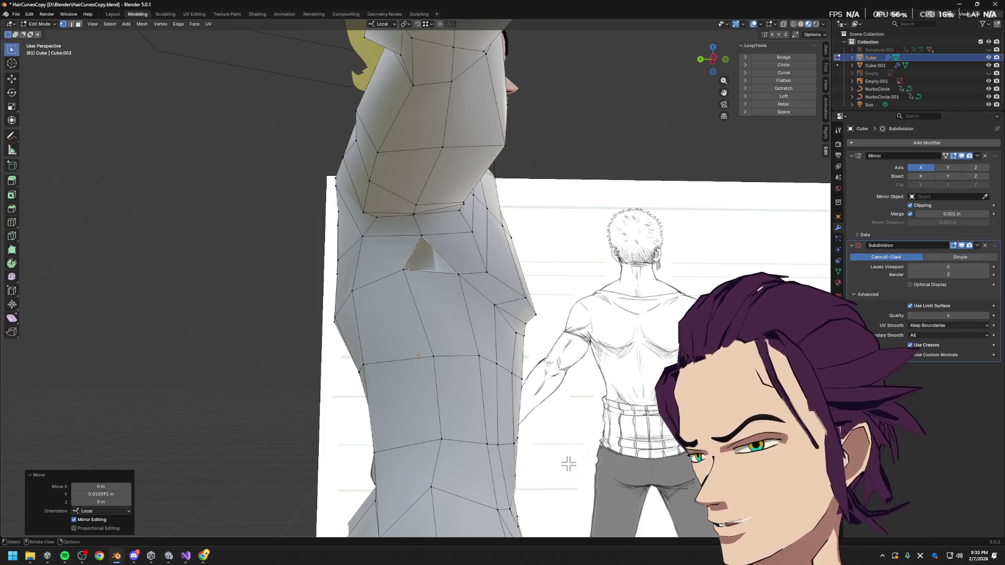
middle_click_drag(473, 374, 465, 359)
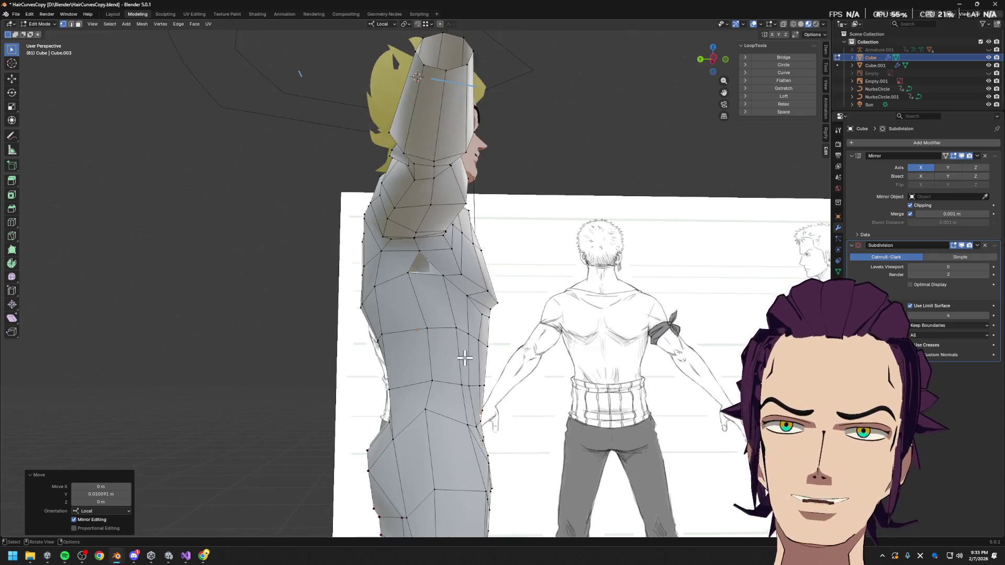
scroll(465, 358, "down", 5)
scroll(410, 337, "up", 5)
mouse_move(411, 337)
middle_mouse_down()
mouse_move(447, 327)
mouse_move(393, 334)
middle_mouse_up()
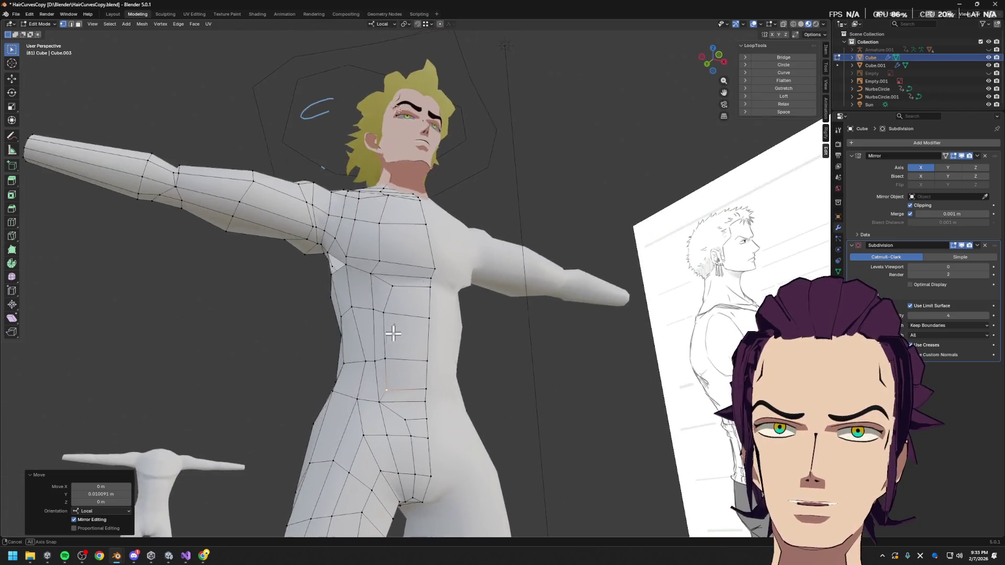
- Shift a chest vertex sideways along X from a frontal view
mouse_move(392, 334)
middle_mouse_down()
mouse_move(461, 348)
mouse_move(397, 330)
middle_mouse_up()
key("g")
key("x")
left_click(461, 353)
left_click(393, 334)
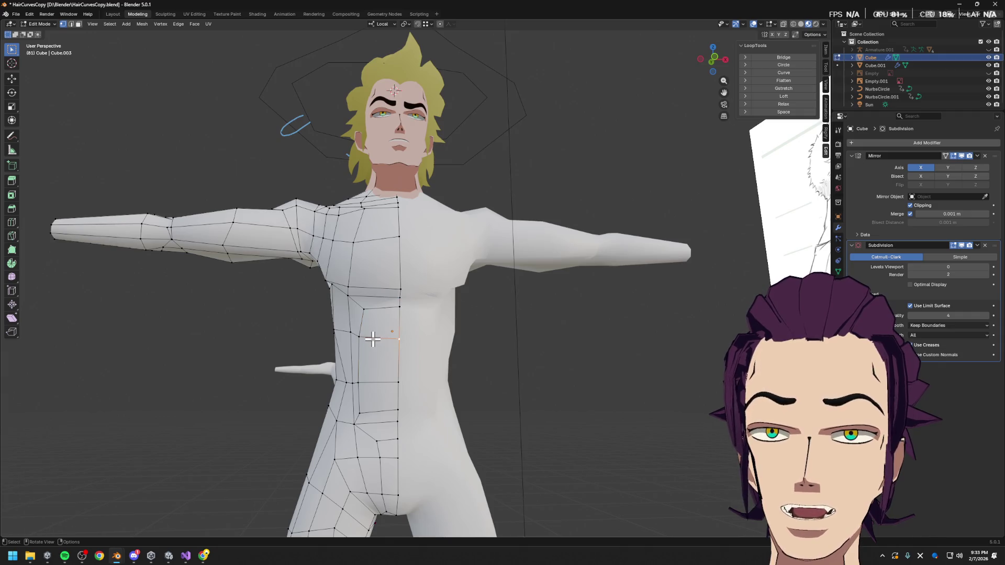
- Insert a new waist edge loop, scale it slightly inward, slide it and relax it with LoopTools
key("ctrl+r")
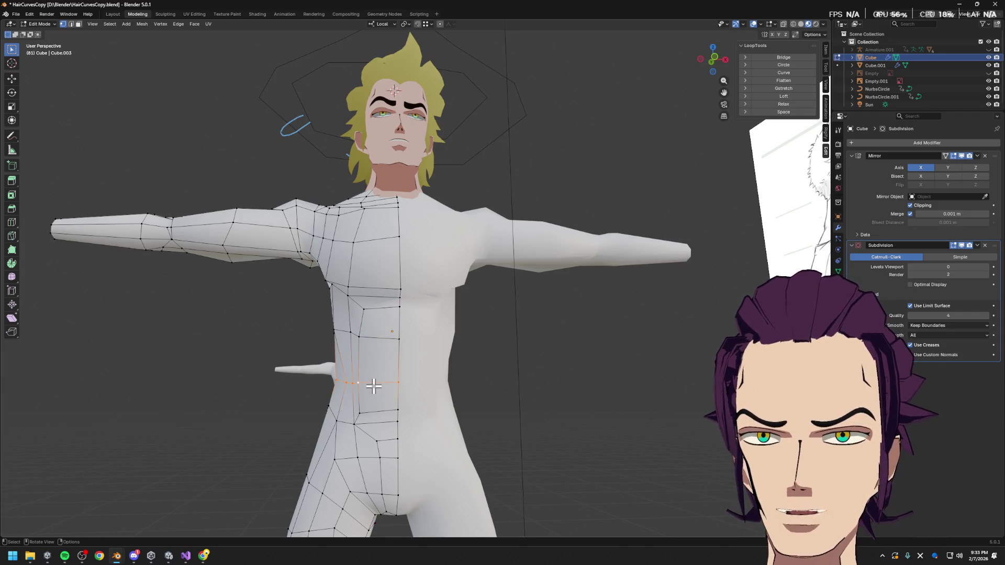
left_click(362, 380)
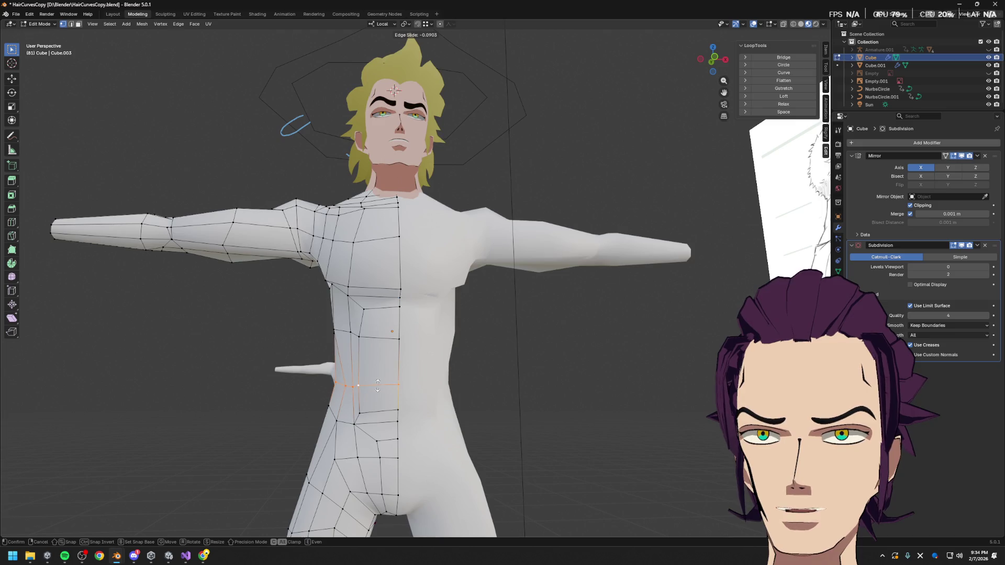
left_click(377, 383)
key("s")
left_click(539, 352)
key("g")
key("g")
left_click(538, 347)
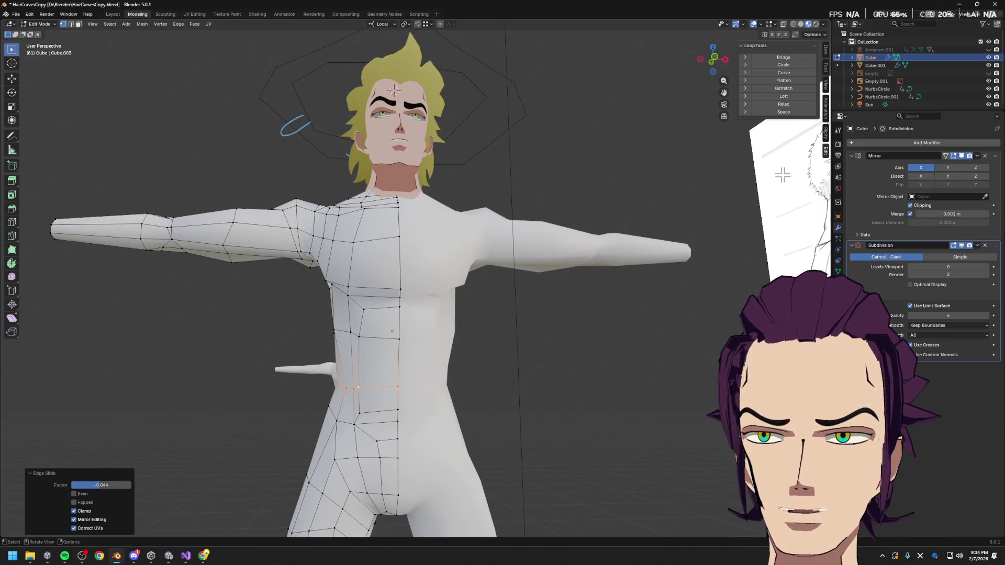
left_click(784, 103)
- Relax the loop above, then tilt the waist loop and lower it along Z
left_click(400, 333, "alt")
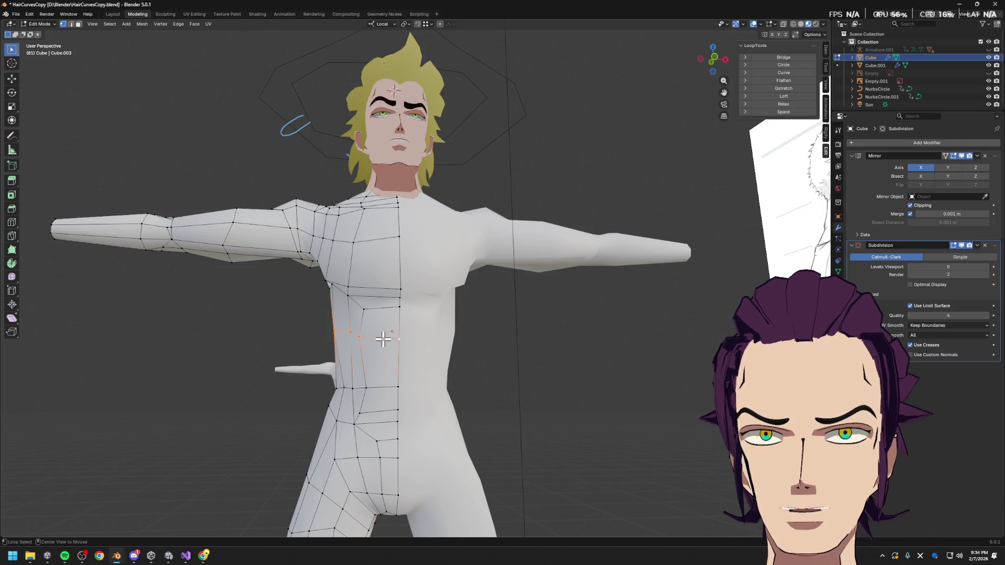
left_click(795, 104)
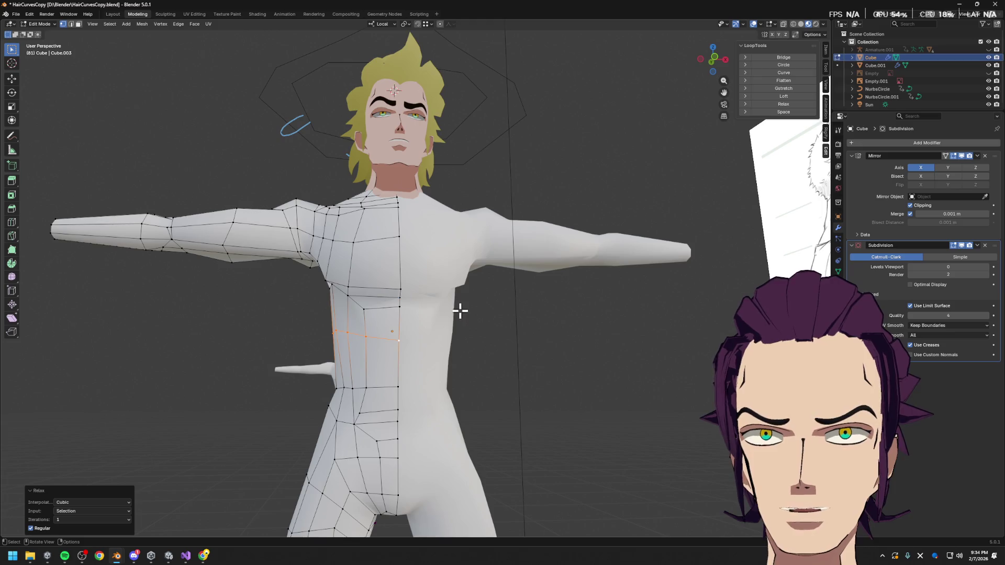
key("r")
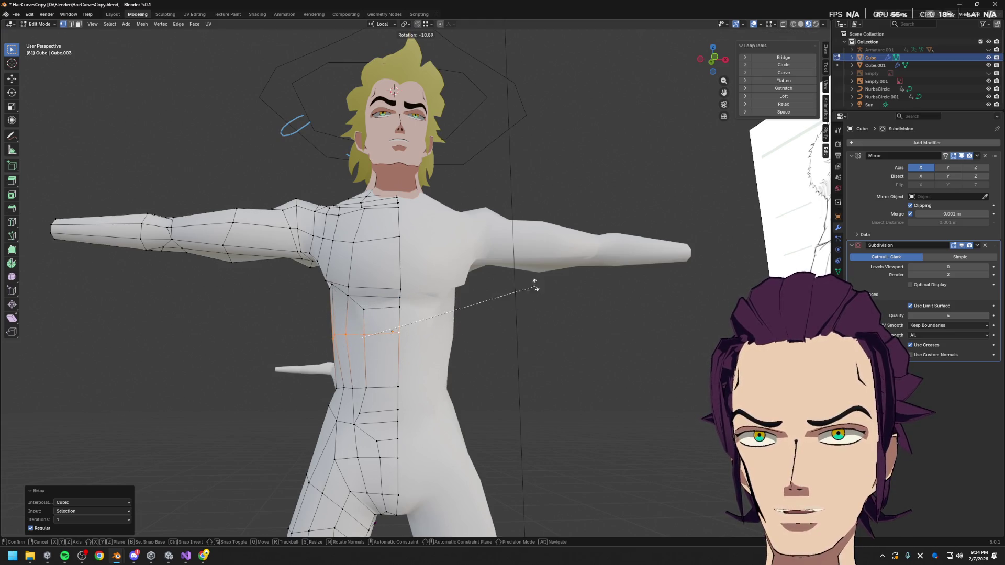
left_click(534, 287)
key("g")
key("z")
key("z")
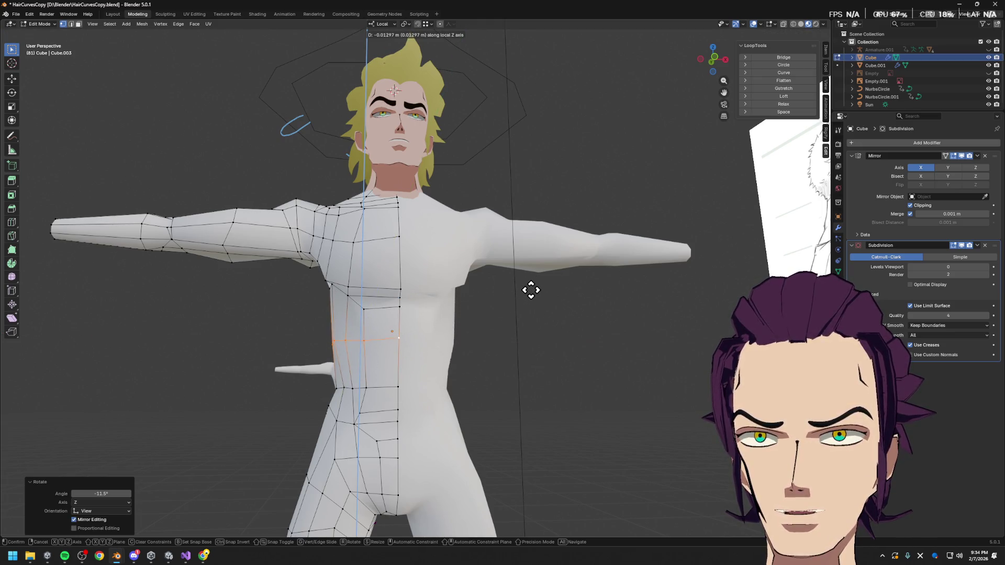
left_click(532, 290)
- Inspect the torso from an angle and below, then bring up system search for another program
mouse_move(532, 290)
middle_mouse_down()
mouse_move(481, 299)
mouse_move(542, 300)
middle_mouse_up()
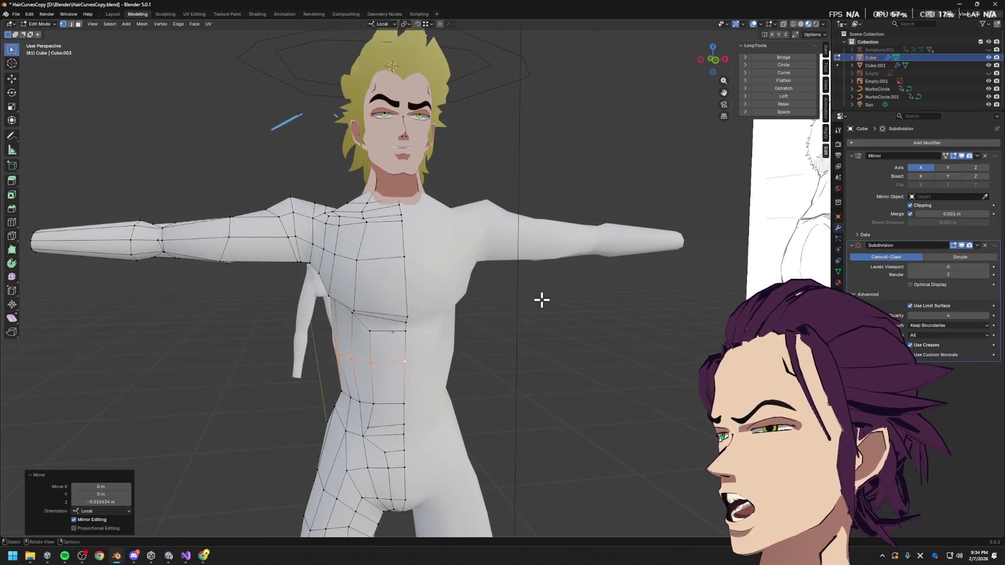
scroll(457, 260, "up", 3)
mouse_move(465, 276)
middle_mouse_down()
mouse_move(388, 322)
mouse_move(416, 242)
mouse_move(416, 267)
mouse_move(431, 254)
mouse_move(396, 305)
middle_mouse_up()
scroll(388, 321, "up", 3)
left_click(415, 261)
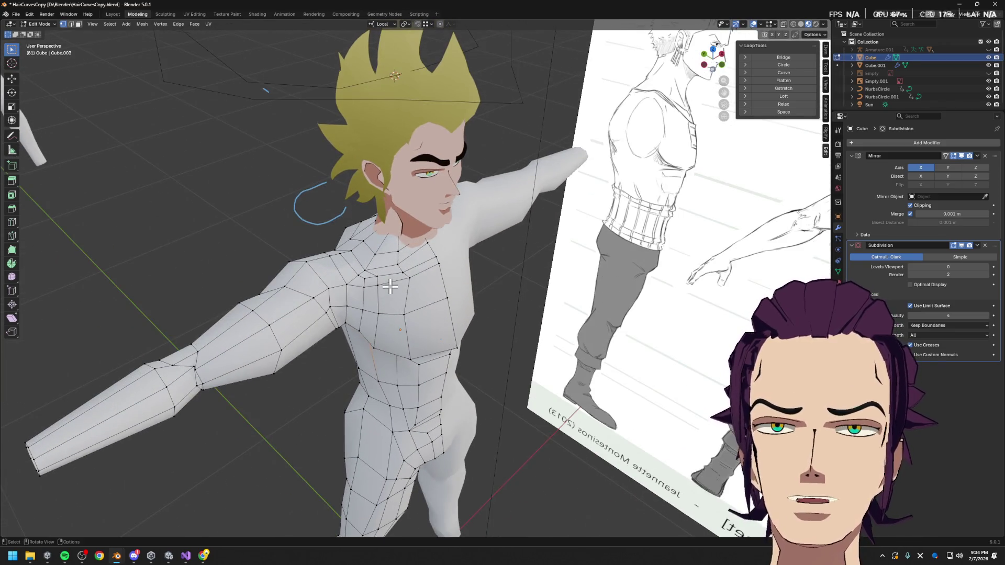
scroll(363, 272, "up", 2)
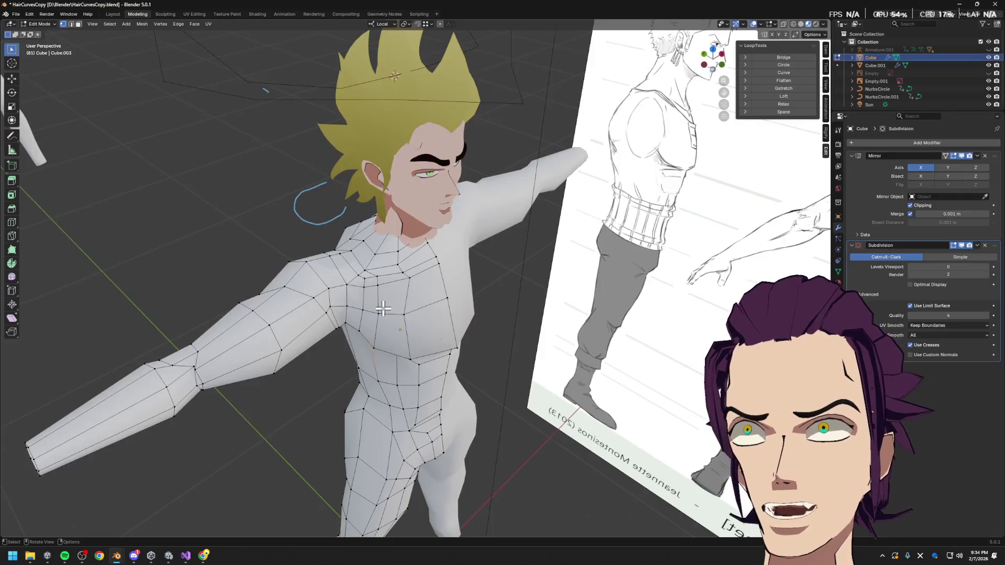
key("super")
type("pain")
- Launch Paint and sketch crossing freehand curves, undoing the bad early strokes
key("Return")
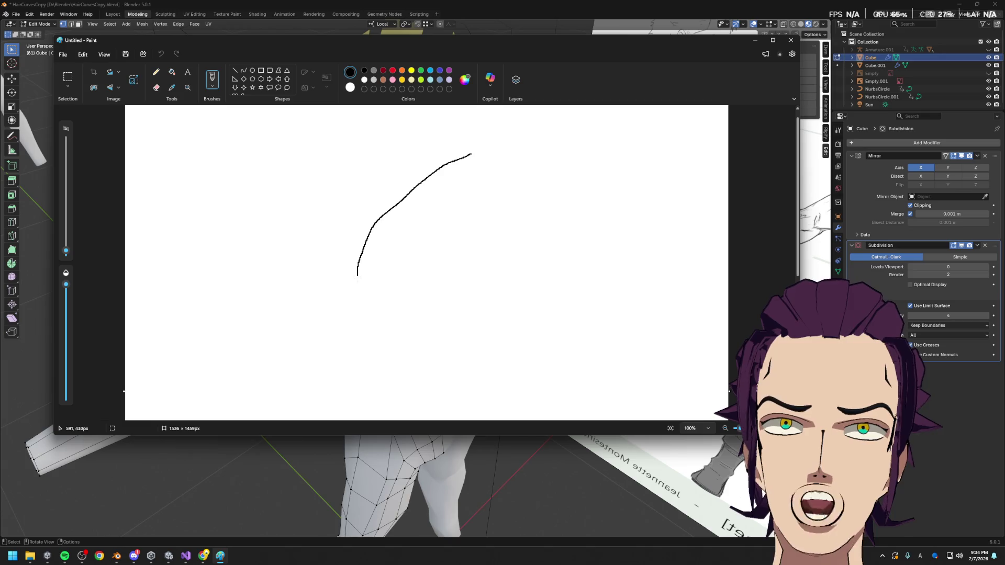
key("ctrl+z")
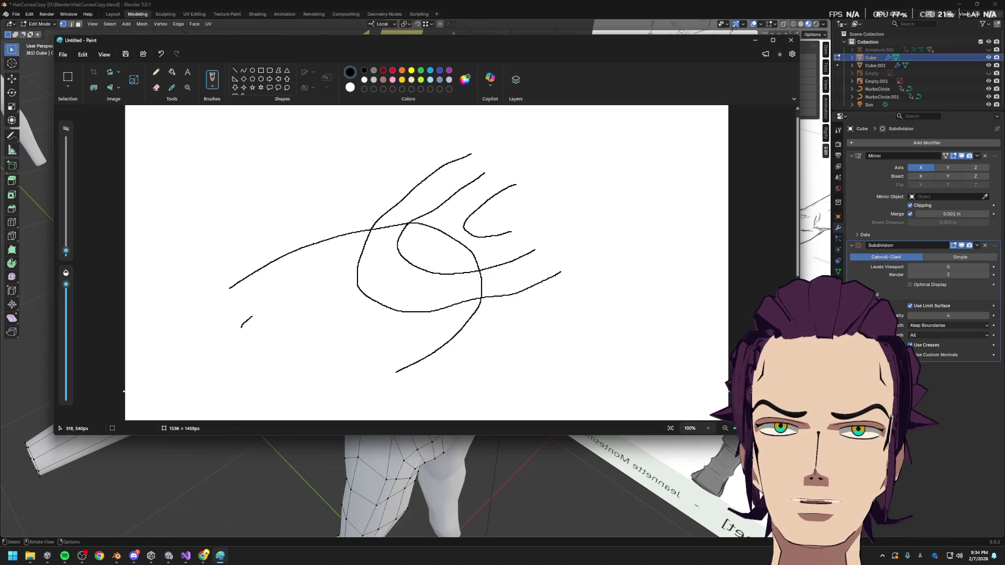
key("ctrl+z")
key("ctrl+z")
key("ctrl+z")
key("ctrl+z")
mouse_move(249, 290)
left_mouse_down()
mouse_move(359, 227)
mouse_move(489, 242)
left_mouse_up()
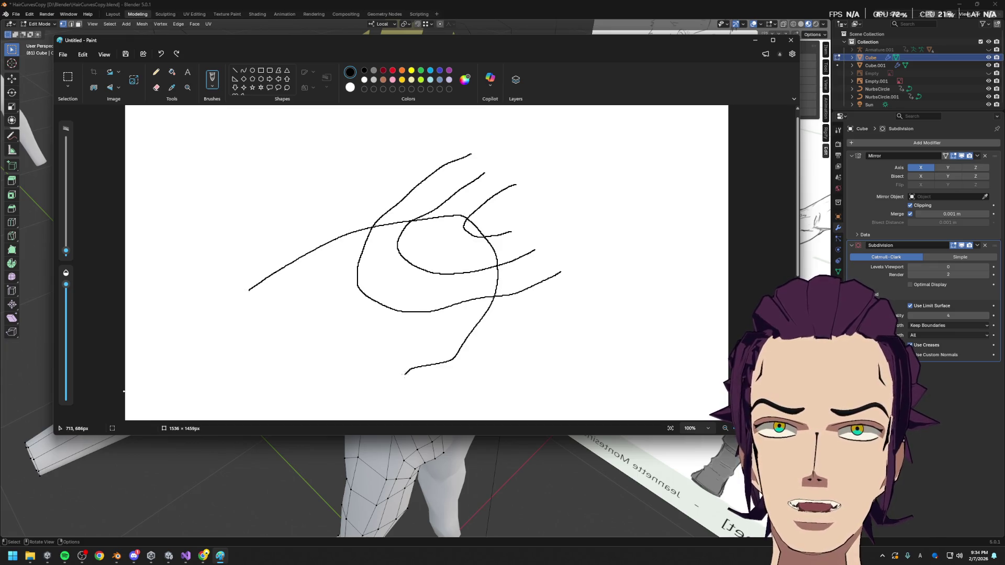
mouse_move(263, 323)
left_mouse_down()
mouse_move(380, 255)
mouse_move(434, 331)
left_mouse_up()
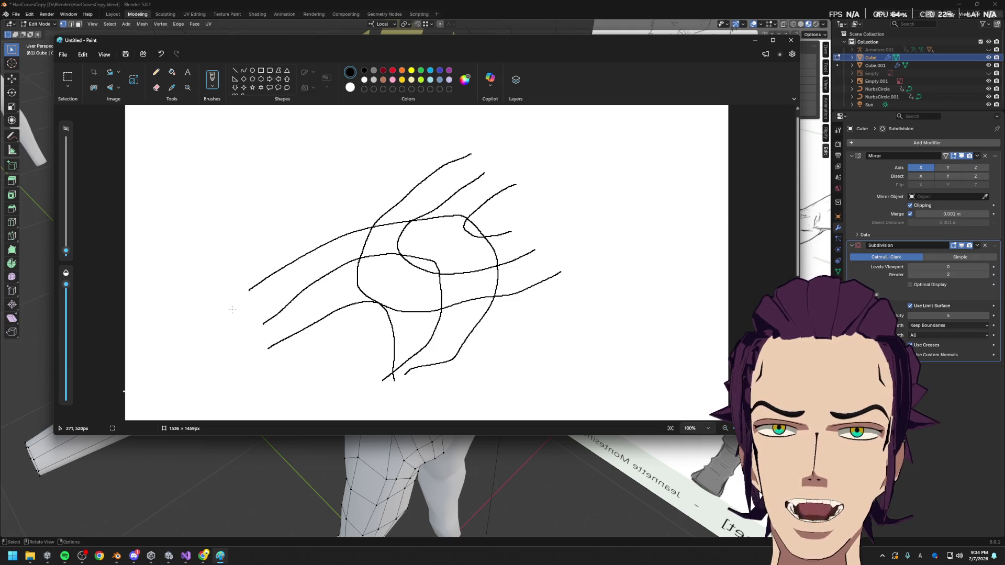
- Undo the last two curved strokes and return to the Blender model
key("ctrl+z")
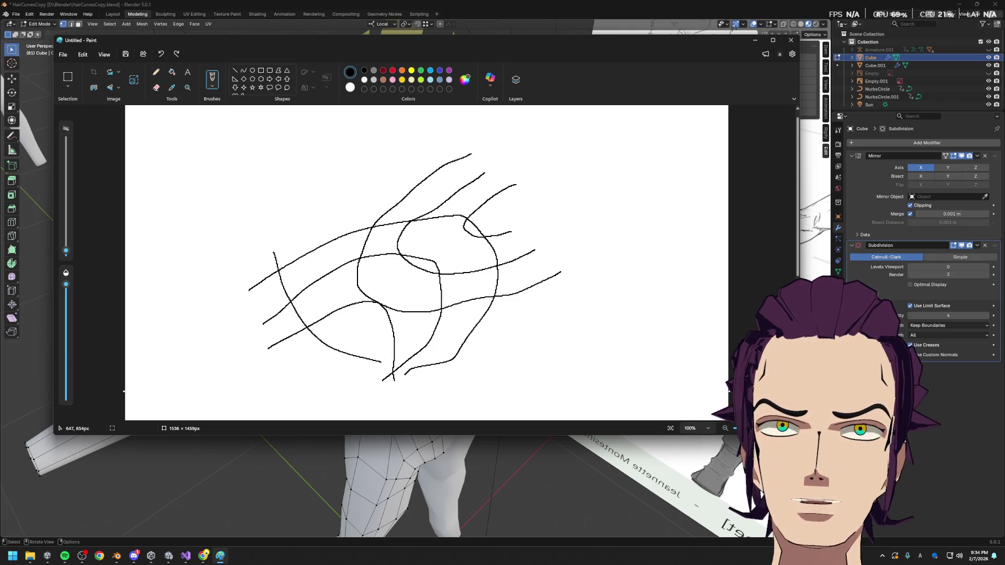
key("ctrl+z")
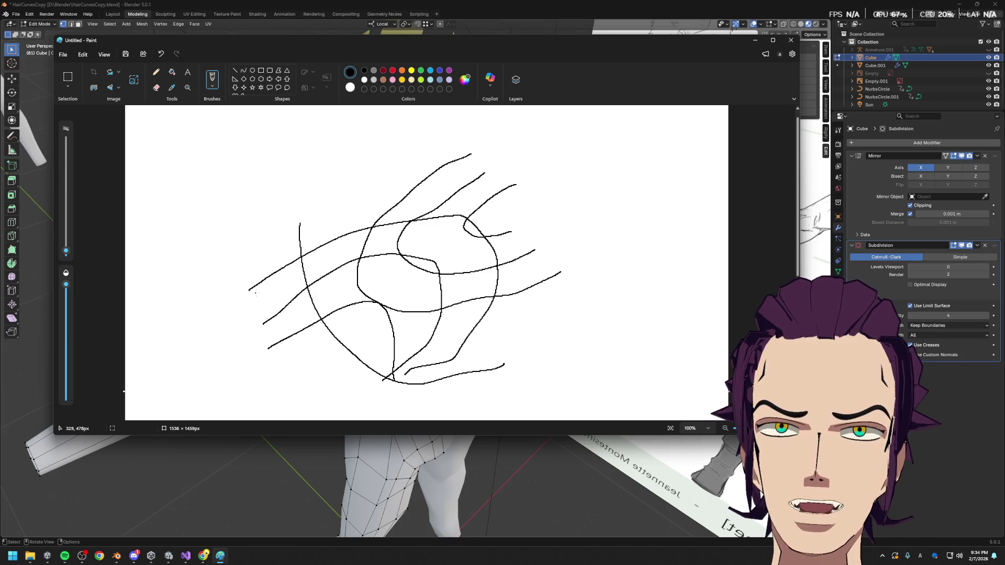
key("alt+Tab")
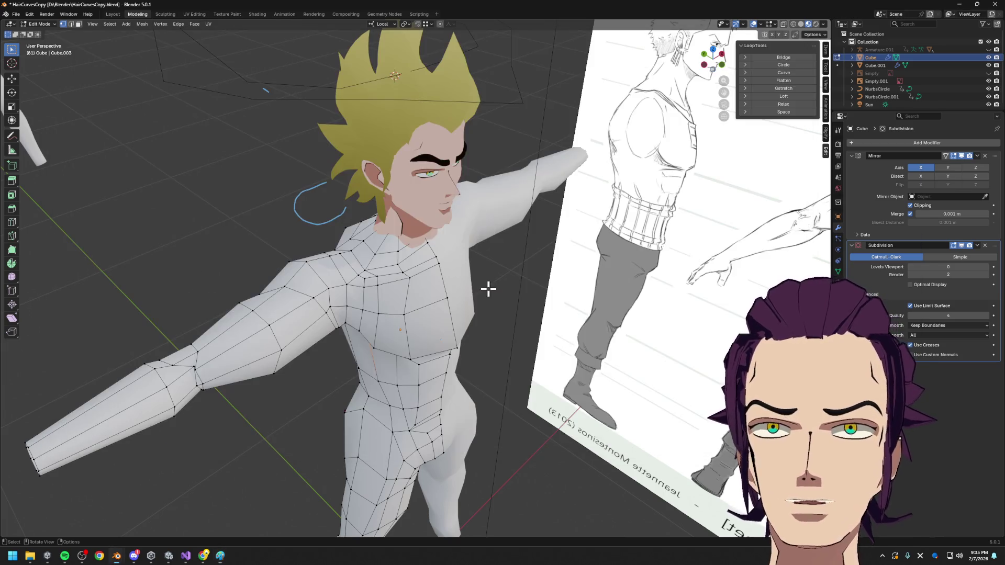
- View the hips from behind, preview a loop cut around the thigh, then bring the Paint sketch back
mouse_move(358, 290)
middle_mouse_down()
mouse_move(443, 331)
mouse_move(415, 314)
mouse_move(440, 315)
mouse_move(422, 246)
middle_mouse_up()
scroll(416, 314, "down", 3)
scroll(458, 322, "up", 3)
scroll(423, 246, "up", 2)
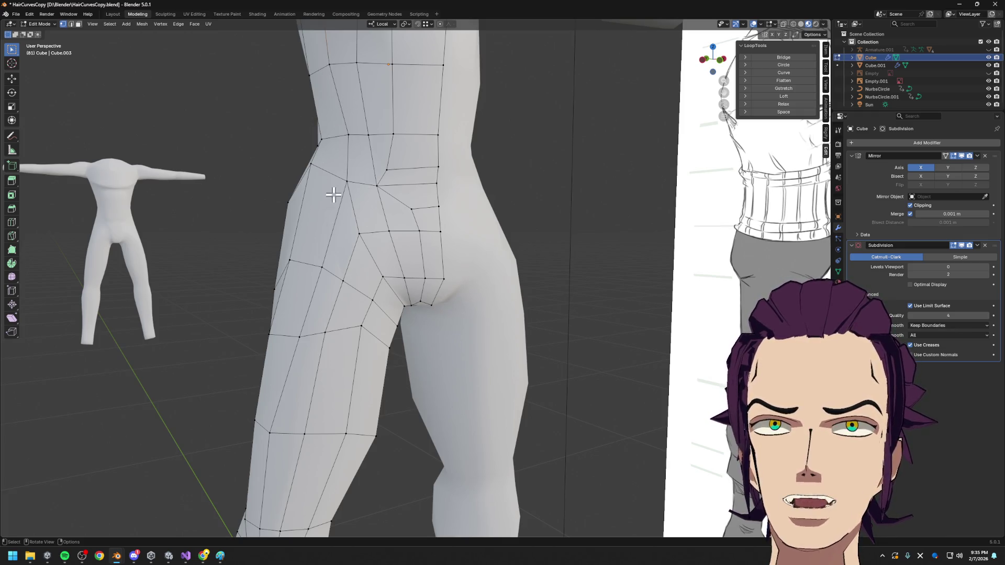
middle_click_drag(333, 195, 393, 211)
middle_click_drag(469, 229, 450, 230)
key("ctrl+r")
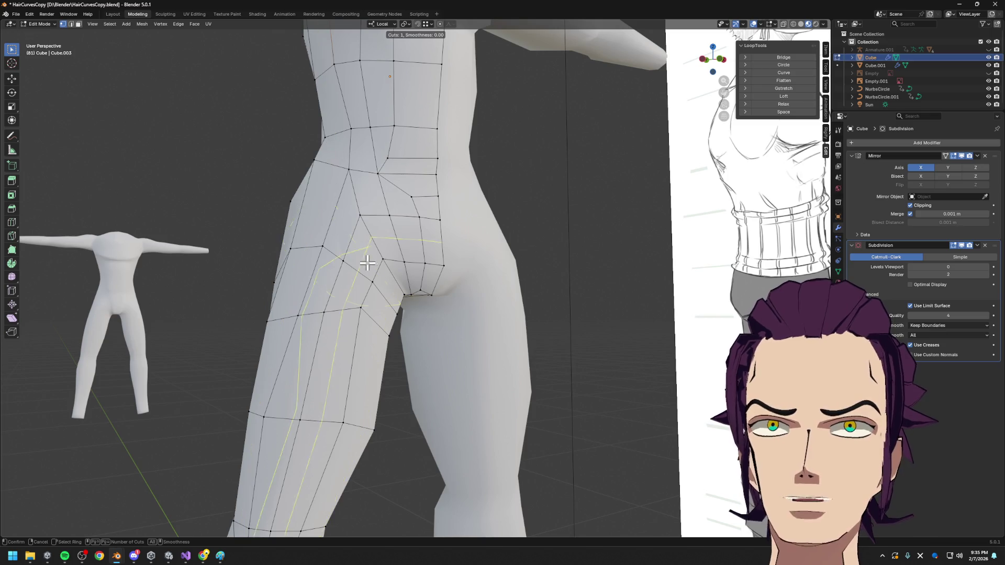
key("alt+Tab")
key("alt+Tab")
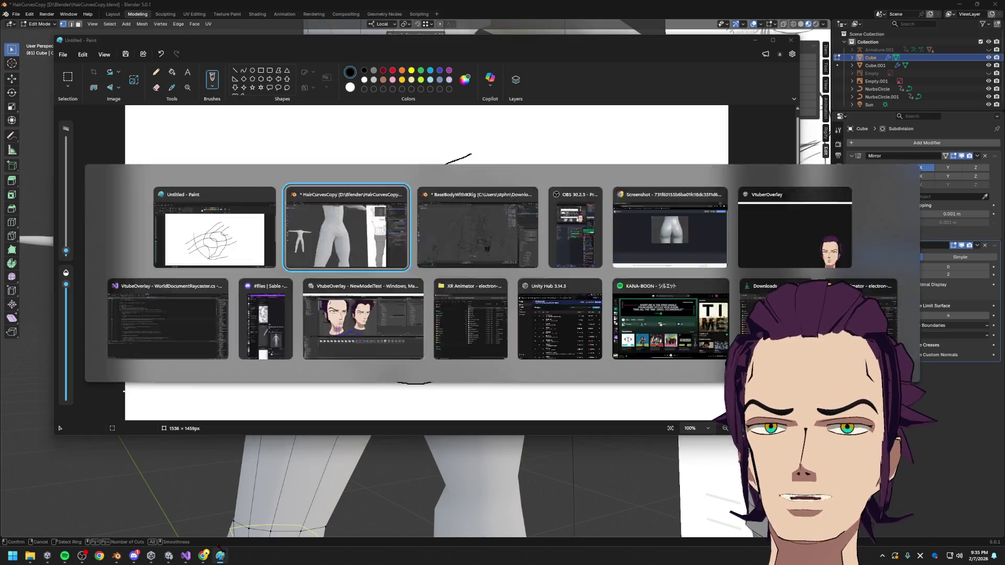
- Study the BaseBodyWithIKRig edge flow with a cancelled loop-cut preview, then enlarge the numbered-vertex screenshot
mouse_move(220, 556)
left_click(116, 510)
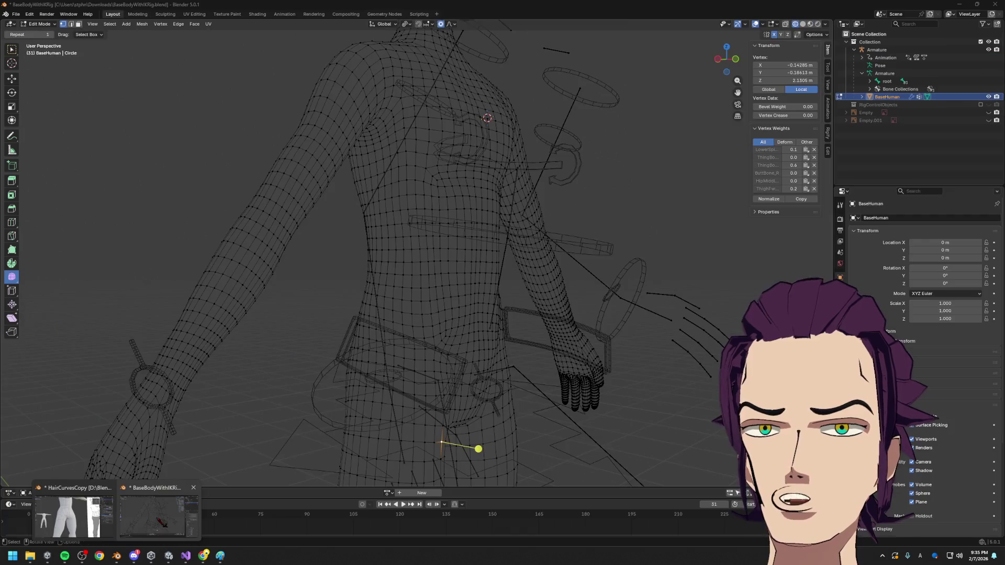
mouse_move(454, 322)
middle_mouse_down()
mouse_move(441, 348)
mouse_move(504, 348)
middle_mouse_up()
key("ctrl+r")
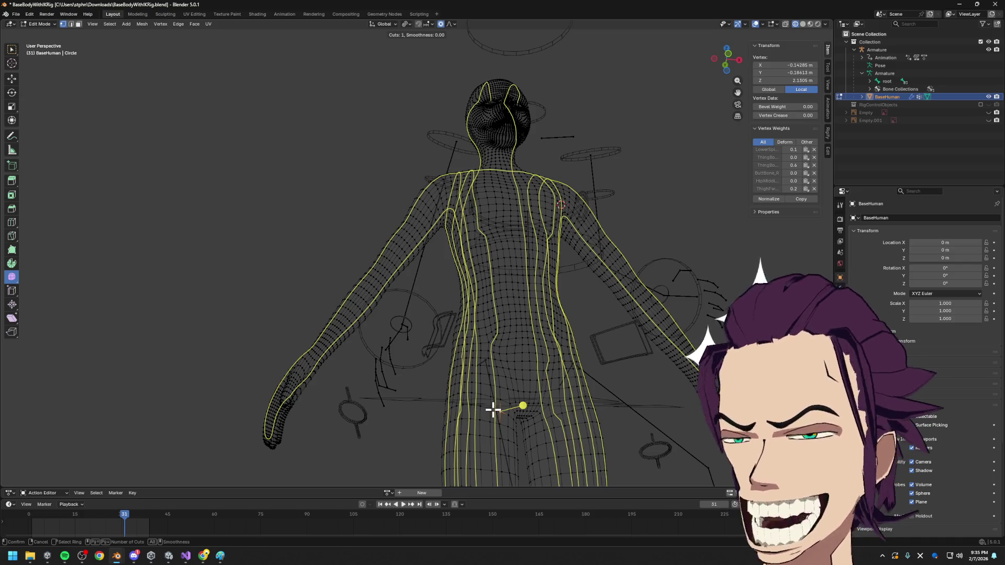
key("Escape")
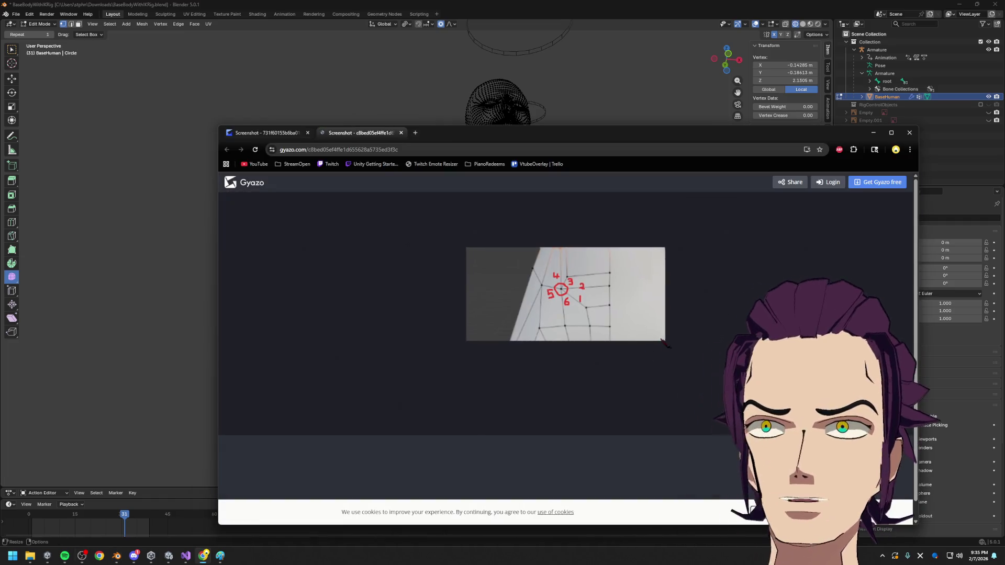
left_click(576, 303)
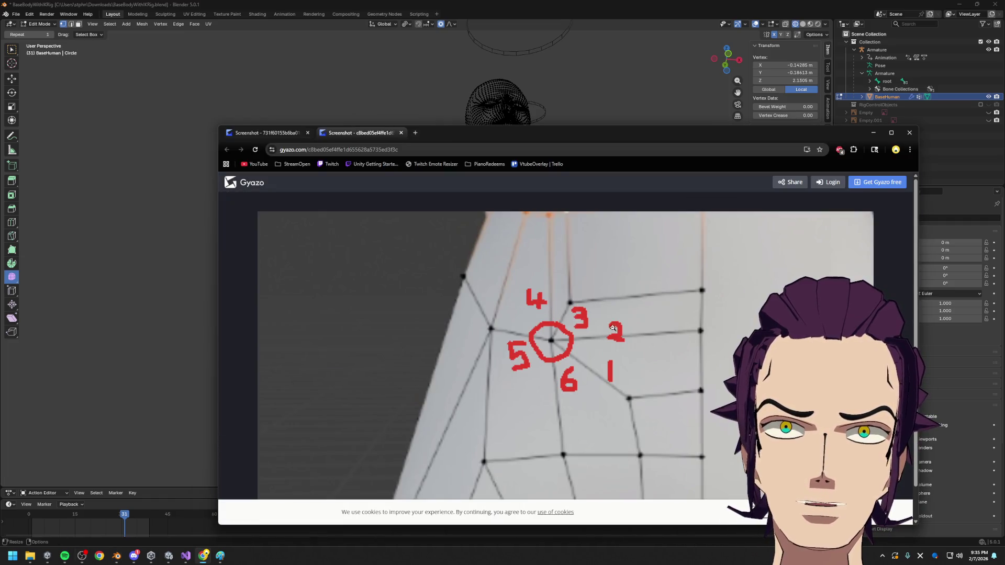
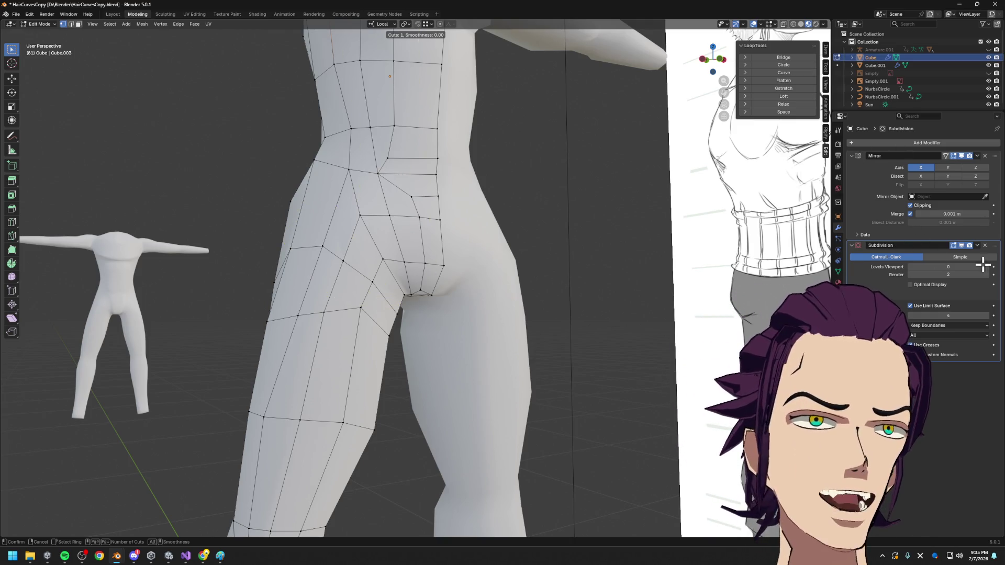
- Preview the body with Subdivision Levels Viewport 1, inspect the hips and torso, then set it back to 0
left_click(991, 268)
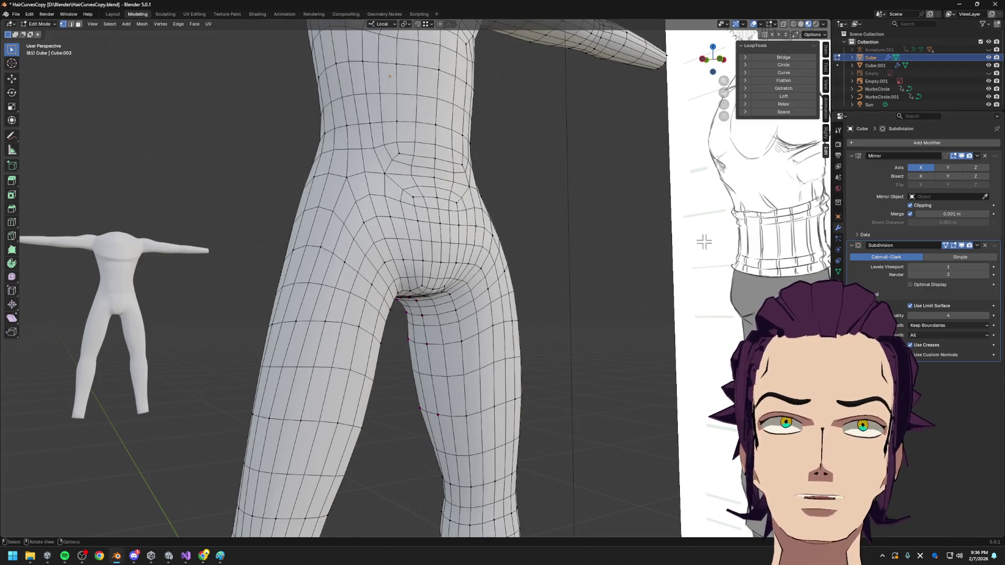
mouse_move(400, 189)
middle_mouse_down()
mouse_move(427, 232)
mouse_move(433, 225)
middle_mouse_up()
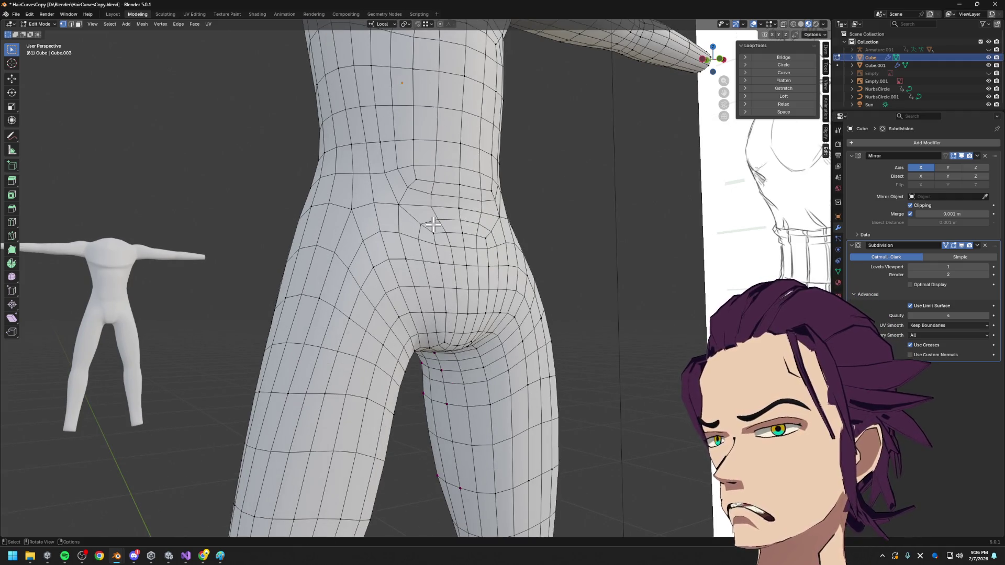
key("shift")
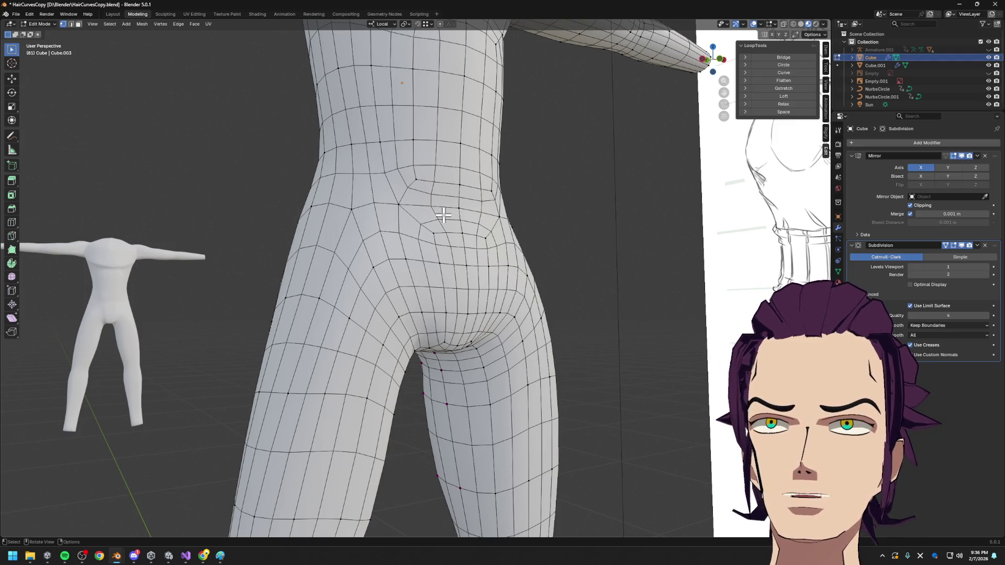
middle_click_drag(449, 212, 495, 259)
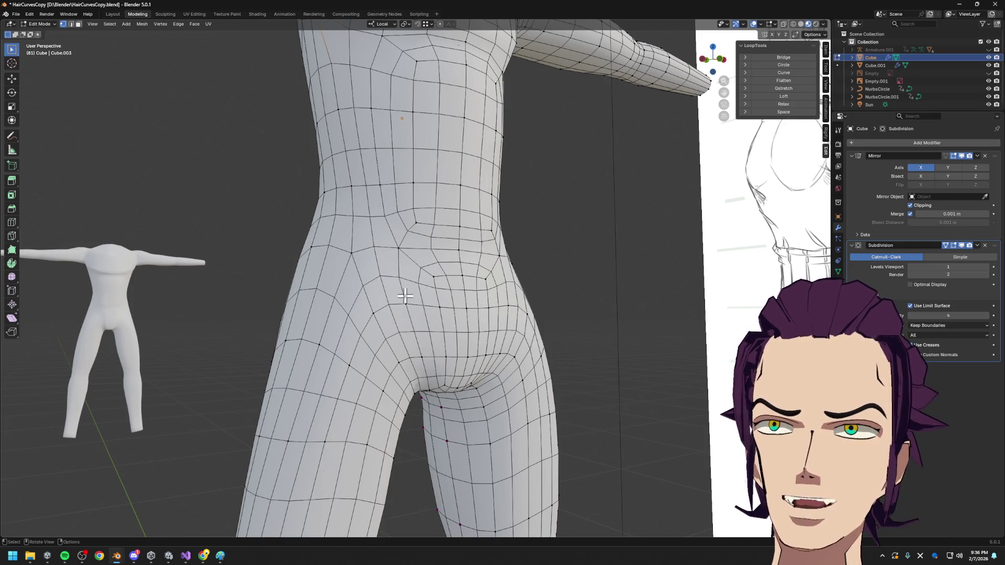
middle_click_drag(459, 244, 503, 235)
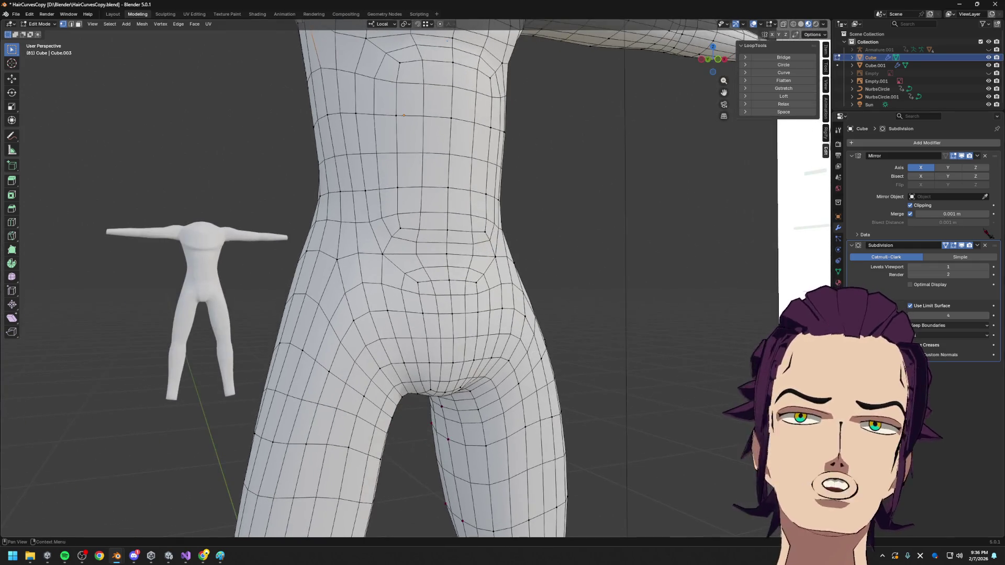
left_click(913, 268)
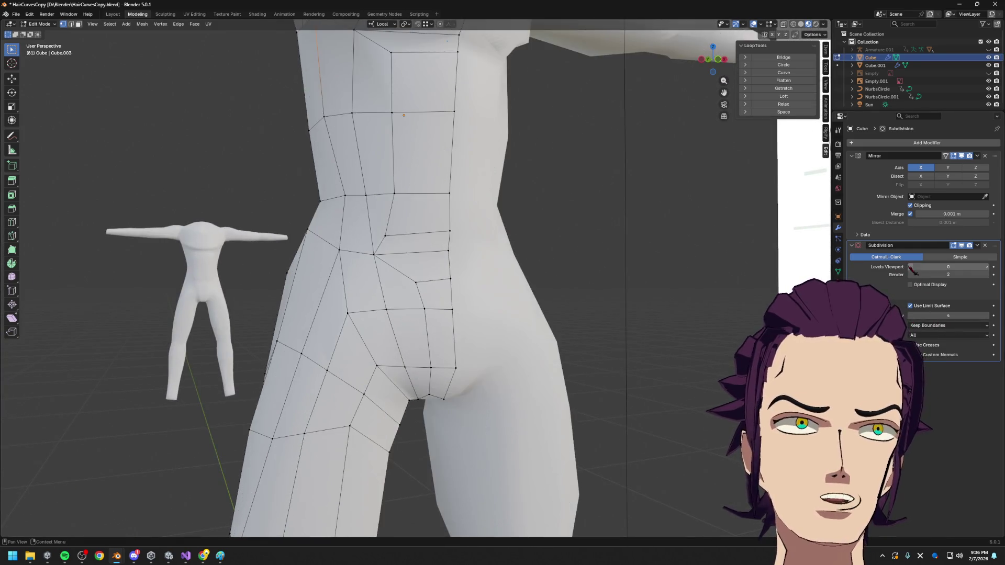
scroll(493, 251, "down", 5)
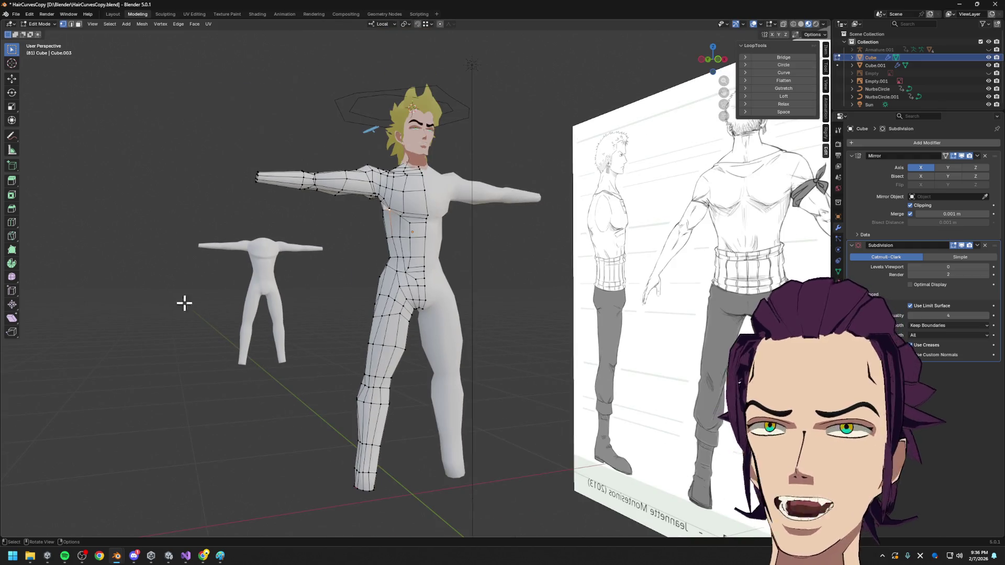
- Switch to Left view, return to Object Mode and add a new Plane mesh to the scene
key("grave")
left_click(253, 325)
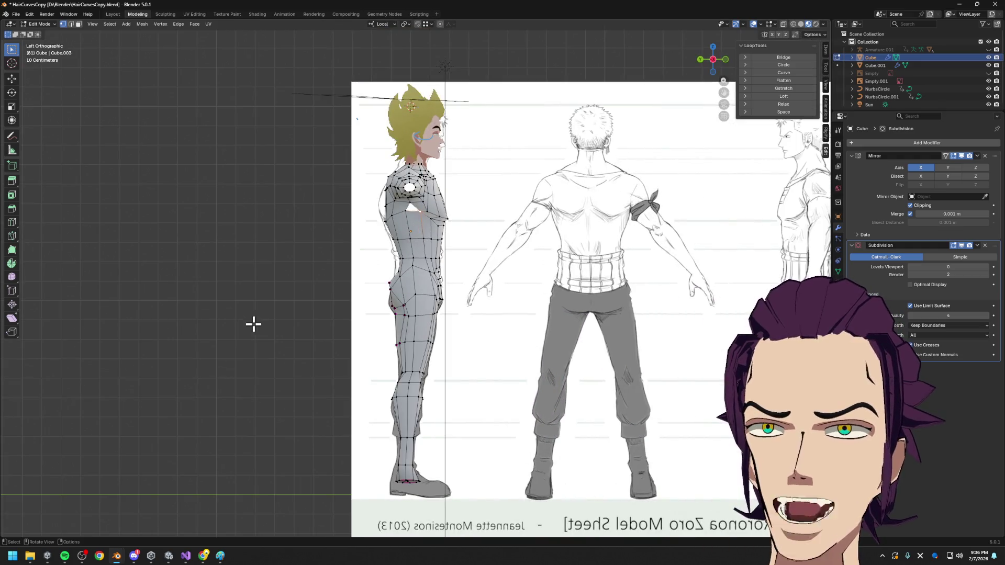
key("Tab")
key("shift+a")
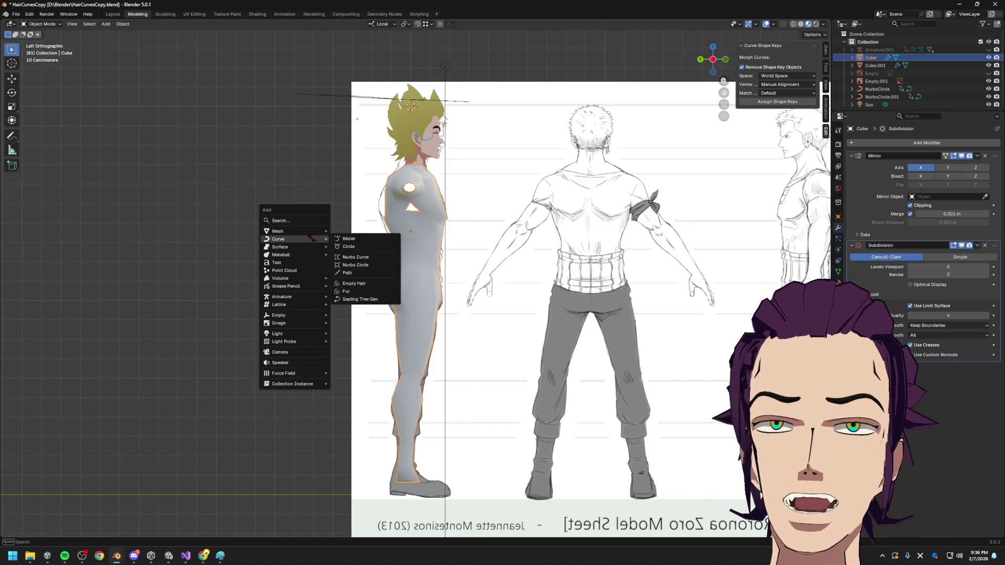
mouse_move(278, 232)
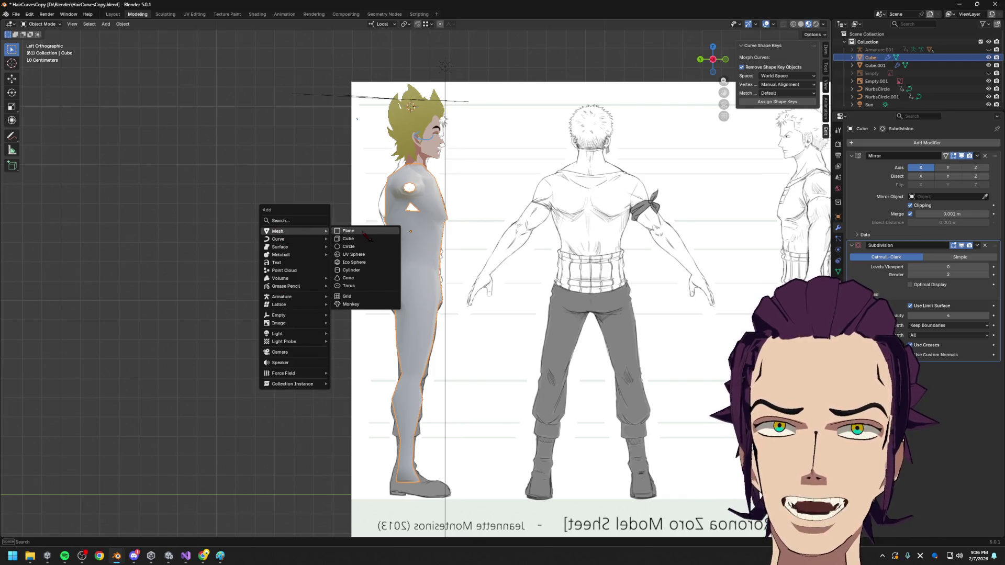
left_click(349, 231)
- Subdivide the new plane into a grid in Edit Mode and select a face of it
mouse_move(350, 231)
middle_mouse_down()
mouse_move(506, 270)
mouse_move(555, 261)
middle_mouse_up()
key("Tab")
key("F3")
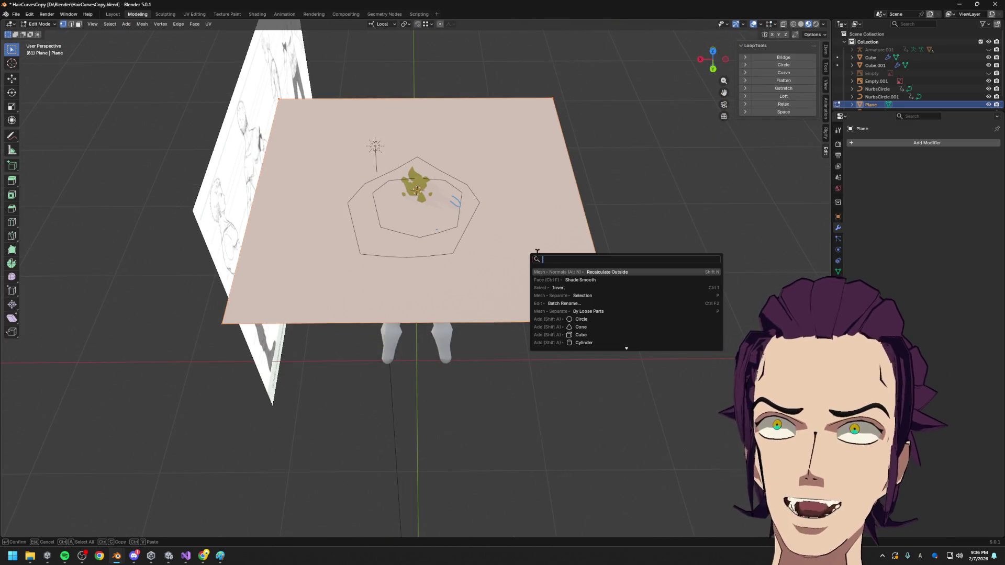
type("subdiv")
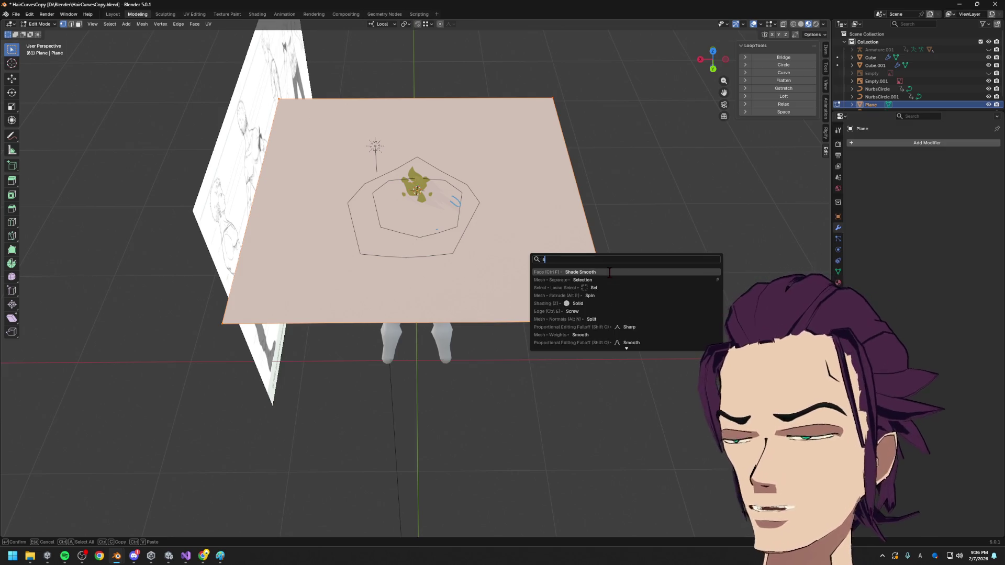
key("Return")
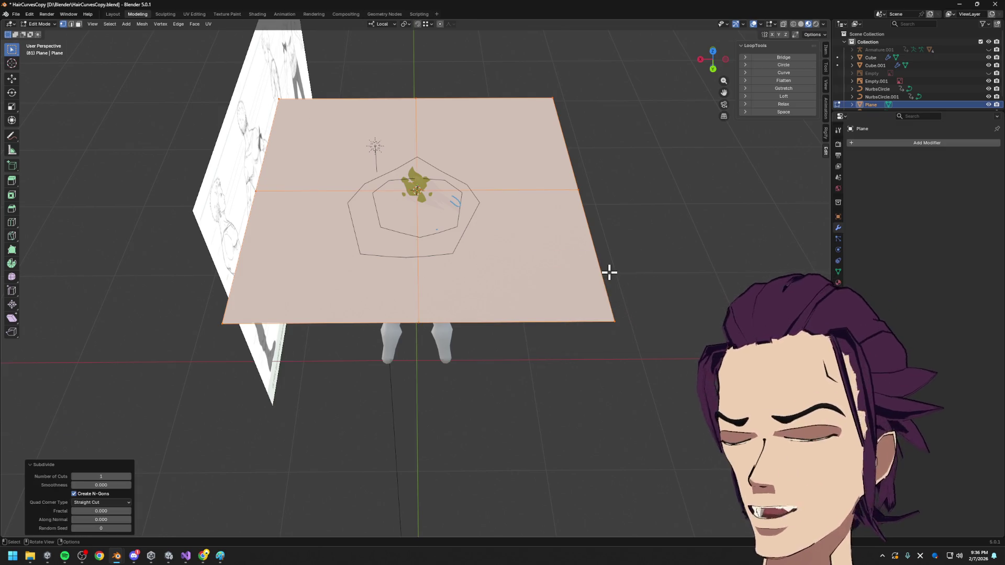
left_click(389, 327, "shift")
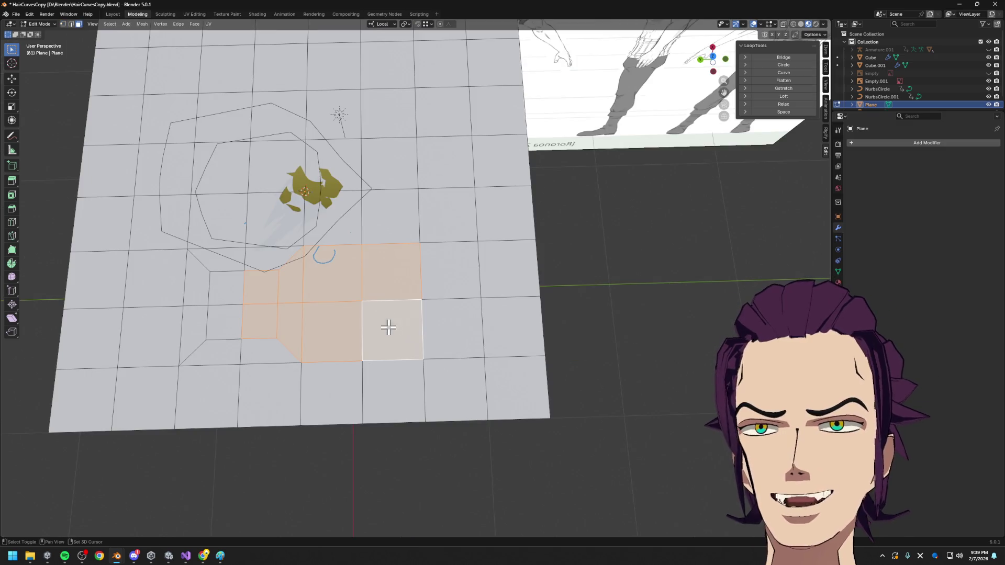
- Extrude the selected faces in place and scale them inward, creating a surrounding ring of faces
key("e")
key("Escape")
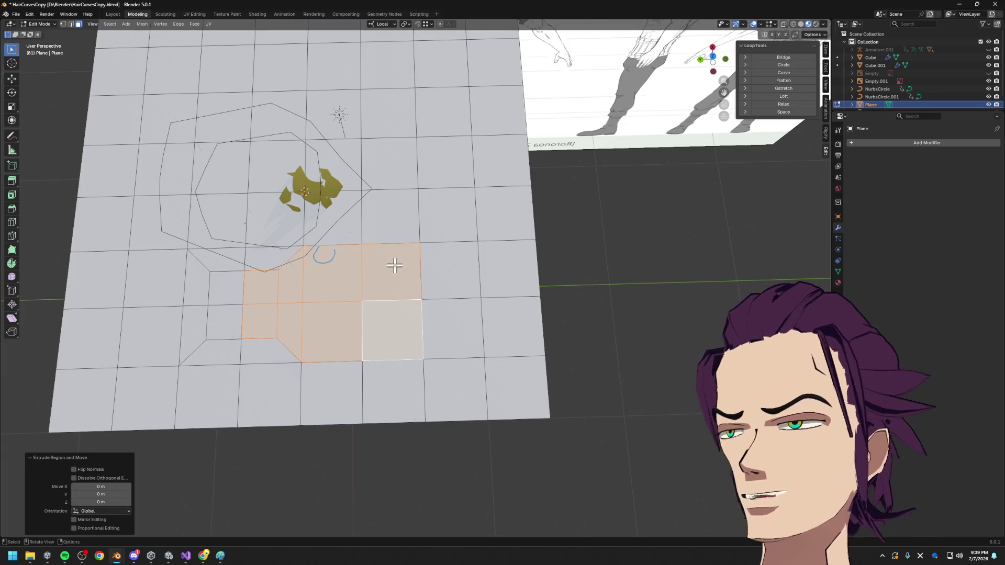
key("s")
left_click(391, 211)
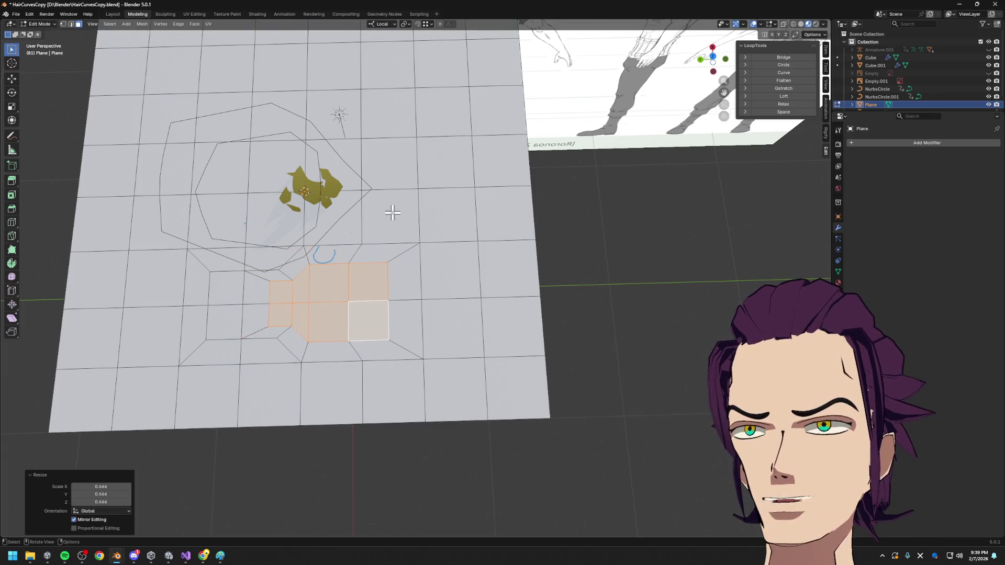
key("ctrl+r")
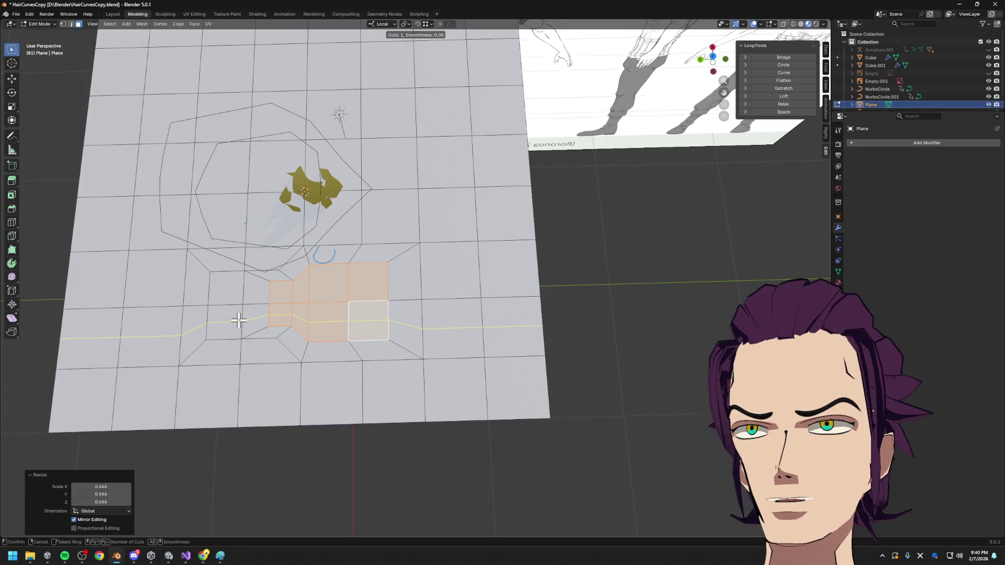
key("Escape")
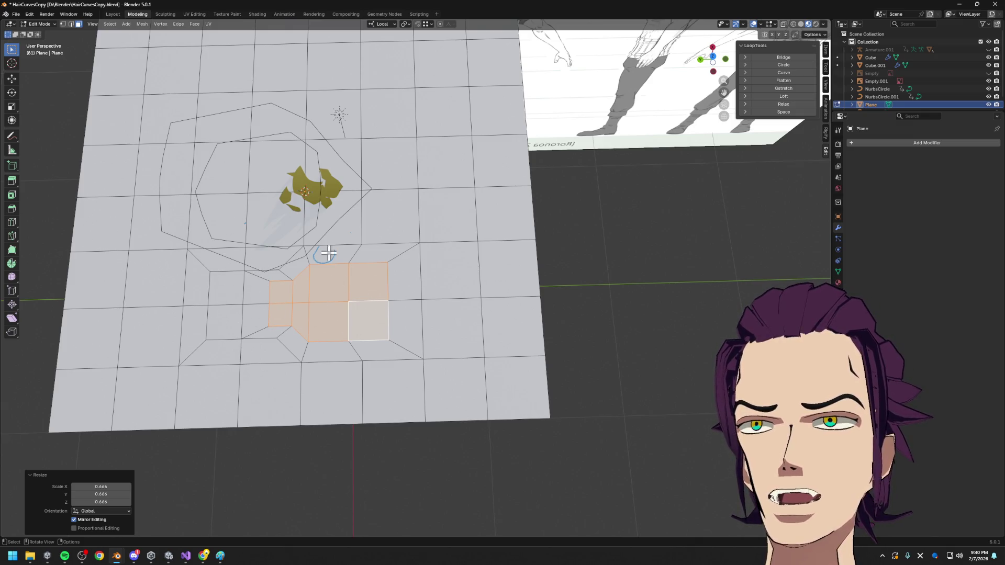
middle_click_drag(274, 330, 273, 402)
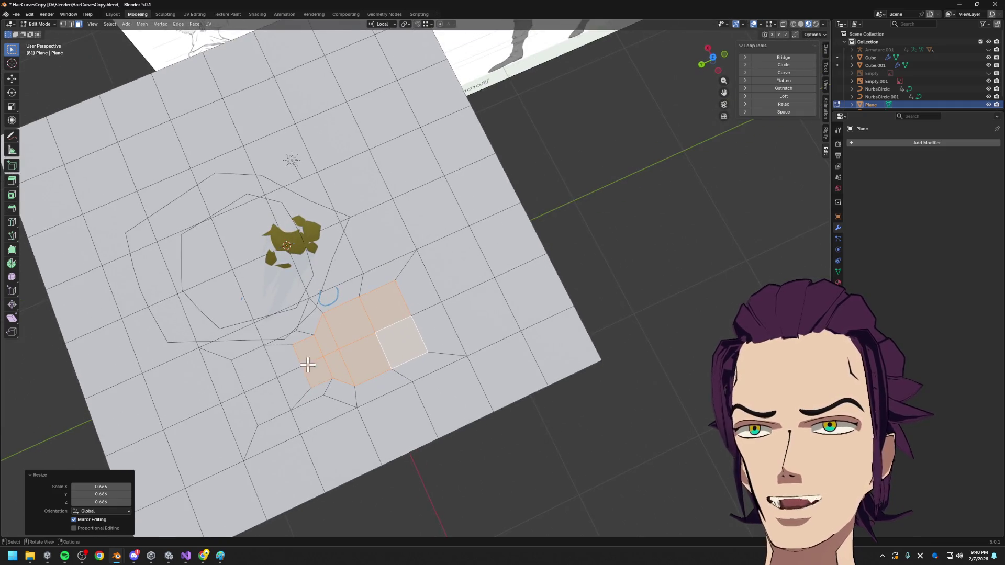
- Pick individual faces around the new loops to inspect the plane's topology from several angles
left_click(273, 387)
left_click(260, 375)
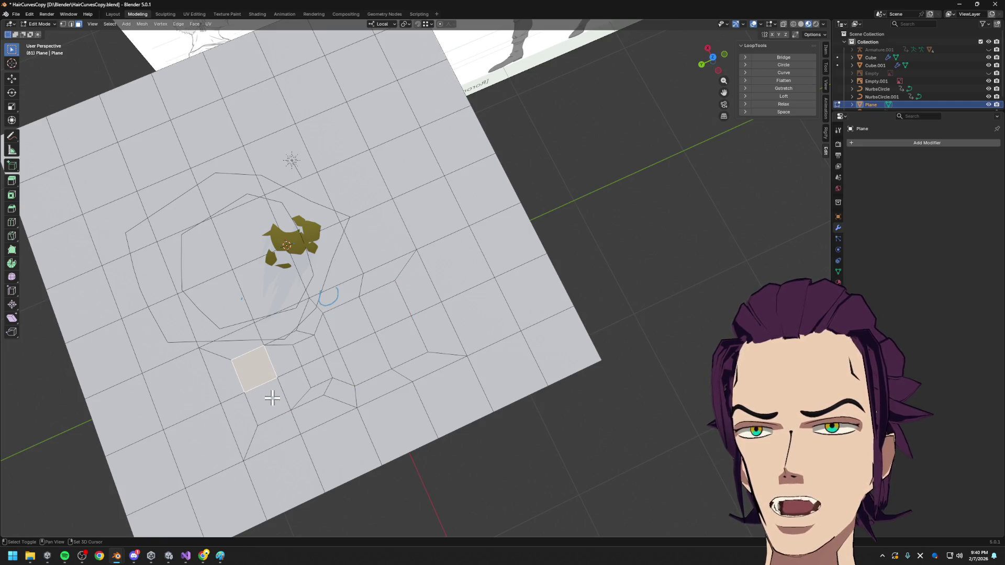
left_click(272, 399, "shift")
middle_click_drag(422, 426, 361, 348)
middle_click_drag(284, 287, 492, 256, "shift")
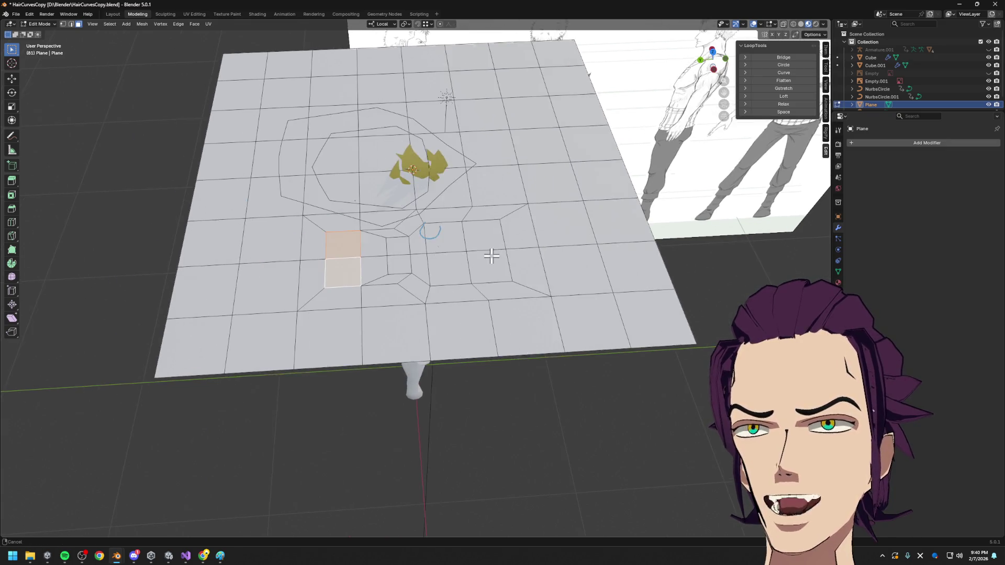
scroll(492, 257, "up", 1)
left_click(433, 300)
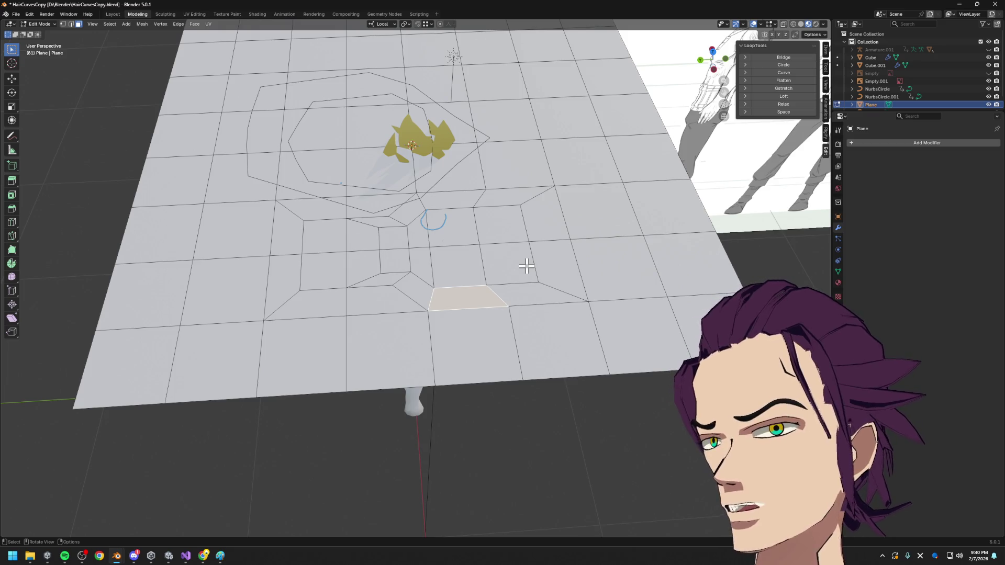
middle_click_drag(545, 254, 554, 265)
scroll(554, 264, "down", 5)
- Select the whole plane and move it down along Z by about 1.4 m
key("a")
key("ctrl+z")
key("a")
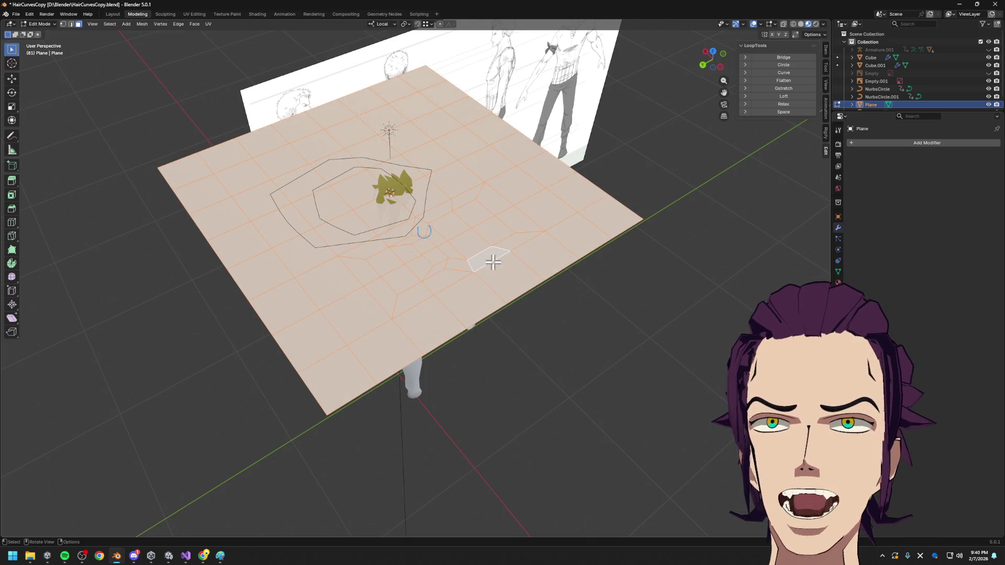
key("g")
key("z")
left_click(488, 326)
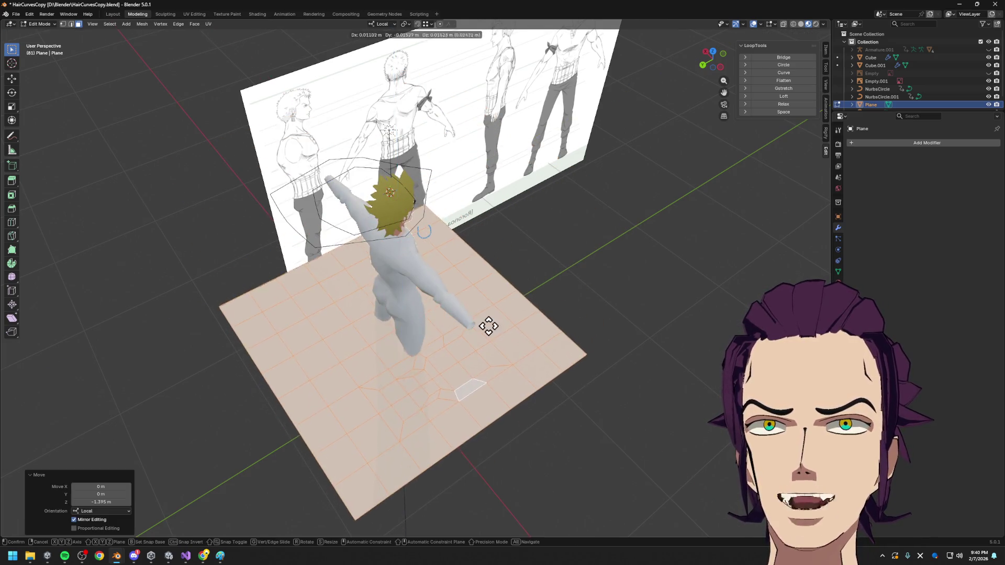
- Slide the plane along its Y axis in two moves to sit beside the character
key("g")
key("y")
left_click(629, 268)
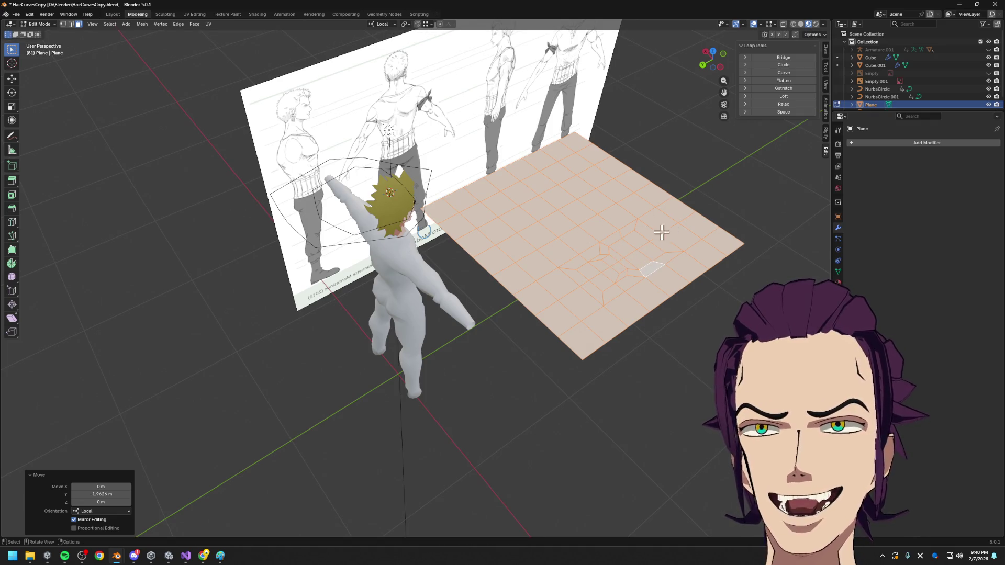
key("g")
key("y")
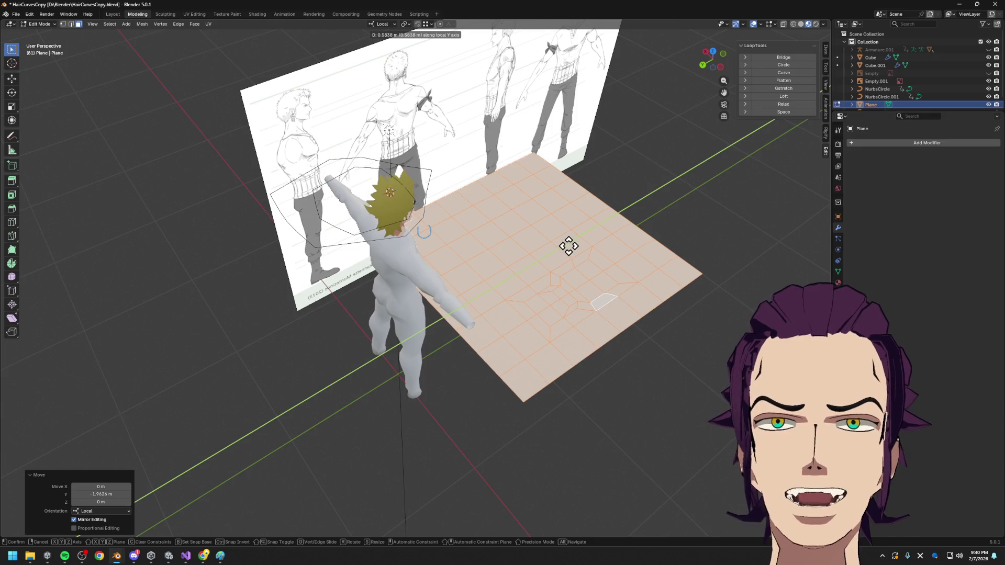
left_click(654, 292)
scroll(613, 269, "up", 2)
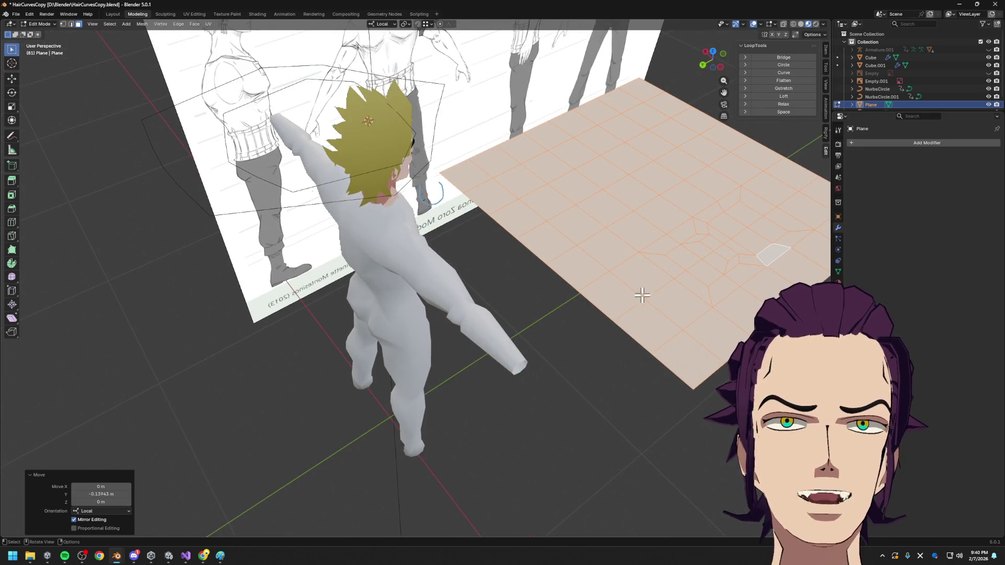
- Switch editing back to the character body mesh
mouse_move(613, 285)
middle_mouse_down()
mouse_move(578, 242)
mouse_move(476, 284)
mouse_move(578, 220)
mouse_move(519, 295)
mouse_move(553, 374)
middle_mouse_up()
key("alt+q")
scroll(482, 283, "up", 2)
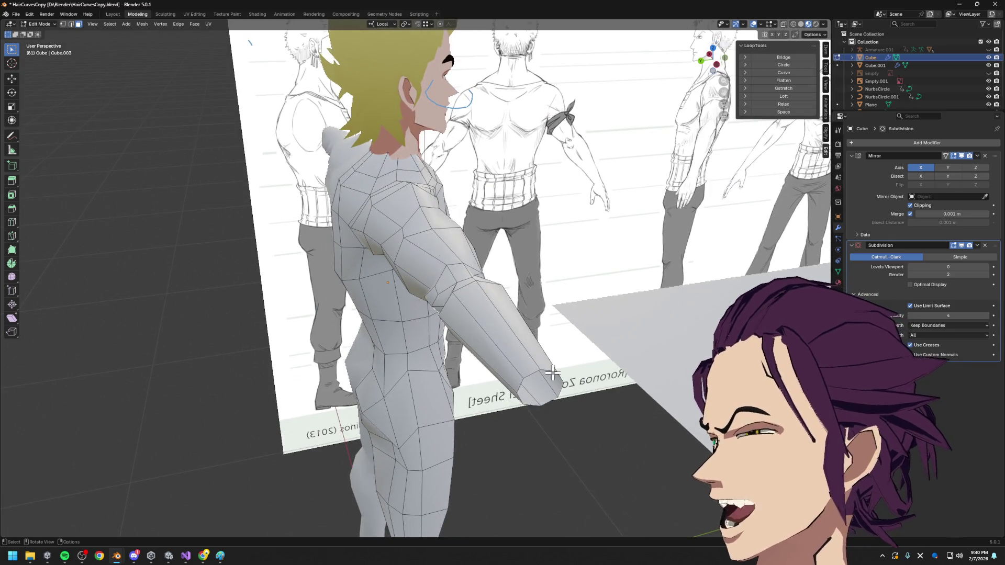
- Inspect the shoulder and arm topology, pick a shoulder face, then switch editing over to the plane
mouse_move(291, 299)
middle_mouse_down()
mouse_move(378, 292)
mouse_move(359, 314)
mouse_move(358, 283)
mouse_move(389, 347)
mouse_move(386, 337)
mouse_move(219, 298)
middle_mouse_up()
scroll(454, 219, "up", 3)
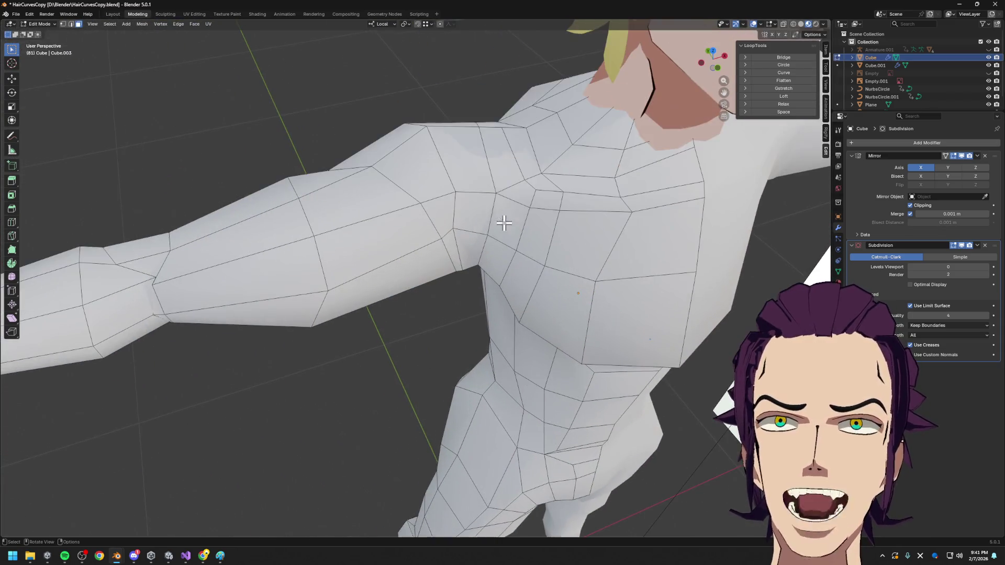
scroll(504, 223, "down", 3)
mouse_move(482, 180)
middle_mouse_down()
mouse_move(534, 366)
mouse_move(352, 240)
mouse_move(385, 284)
middle_mouse_up()
left_click(343, 250)
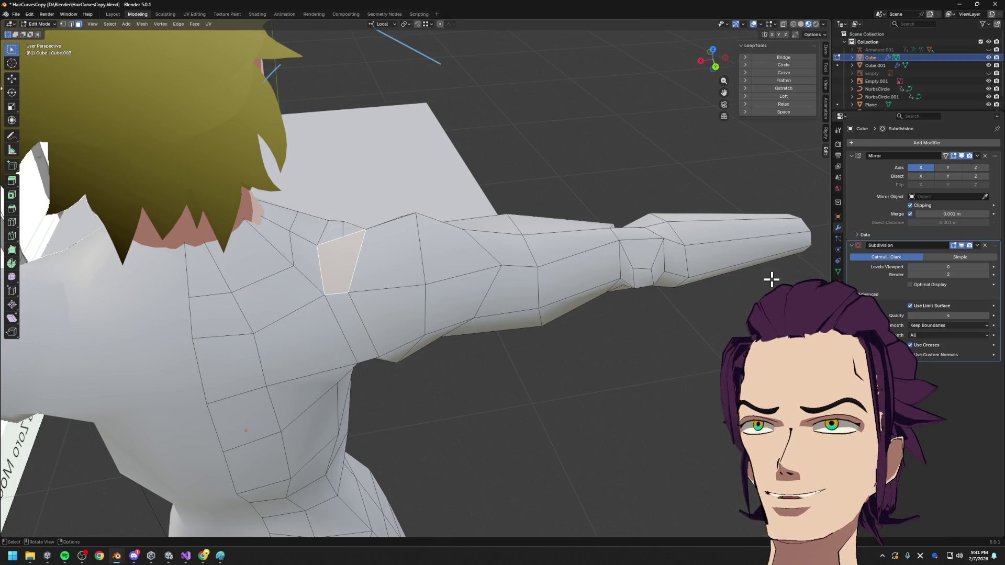
middle_click_drag(467, 351, 309, 400)
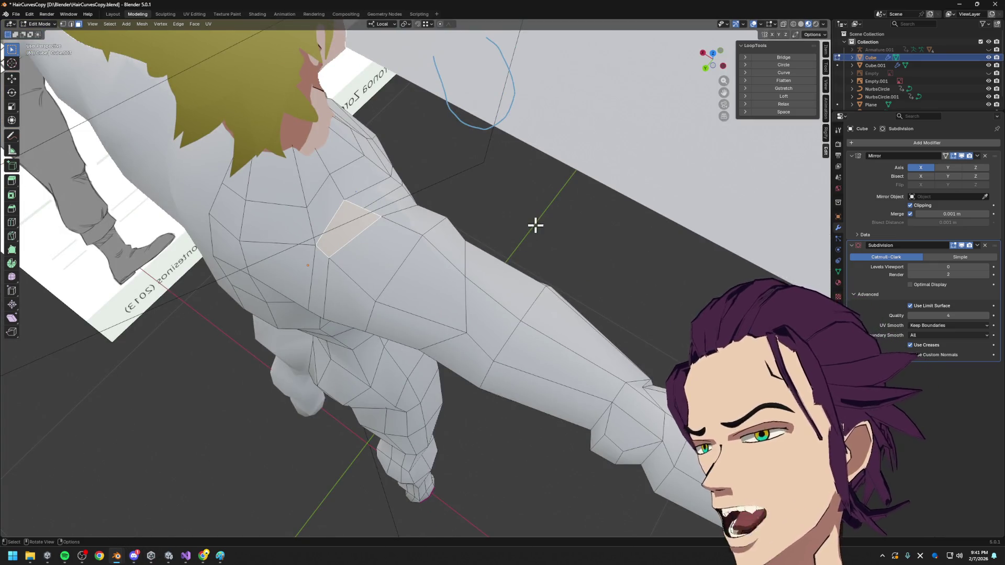
middle_click_drag(534, 226, 550, 260)
scroll(594, 280, "down", 5)
scroll(668, 358, "down", 3)
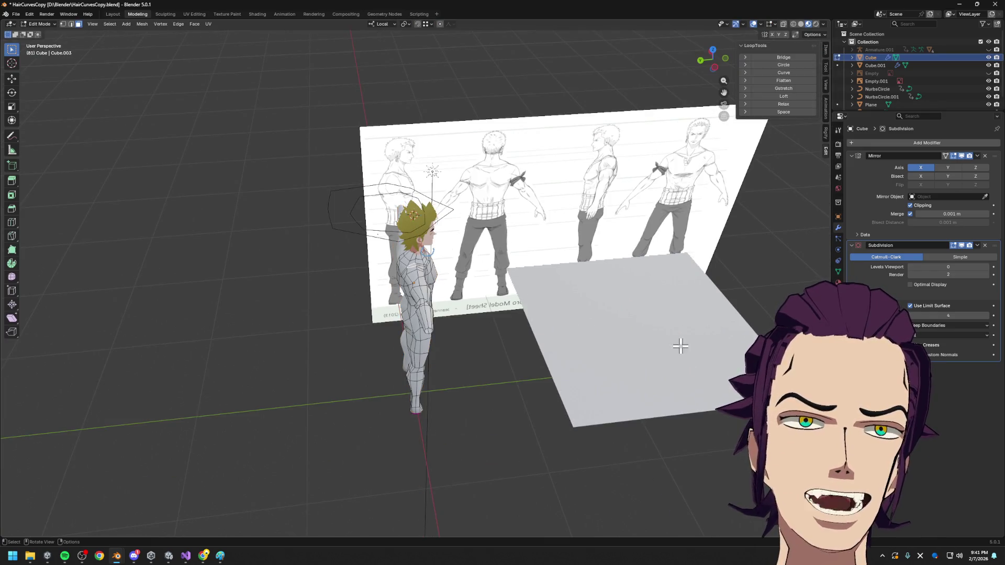
key("alt+q")
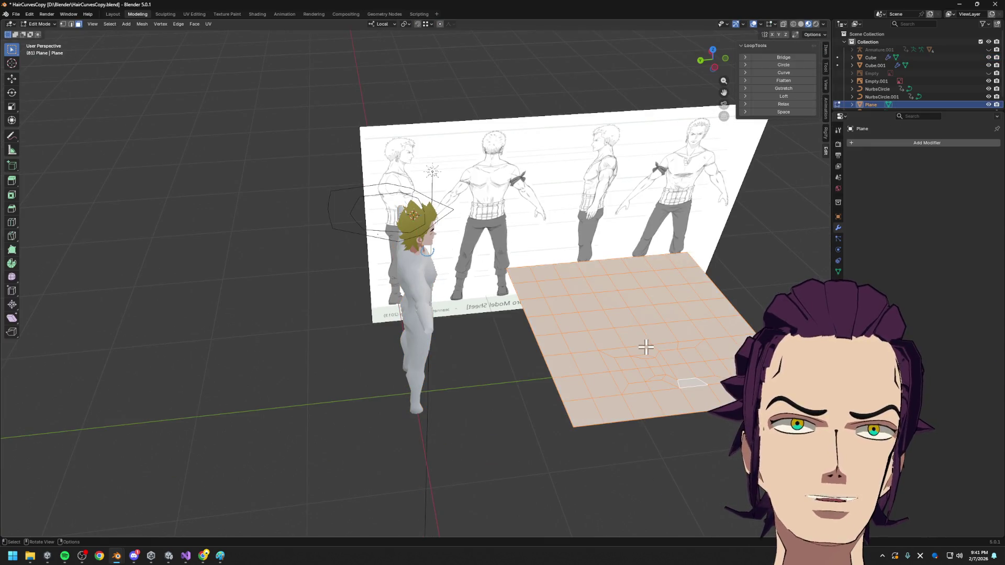
scroll(534, 274, "up", 3)
scroll(576, 340, "up", 4)
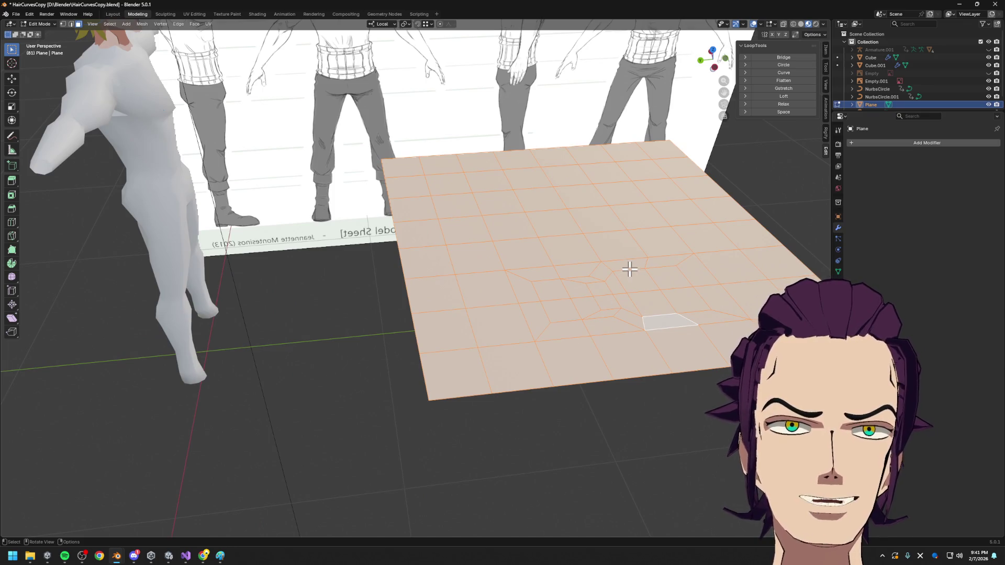
key("ctrl+r")
left_click(568, 272)
right_click(567, 272)
mouse_move(563, 272)
middle_mouse_down()
mouse_move(602, 287)
mouse_move(476, 299)
mouse_move(491, 338)
mouse_move(477, 358)
middle_mouse_up()
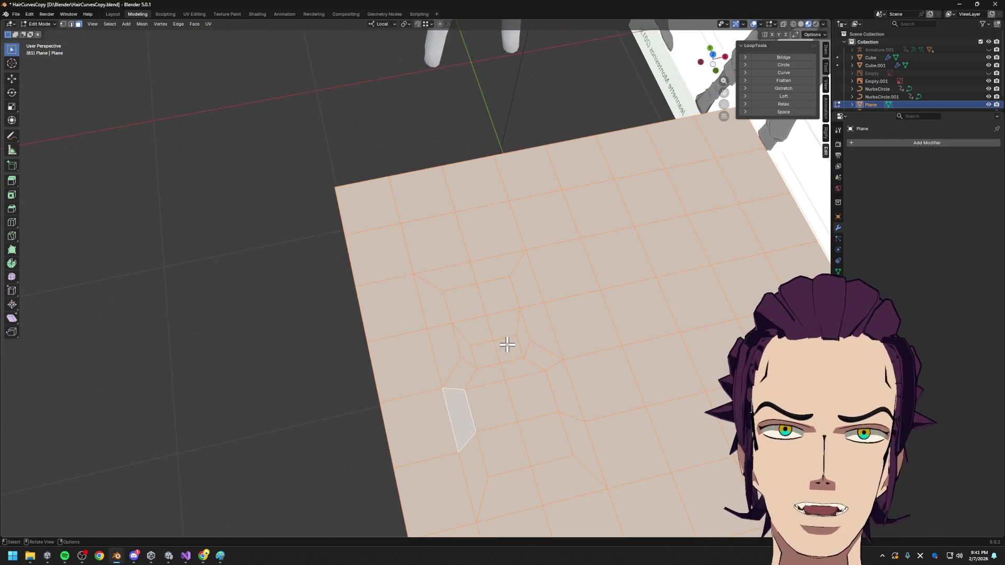
left_click(483, 353)
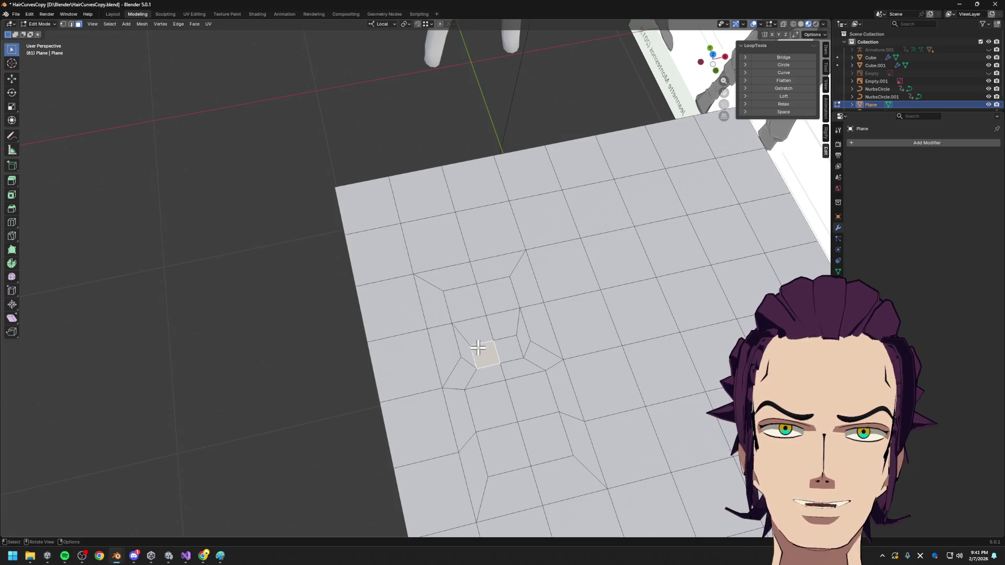
left_click(472, 308)
left_click(456, 276)
left_click(445, 253)
left_click(453, 283)
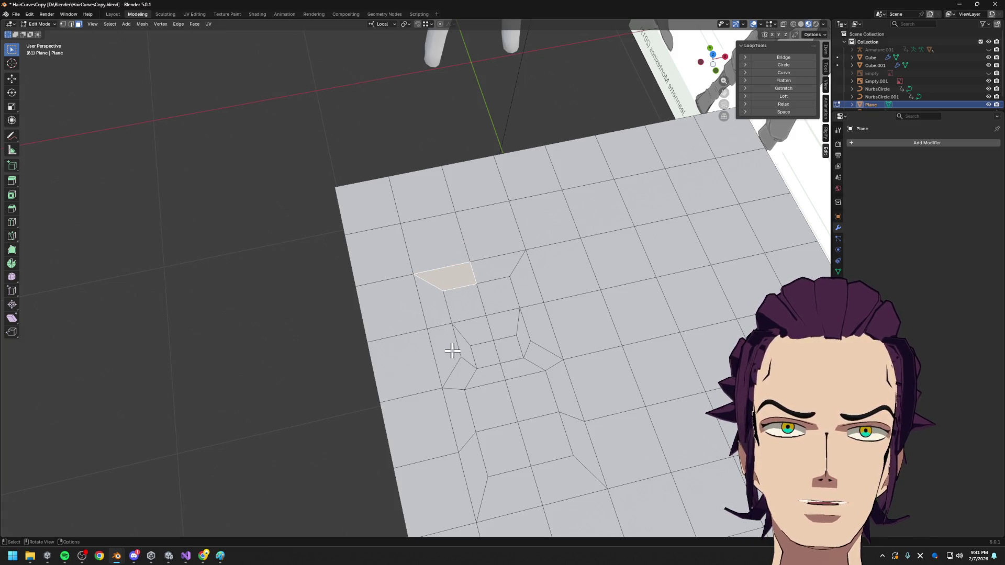
left_click(470, 371)
left_click(489, 410)
left_click(457, 416)
left_click(441, 432)
left_click(489, 411)
middle_click_drag(489, 411, 520, 467)
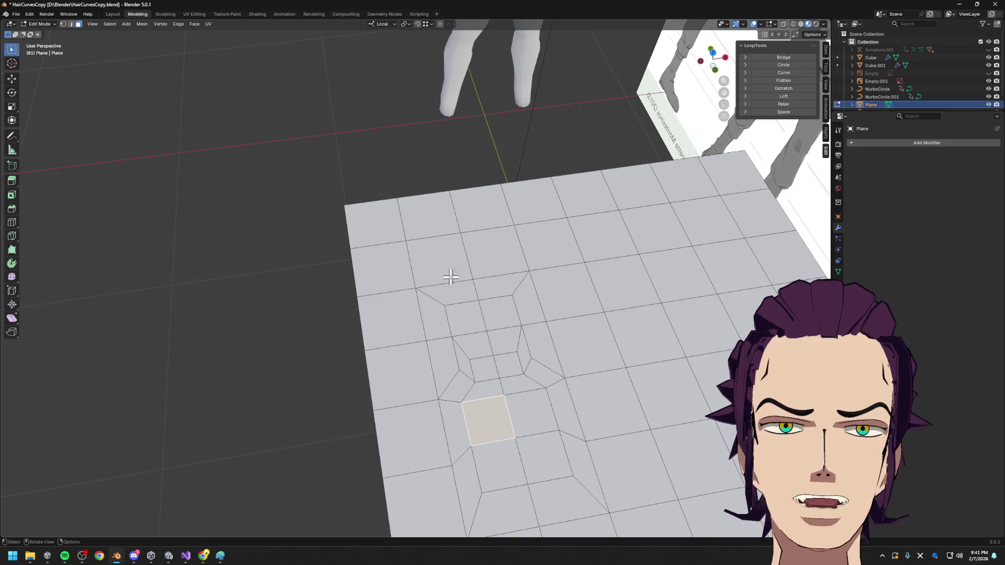
middle_click_drag(487, 338, 497, 307)
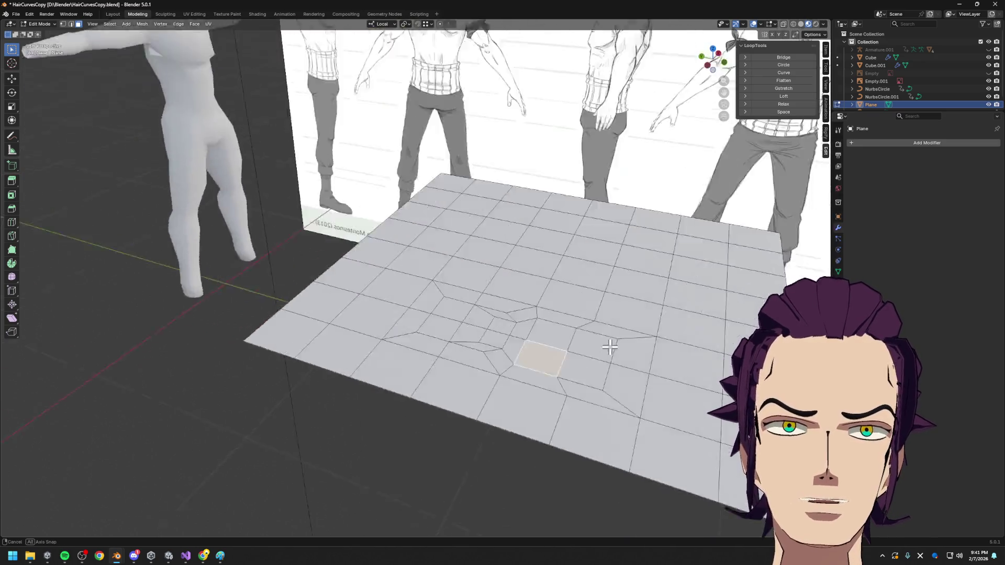
key("ctrl+r")
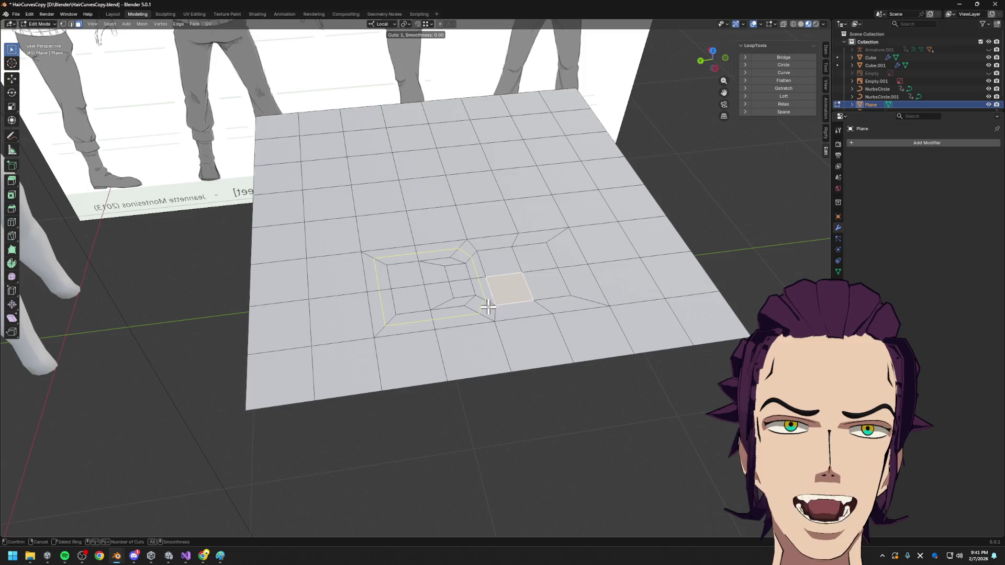
key("Escape")
middle_click_drag(427, 231, 286, 359)
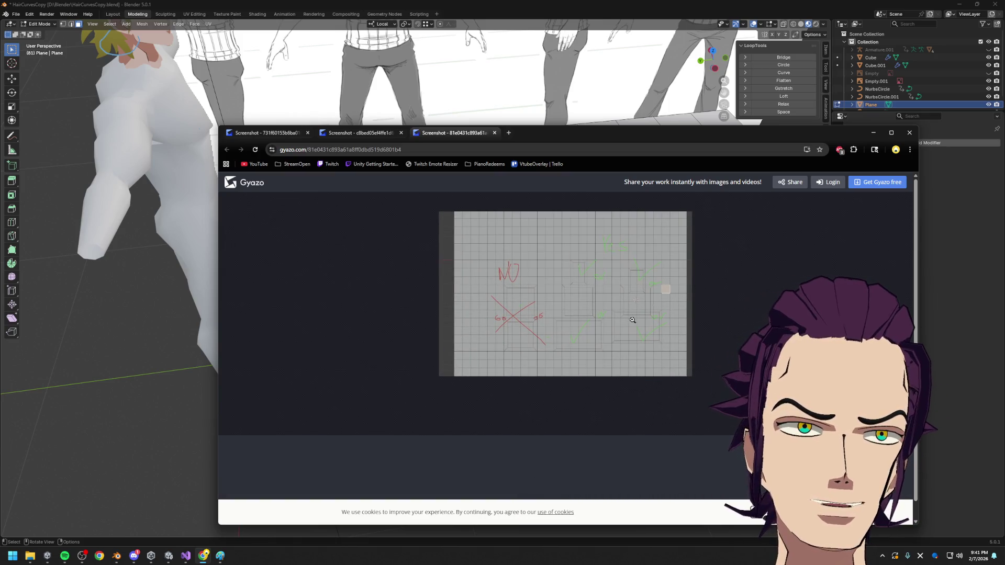
left_click(584, 314)
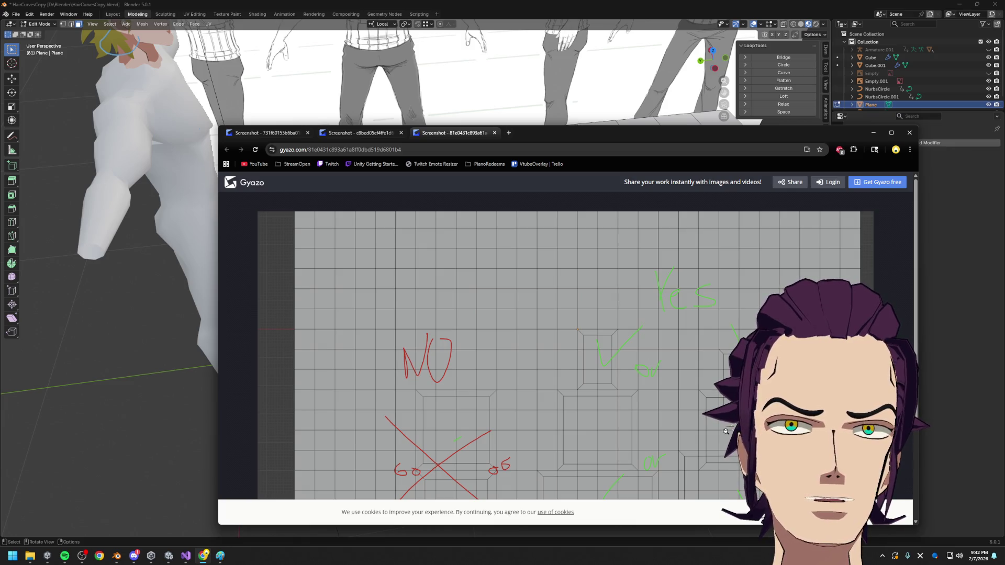
scroll(598, 364, "down", 2)
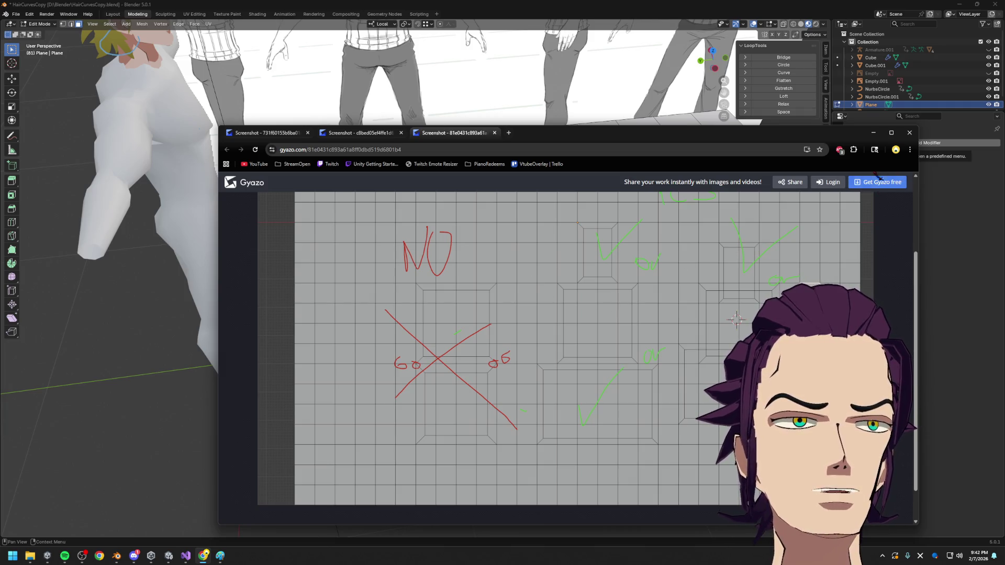
left_click(737, 318)
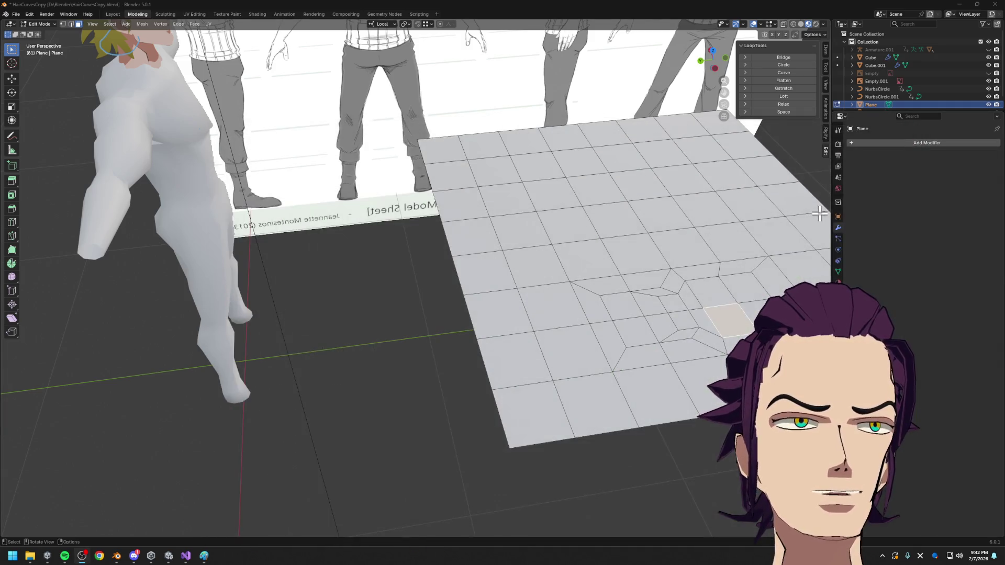
scroll(586, 306, "down", 3)
- Leave the plane's Edit Mode, select the Cube body mesh and start editing it instead
middle_click_drag(586, 306, 534, 314)
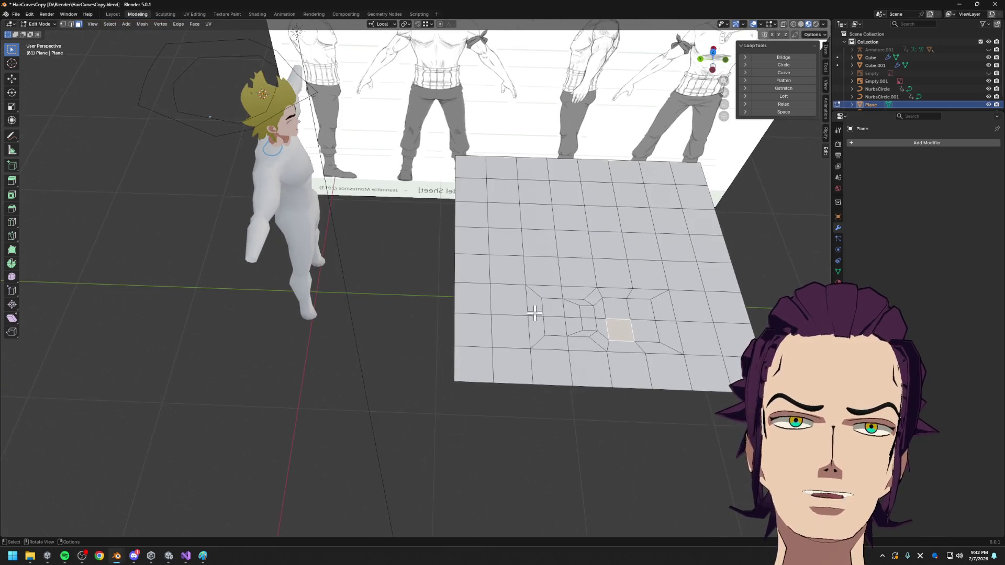
scroll(606, 303, "up", 4)
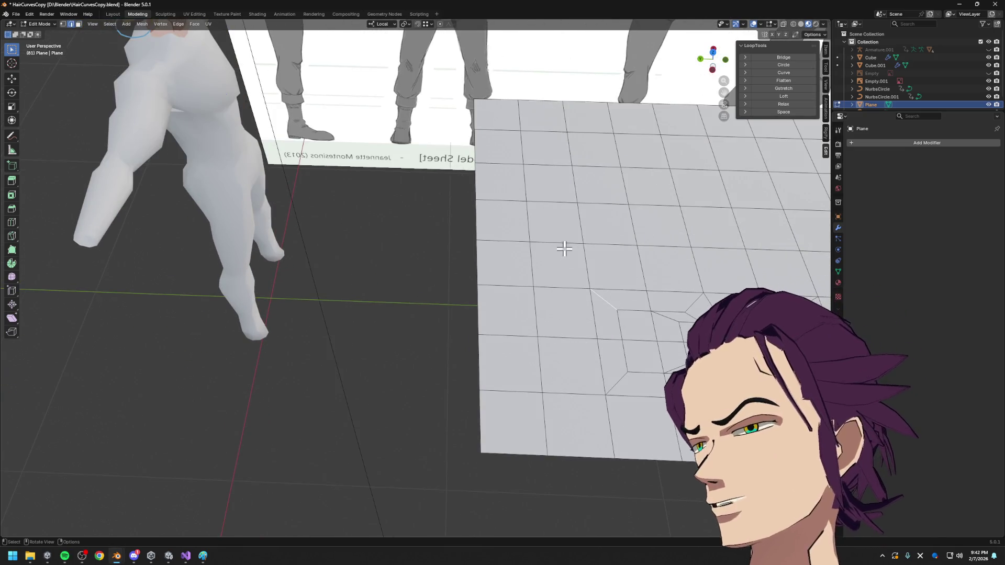
middle_click_drag(410, 235, 441, 167)
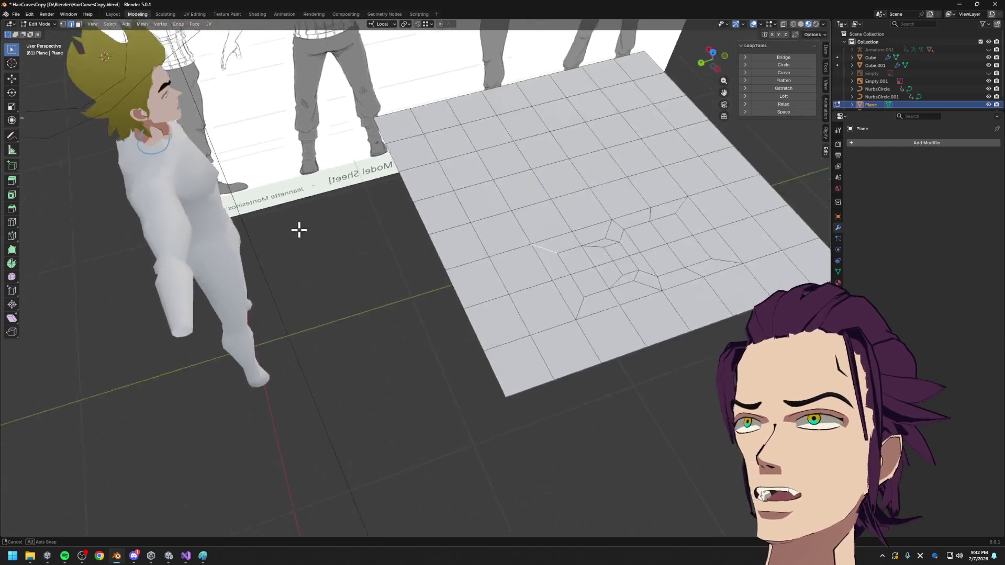
key("Tab")
left_click(487, 94)
key("Tab")
mouse_move(487, 79)
middle_mouse_down()
mouse_move(487, 287)
mouse_move(548, 253)
mouse_move(544, 332)
mouse_move(555, 341)
mouse_move(430, 325)
mouse_move(438, 231)
mouse_move(383, 260)
mouse_move(370, 303)
mouse_move(448, 330)
mouse_move(420, 319)
mouse_move(488, 247)
mouse_move(500, 236)
mouse_move(523, 263)
middle_mouse_up()
key("ctrl+r")
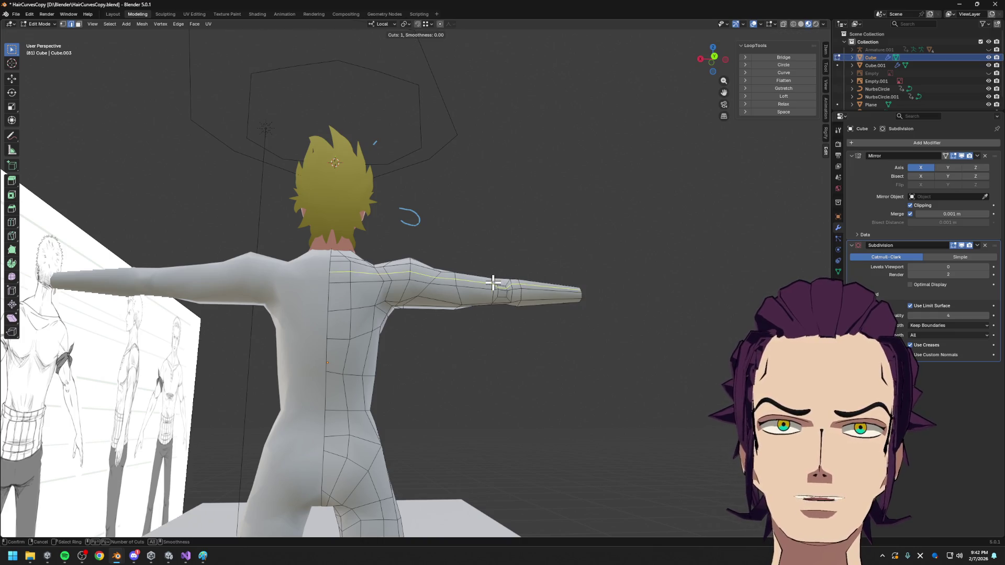
middle_click_drag(520, 285, 490, 290)
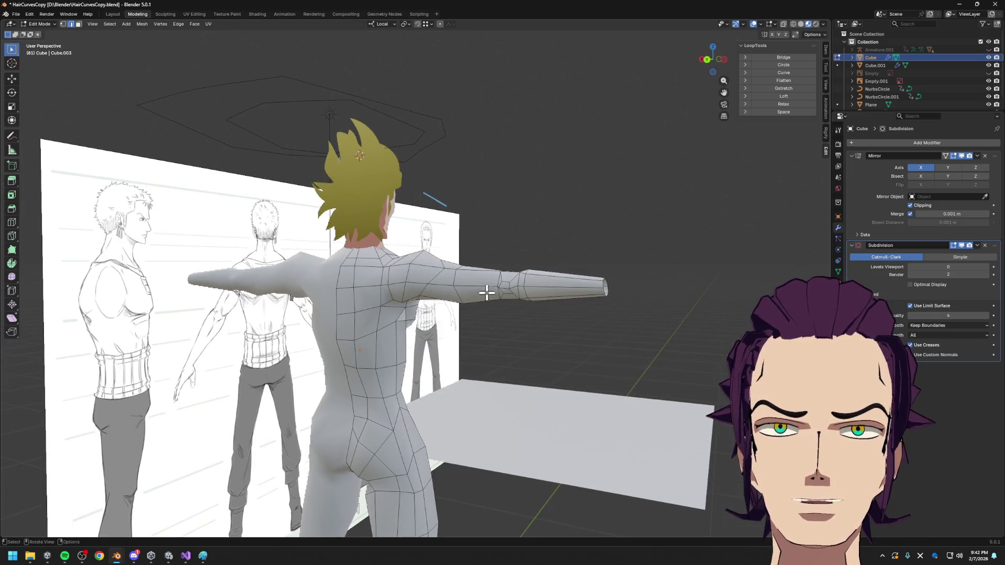
scroll(489, 290, "down", 1)
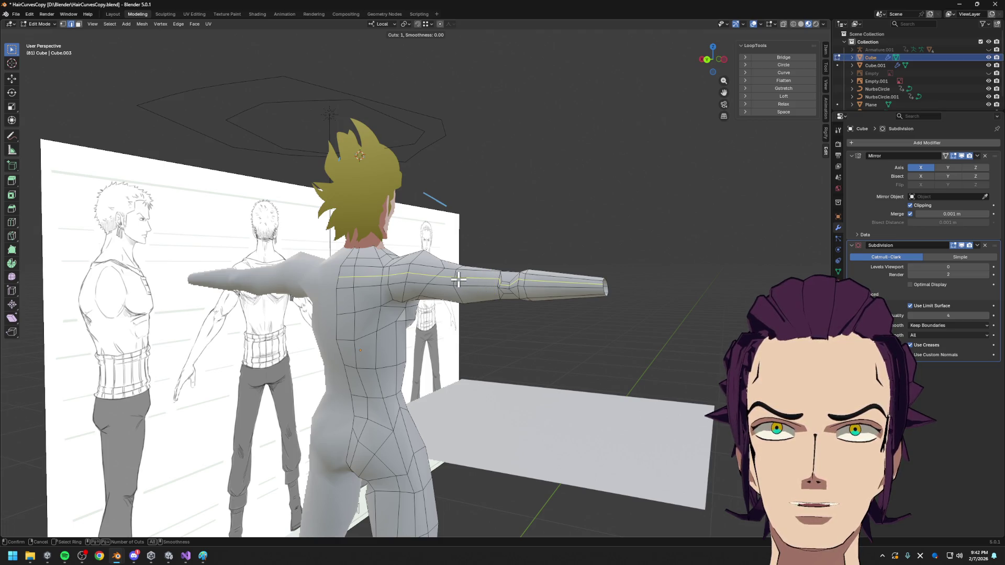
right_click(506, 287)
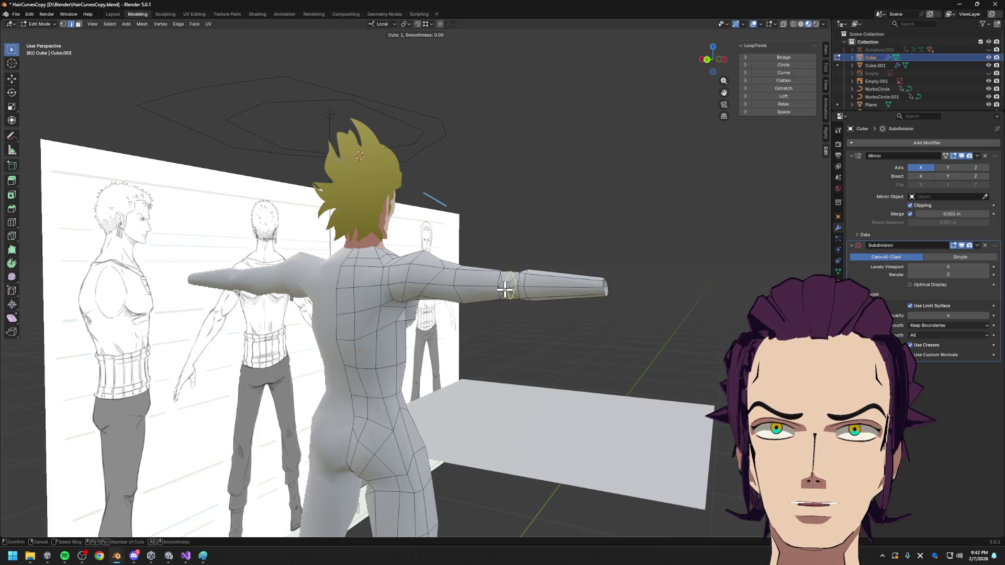
middle_click_drag(516, 285, 561, 340)
scroll(500, 275, "up", 3)
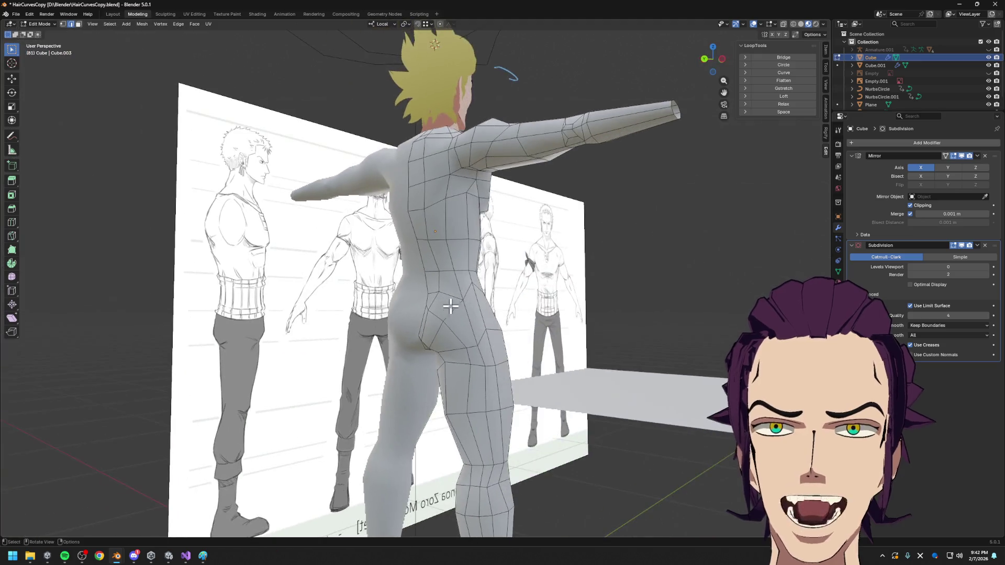
middle_click_drag(500, 275, 509, 325)
key("ctrl+r")
right_click(502, 314)
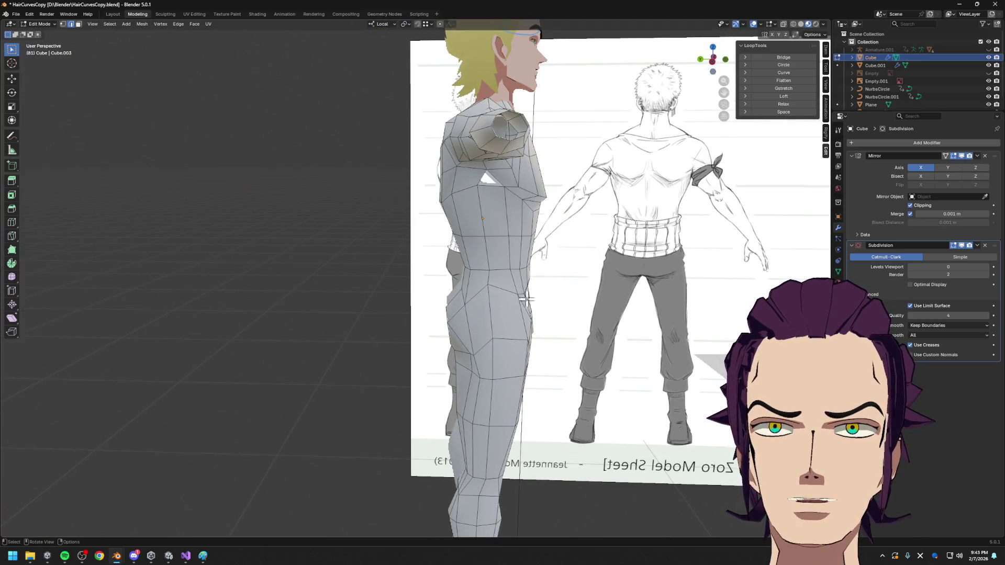
middle_click_drag(548, 291, 550, 264)
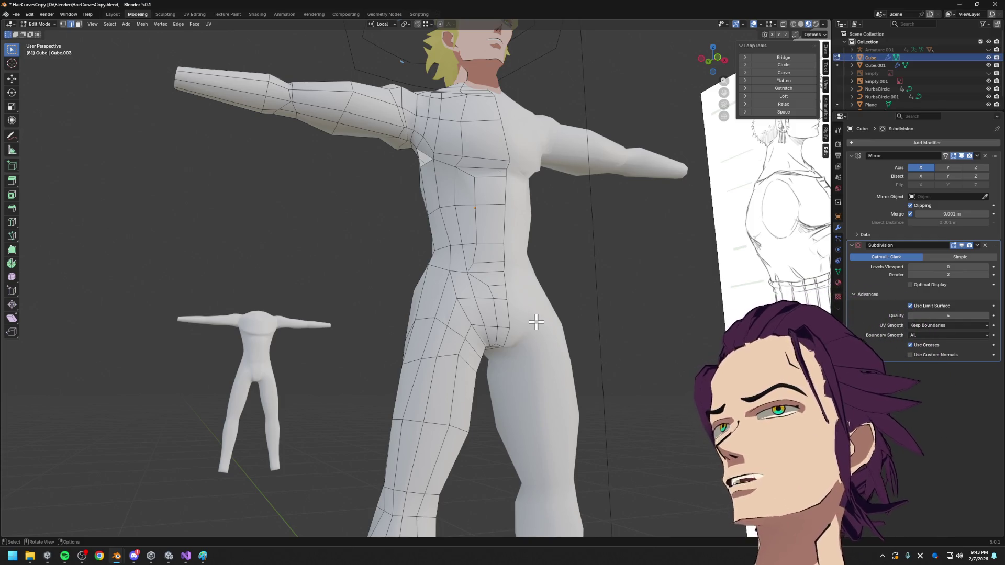
middle_click_drag(530, 366, 529, 246)
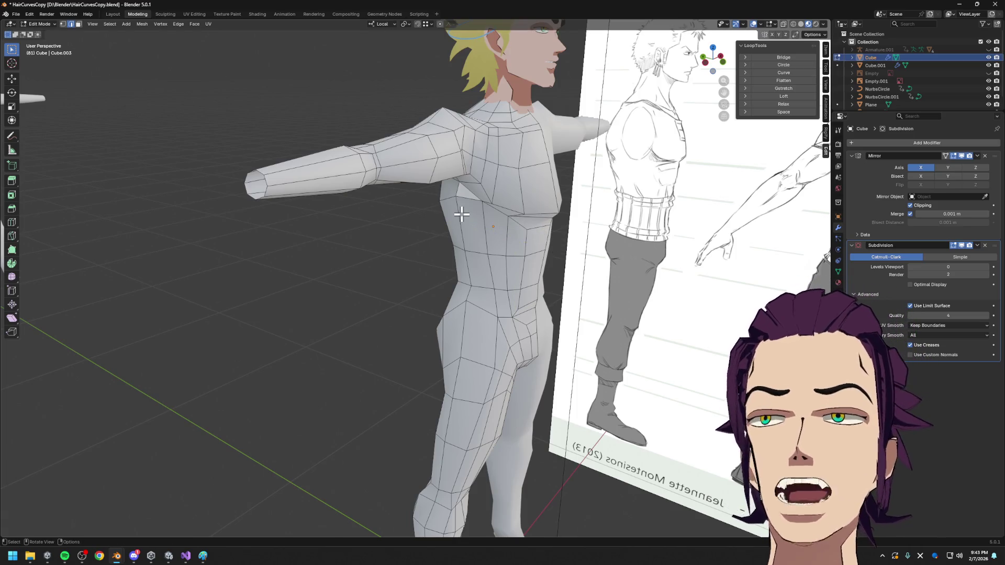
scroll(462, 208, "down", 3)
mouse_move(597, 242)
middle_mouse_down()
mouse_move(673, 262)
mouse_move(676, 236)
middle_mouse_up()
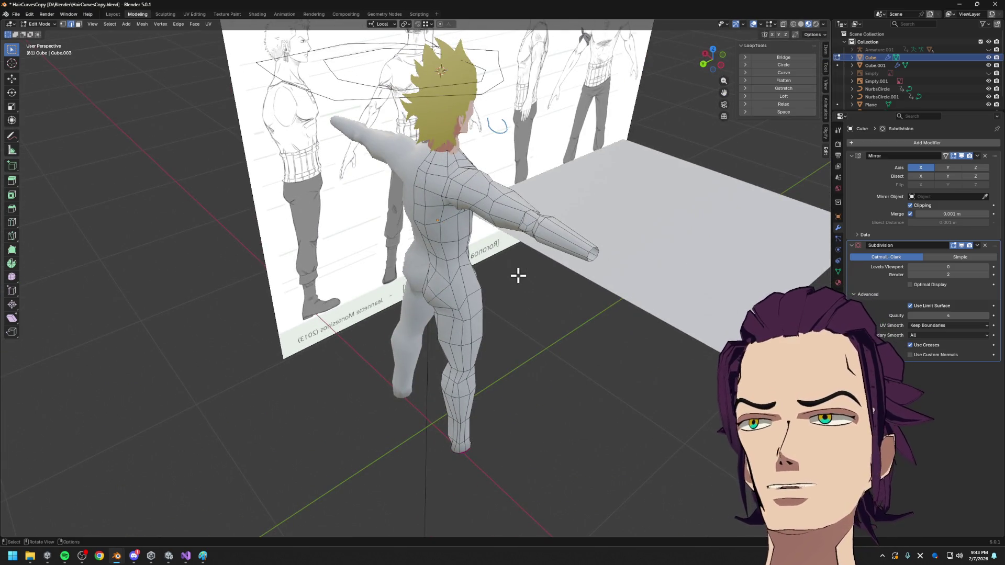
scroll(518, 274, "up", 3)
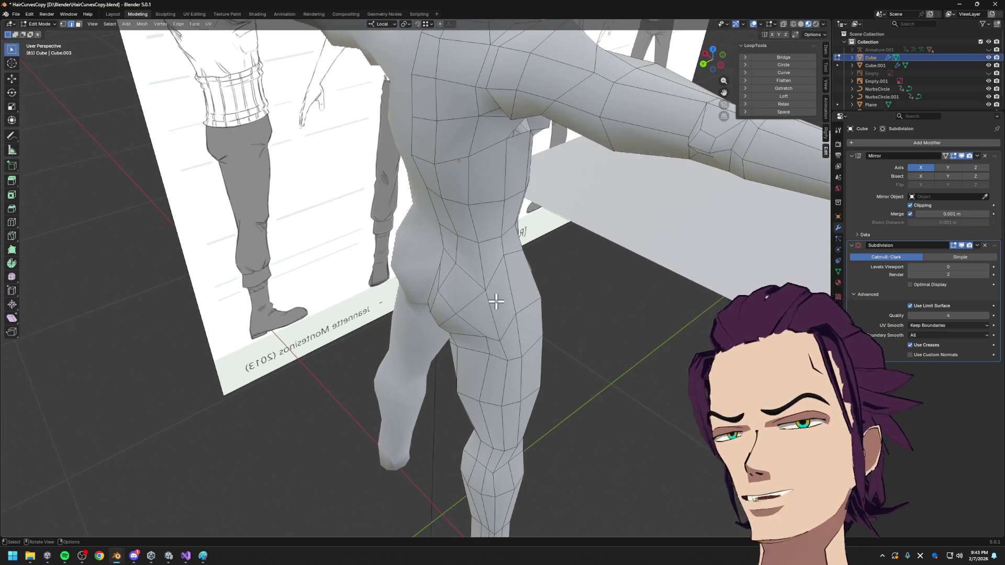
mouse_move(500, 287)
middle_mouse_down()
mouse_move(579, 280)
mouse_move(460, 330)
middle_mouse_up()
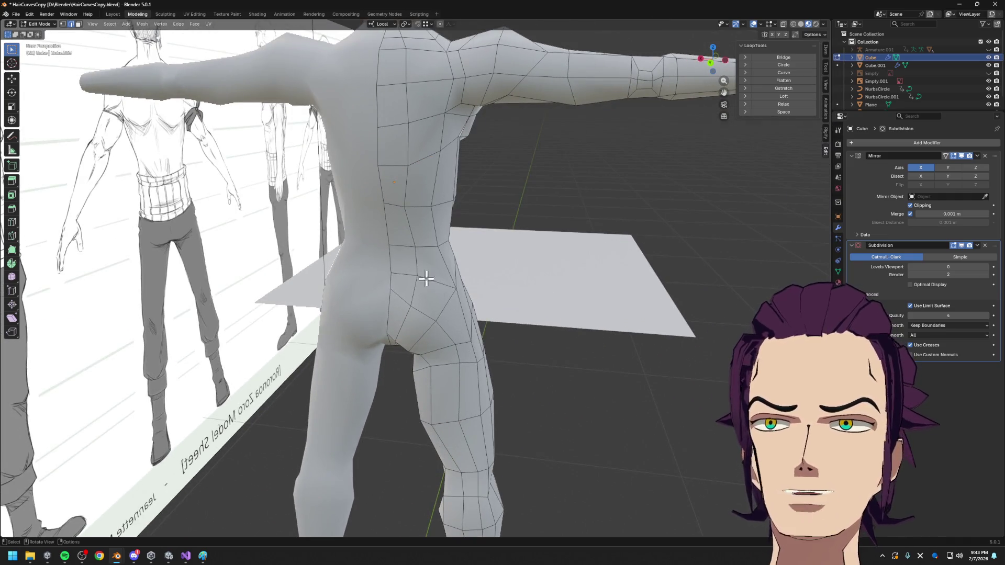
middle_click_drag(687, 357, 454, 355)
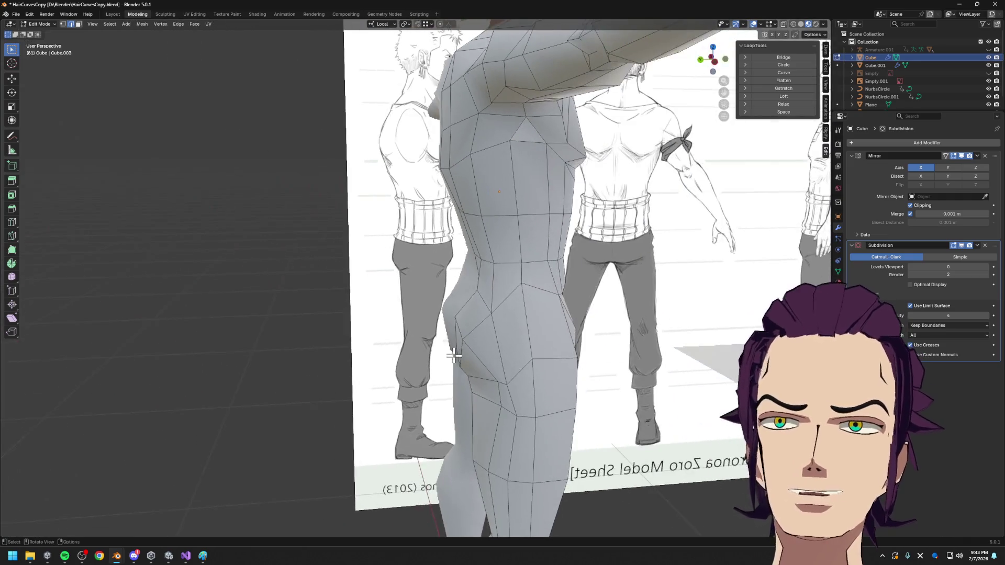
scroll(470, 350, "down", 1)
scroll(469, 350, "down", 1)
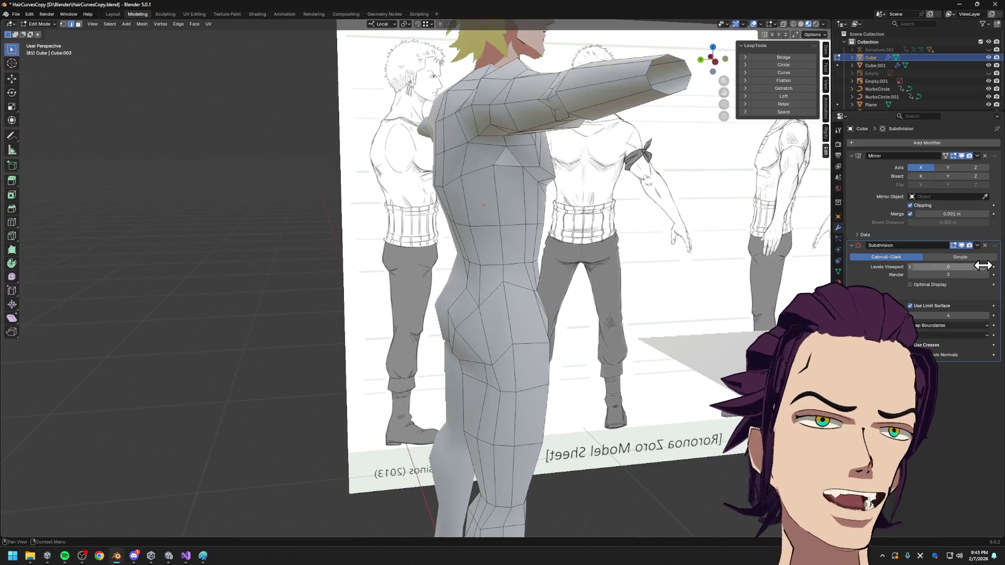
left_click(992, 268)
- Orbit around the subdivided torso, shoulders, hips and raised arm to check the edge flow
mouse_move(744, 292)
middle_mouse_down()
mouse_move(600, 288)
mouse_move(585, 236)
middle_mouse_up()
scroll(584, 288, "up", 3)
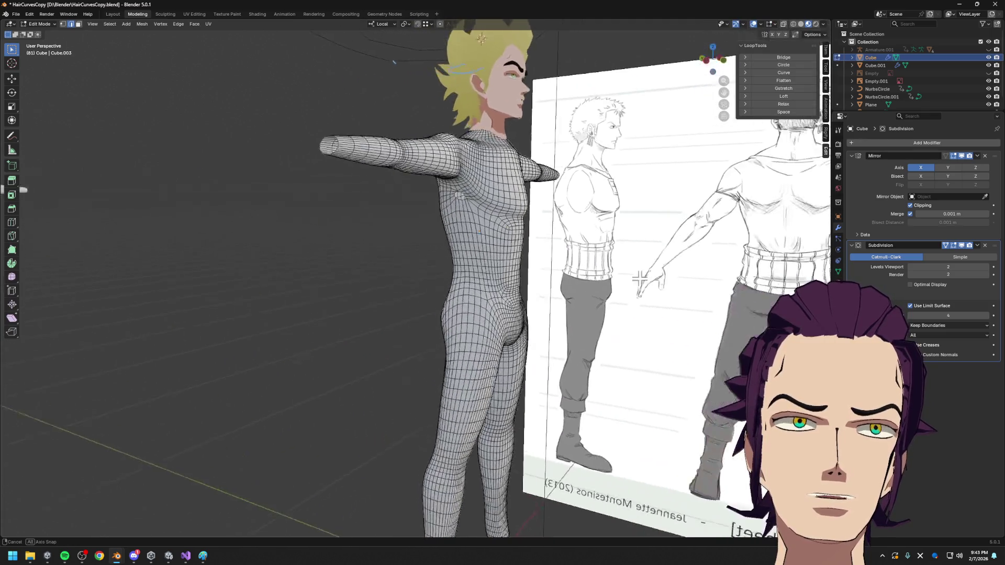
scroll(585, 236, "up", 2)
scroll(583, 176, "up", 2)
middle_click_drag(584, 175, 461, 244)
scroll(519, 150, "up", 2)
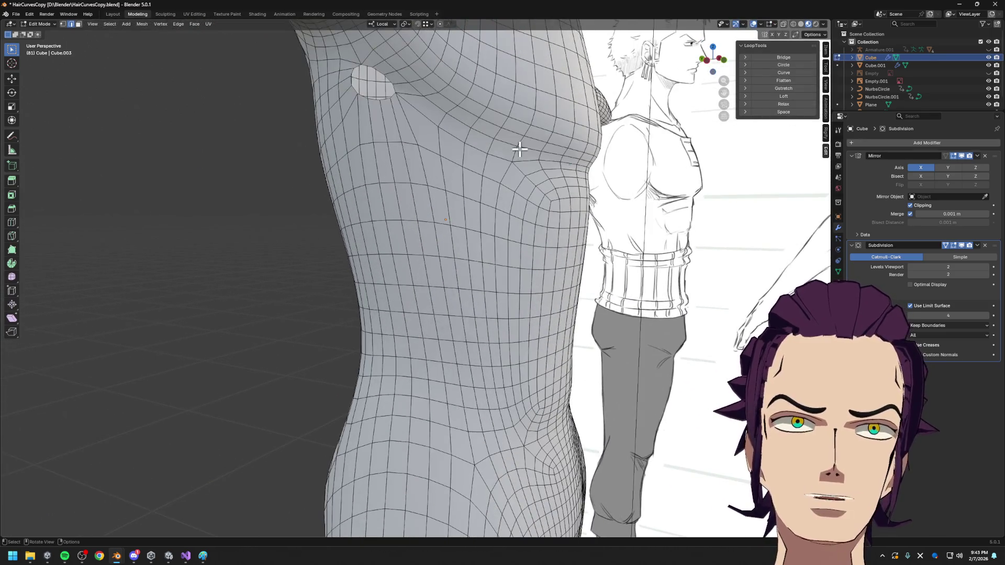
mouse_move(516, 164)
middle_mouse_down()
mouse_move(478, 217)
mouse_move(442, 214)
middle_mouse_up()
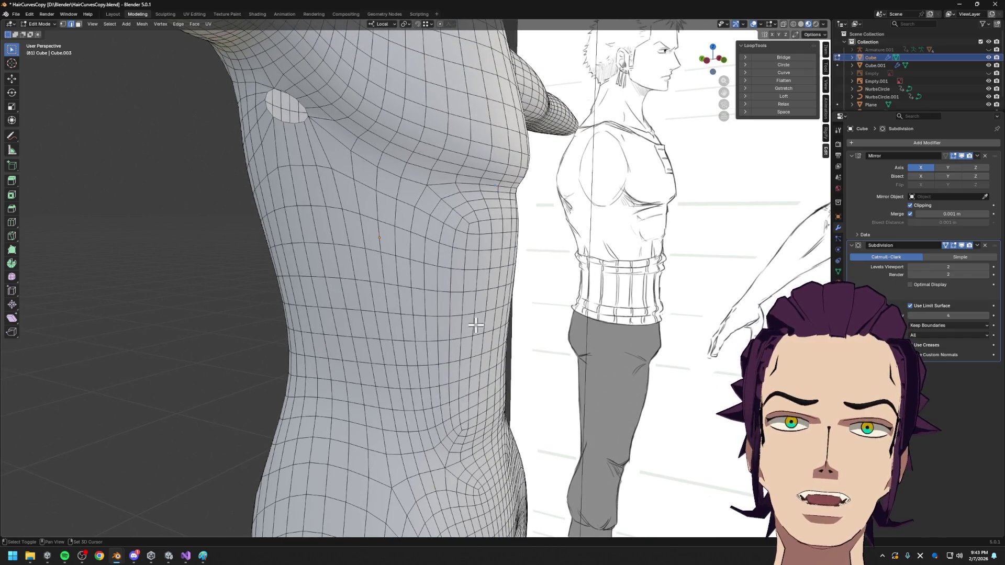
middle_click_drag(477, 326, 289, 188, "shift")
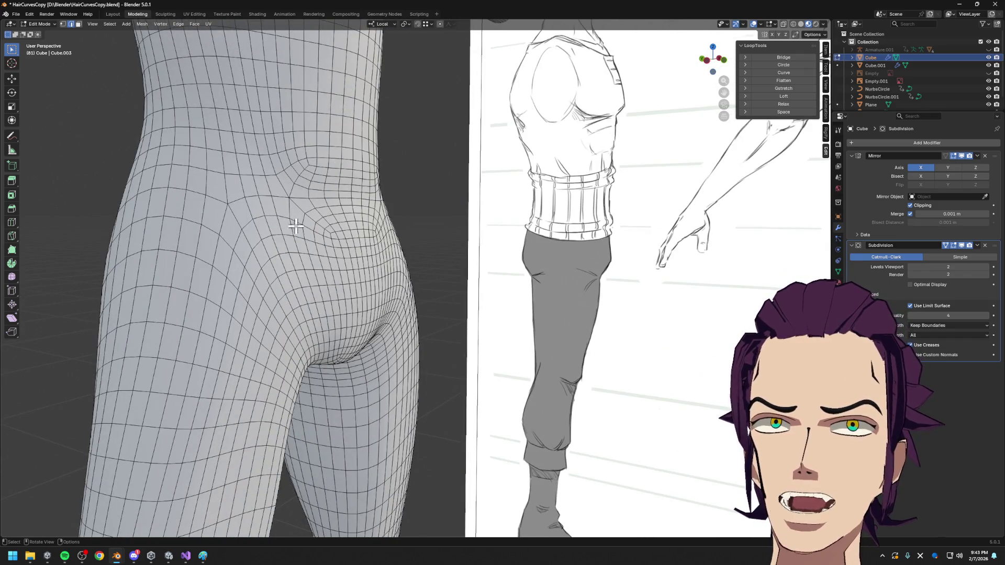
scroll(301, 224, "down", 5)
middle_click_drag(301, 224, 359, 315)
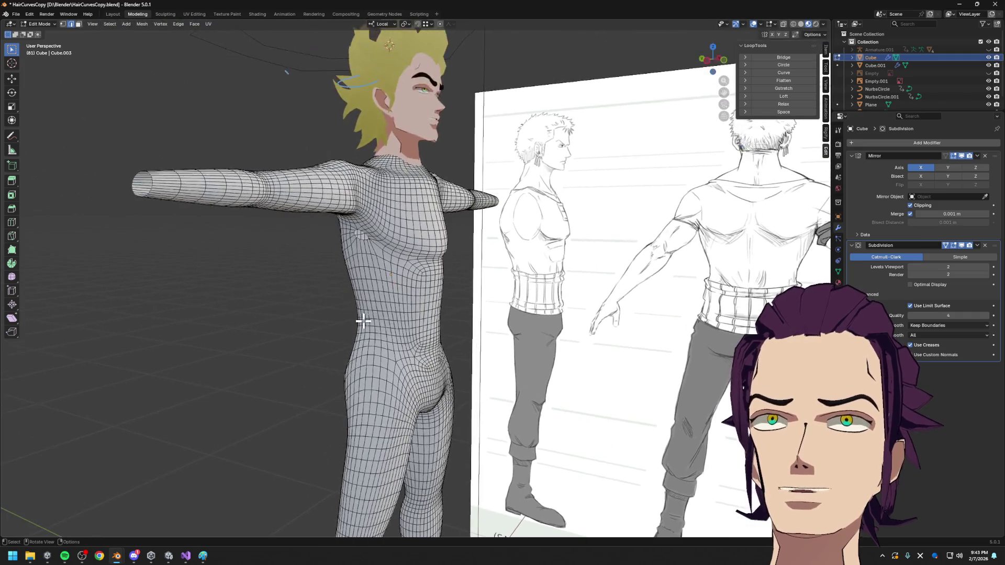
scroll(353, 198, "up", 4)
scroll(386, 255, "up", 2)
mouse_move(387, 255)
middle_mouse_down()
mouse_move(330, 184)
mouse_move(353, 209)
middle_mouse_up()
scroll(335, 308, "down", 3)
mouse_move(335, 308)
middle_mouse_down()
mouse_move(411, 292)
mouse_move(400, 292)
mouse_move(424, 298)
mouse_move(421, 338)
mouse_move(448, 292)
middle_mouse_up()
scroll(364, 322, "up", 5)
- Inspect the back, legs, head and chest flow, then leave Edit Mode on the body
middle_click_drag(364, 322, 215, 235, "shift")
scroll(215, 234, "up", 3)
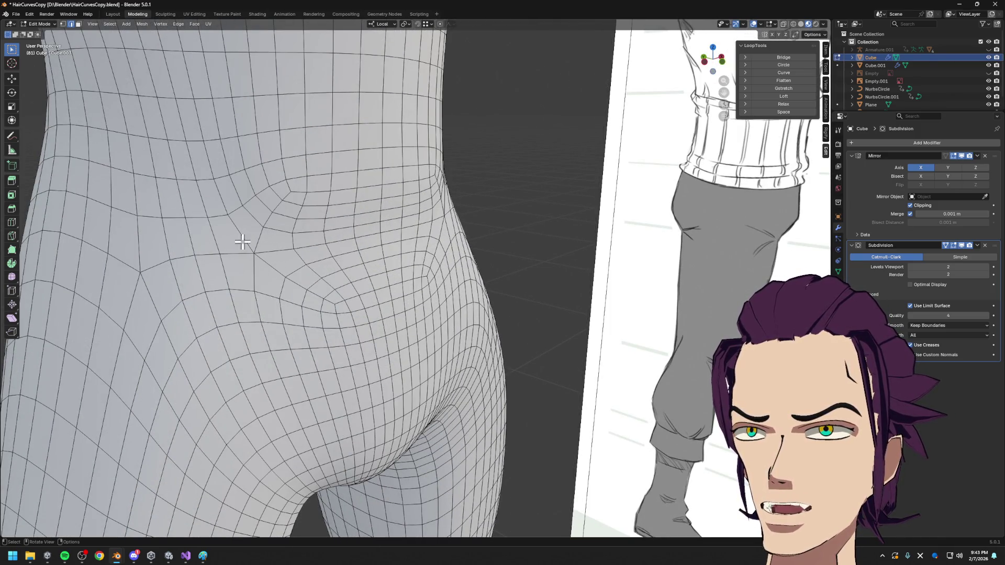
mouse_move(248, 257)
middle_mouse_down()
mouse_move(337, 236)
mouse_move(437, 315)
mouse_move(553, 341)
mouse_move(465, 314)
mouse_move(515, 350)
mouse_move(532, 402)
middle_mouse_up()
scroll(553, 340, "down", 3)
scroll(516, 350, "down", 2)
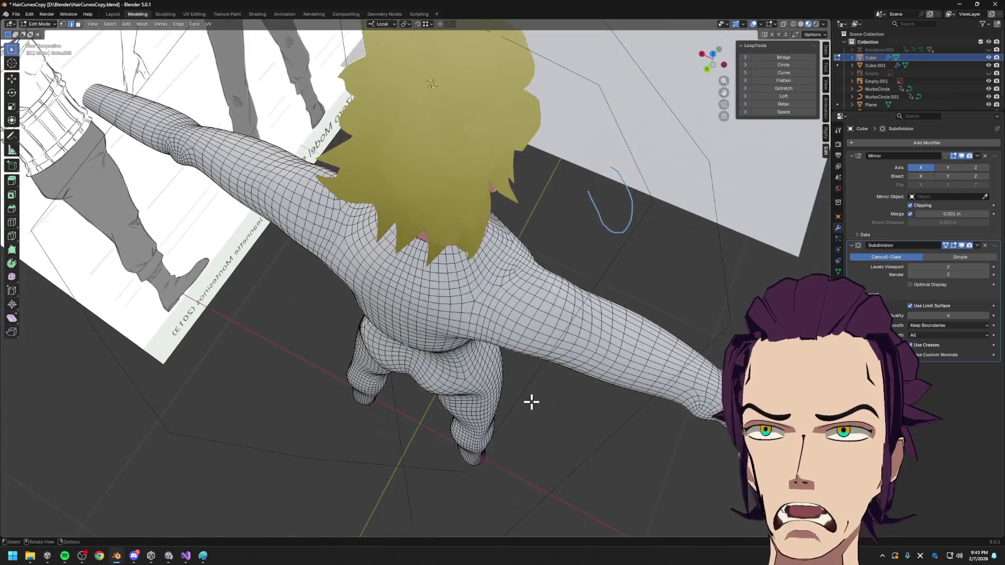
middle_click_drag(544, 303, 442, 260)
scroll(503, 282, "up", 3)
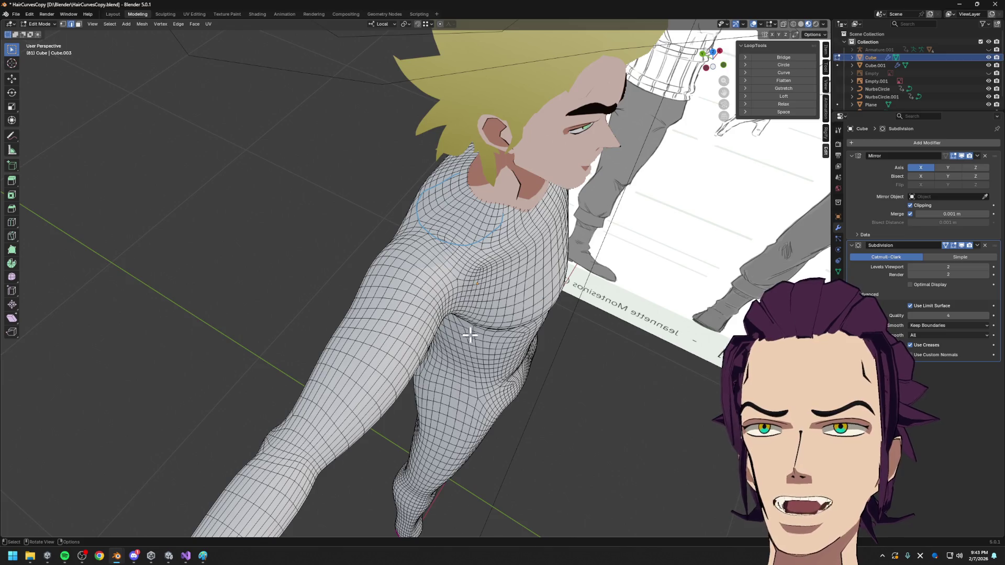
middle_click_drag(469, 335, 449, 299)
mouse_move(552, 340)
middle_mouse_down()
mouse_move(483, 353)
mouse_move(576, 326)
middle_mouse_up()
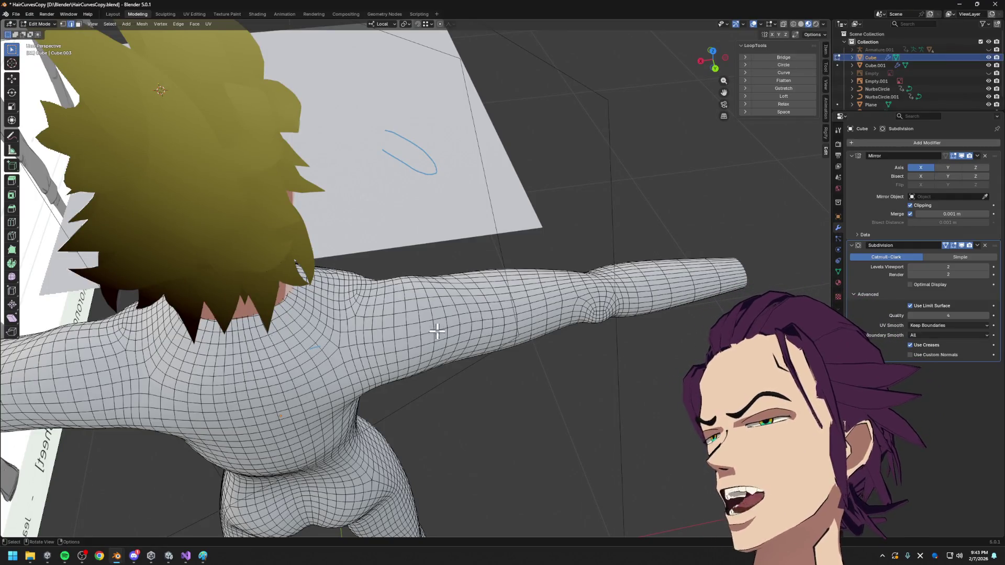
middle_click_drag(702, 291, 641, 261)
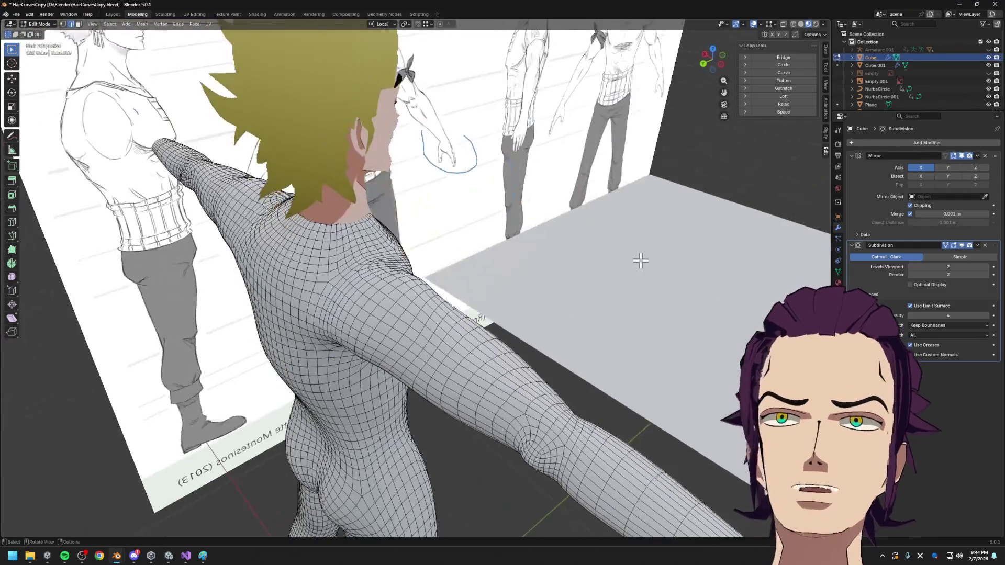
scroll(640, 261, "down", 4)
key("Tab")
- Edit the grid plane and preview loop cuts on several edge rings around its pole, cancelling each
left_click(641, 317)
scroll(505, 350, "up", 3)
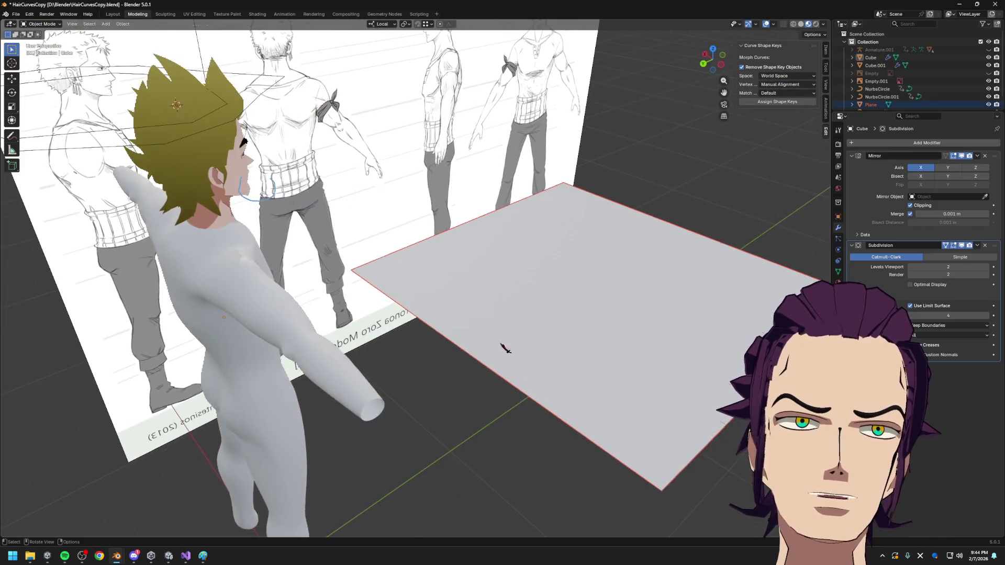
key("Tab")
middle_click_drag(579, 354, 439, 341)
scroll(620, 294, "up", 3)
scroll(456, 185, "up", 2)
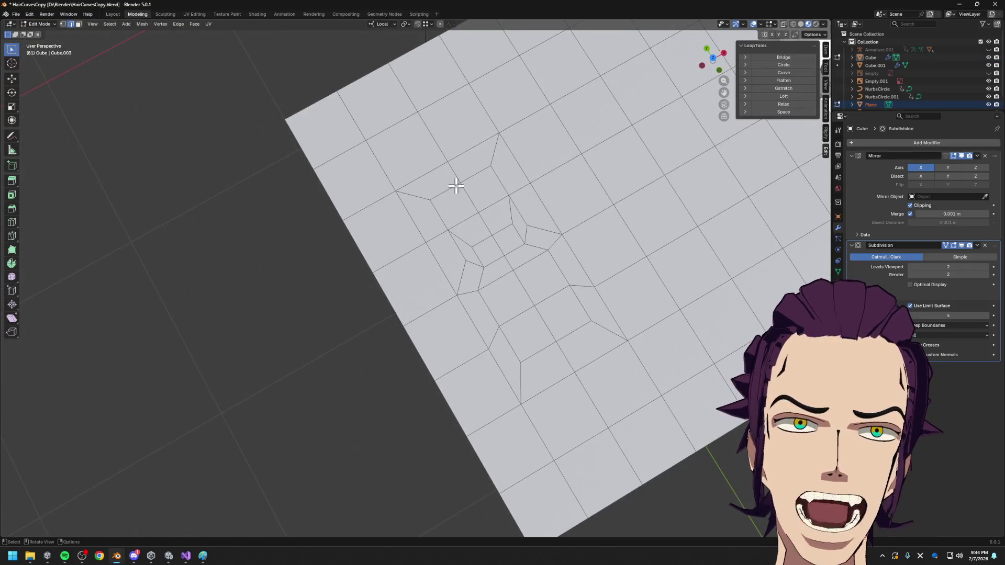
key("ctrl+r")
key("Escape")
key("ctrl+r")
key("Escape")
key("ctrl+r")
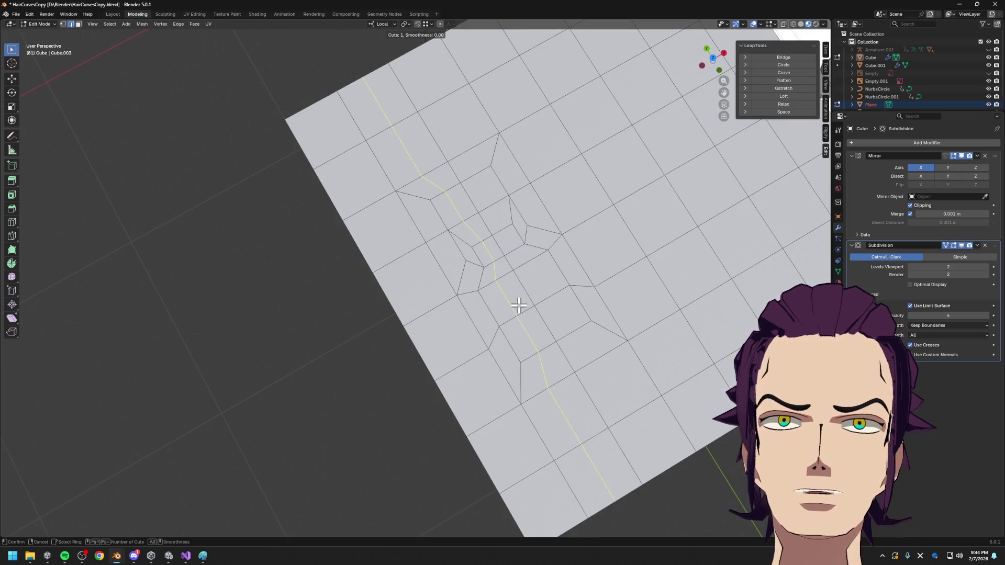
key("Escape")
scroll(491, 263, "down", 6)
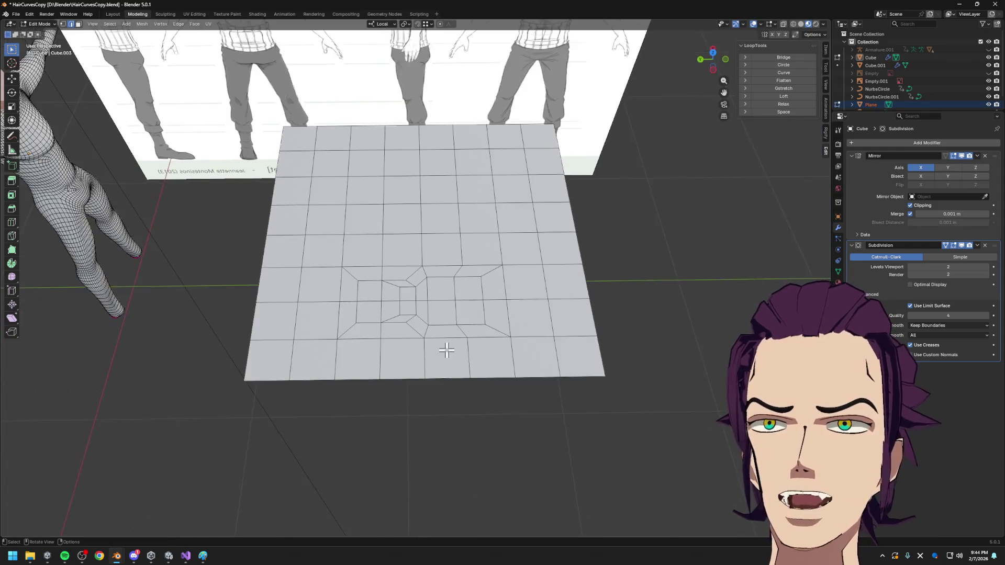
- Orbit out to view the whole plane with the reference and characters
middle_click_drag(472, 315, 439, 358)
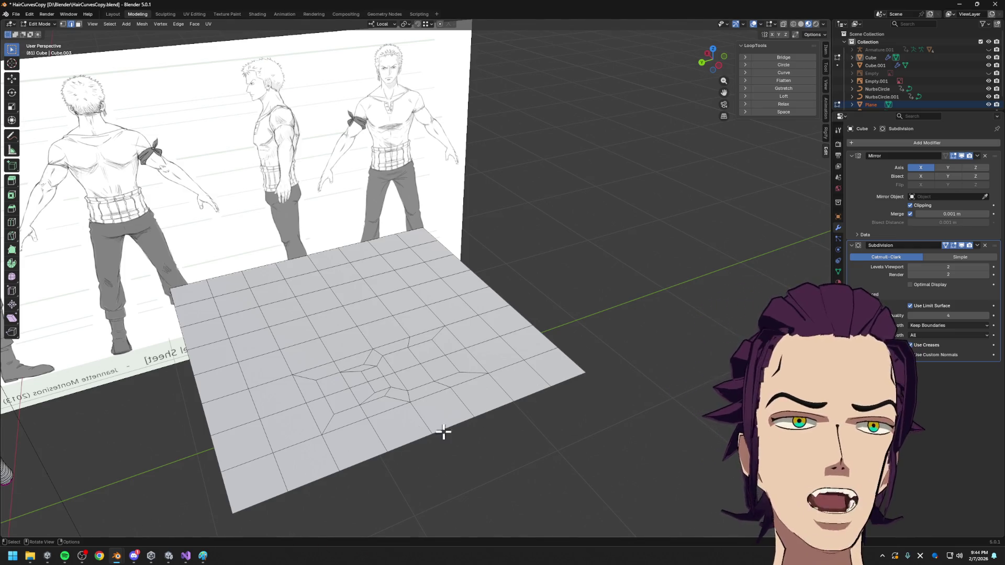
scroll(445, 432, "down", 5)
mouse_move(488, 366)
middle_mouse_down()
mouse_move(400, 356)
mouse_move(359, 273)
mouse_move(579, 331)
mouse_move(602, 347)
middle_mouse_up()
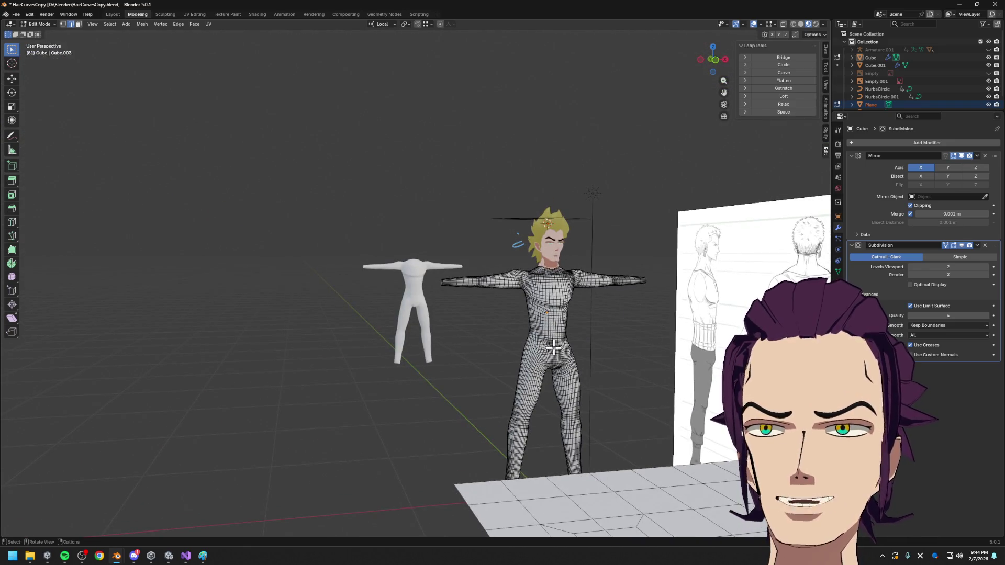
scroll(659, 358, "up", 3)
middle_click_drag(685, 333, 505, 246)
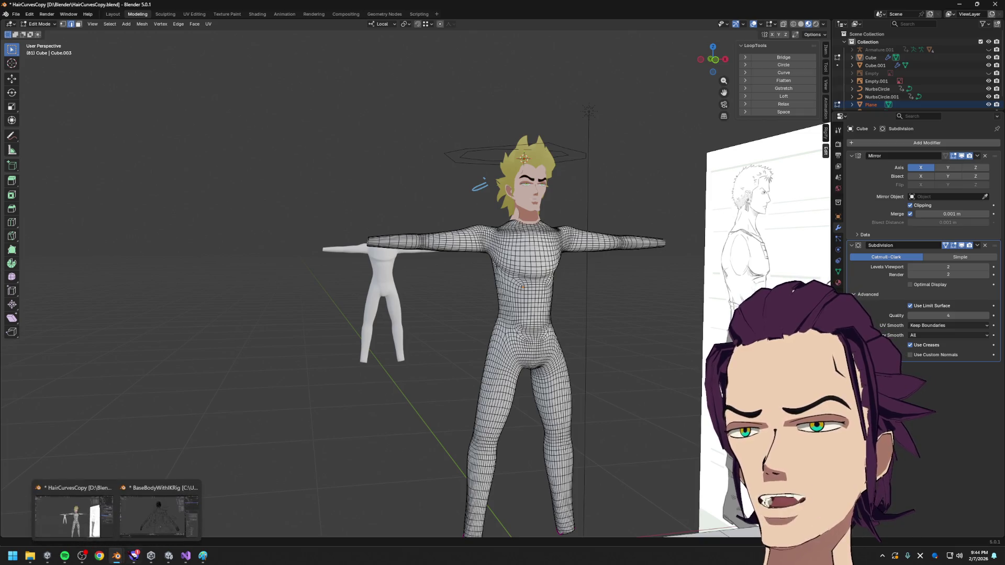
left_click(99, 556)
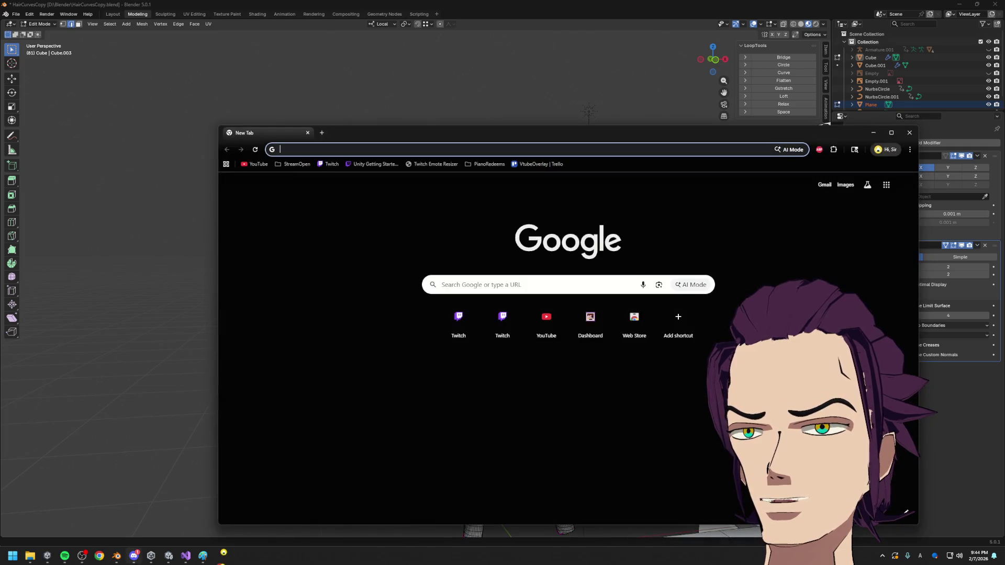
left_click_drag(521, 118, 1004, 236)
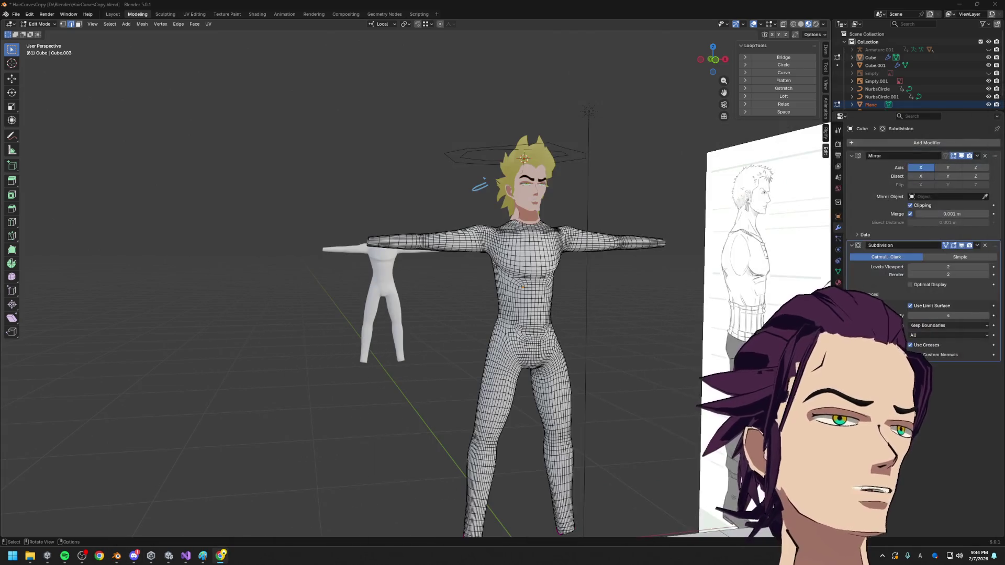